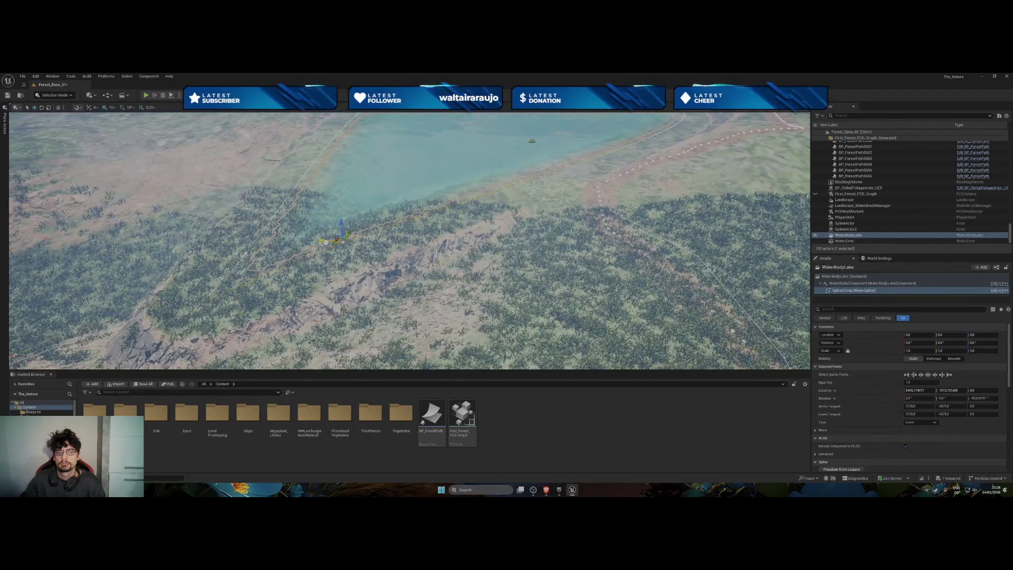
# Push two lower shoreline points of the lake outward to widen it.
pyautogui.moveTo(484, 291)
pyautogui.mouseDown()
pyautogui.moveTo(567, 286)
pyautogui.moveTo(367, 348)
pyautogui.mouseUp()
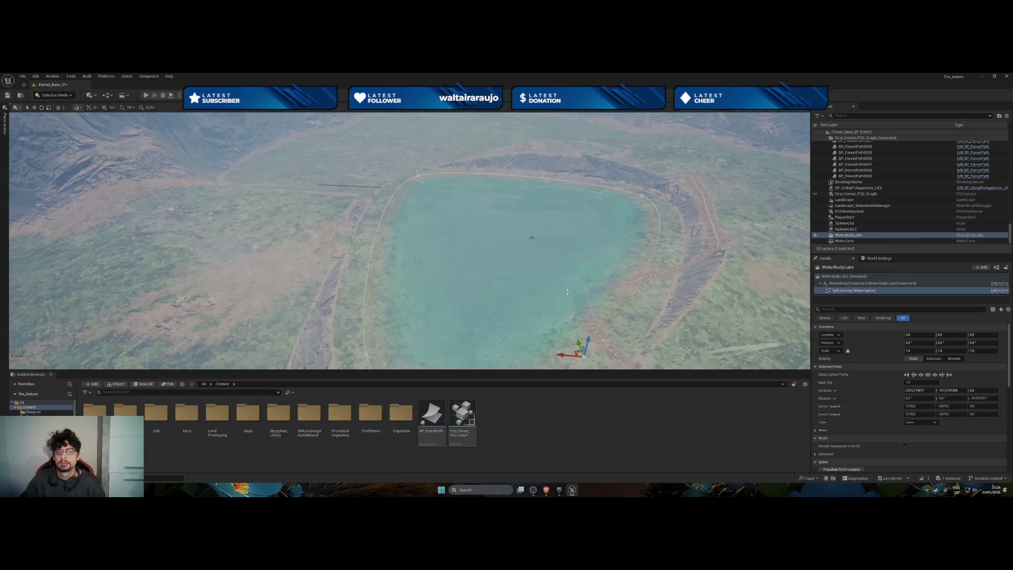
pyautogui.click(349, 348)
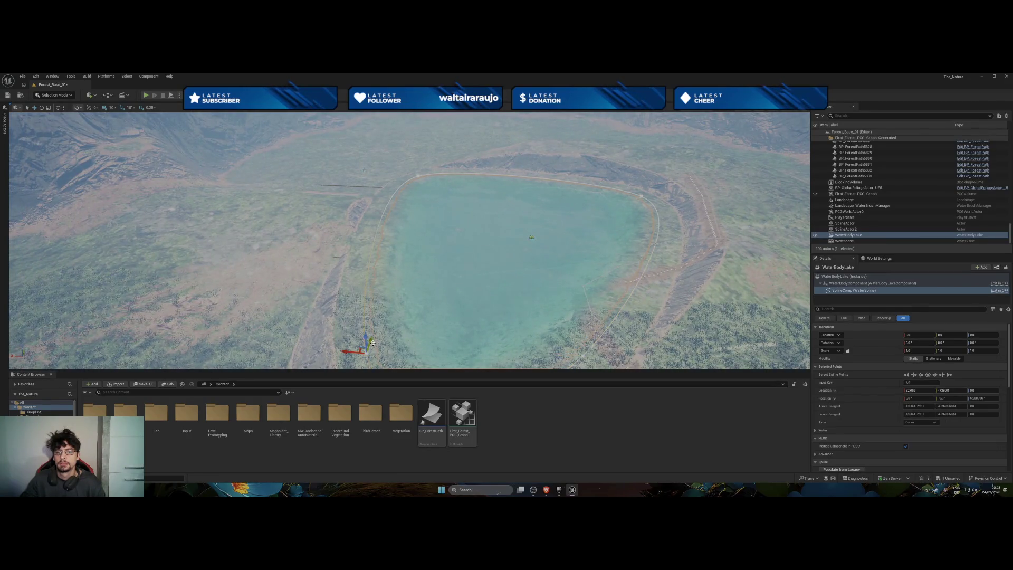
pyautogui.moveTo(338, 350); pyautogui.dragTo(270, 344)
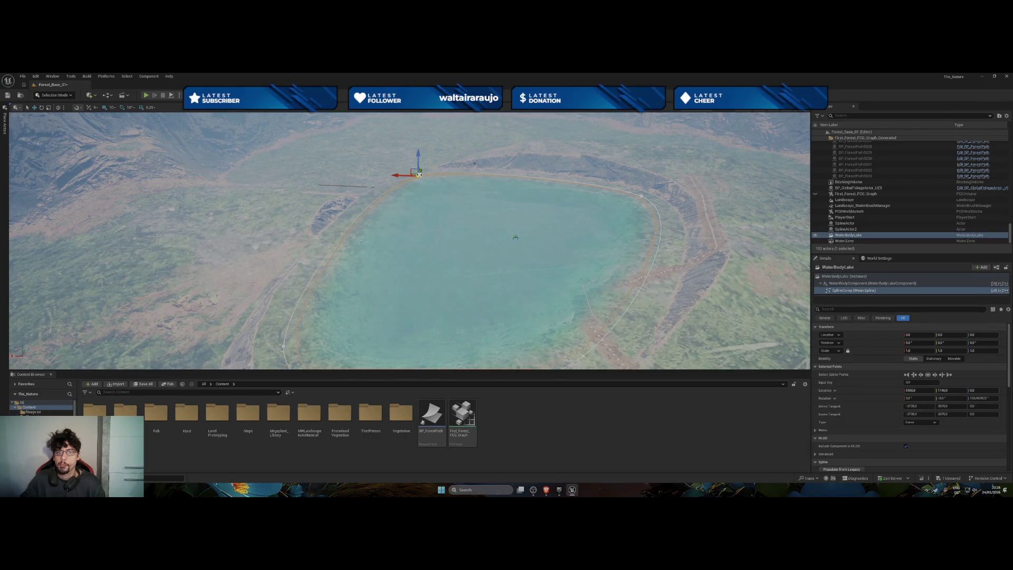
# Drag points along the lake's upper edge so the outline fits the crater basin.
pyautogui.moveTo(419, 175); pyautogui.dragTo(261, 122)
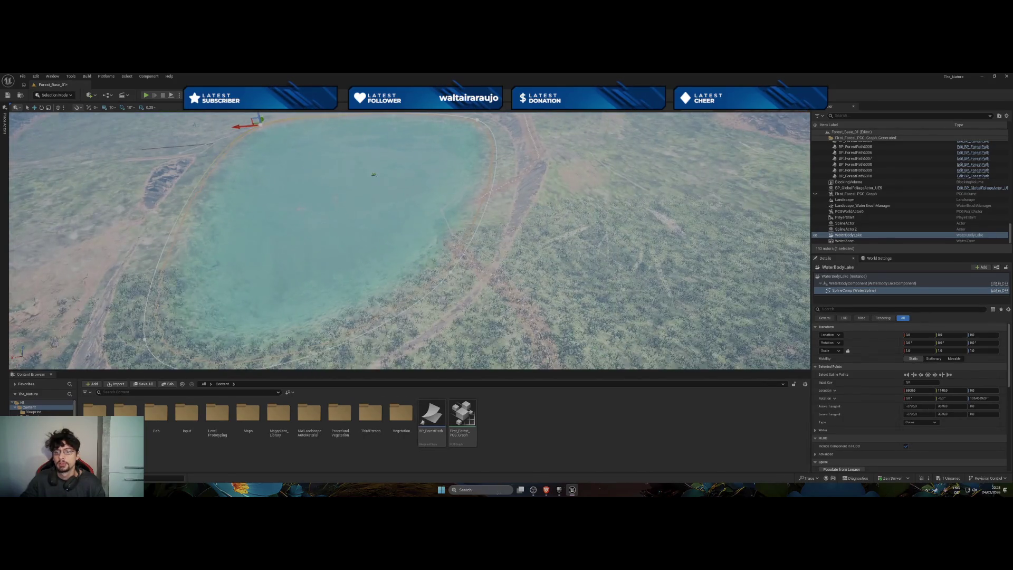
pyautogui.click(448, 272)
pyautogui.moveTo(446, 269)
pyautogui.mouseDown()
pyautogui.moveTo(468, 256)
pyautogui.moveTo(496, 260)
pyautogui.moveTo(494, 235)
pyautogui.moveTo(507, 257)
pyautogui.mouseUp()
pyautogui.scroll(5, 399, 186)
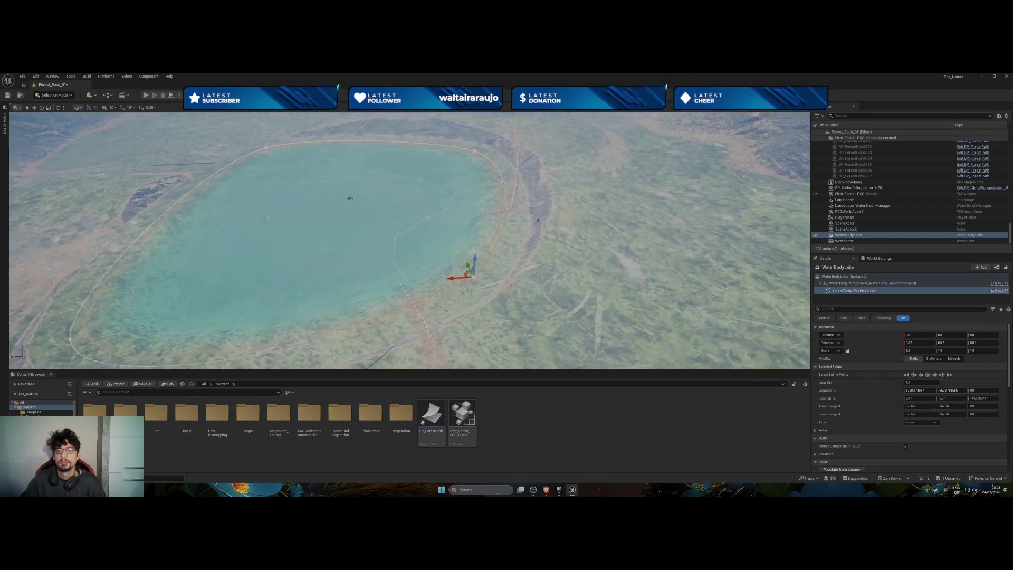
pyautogui.scroll(8, 399, 185)
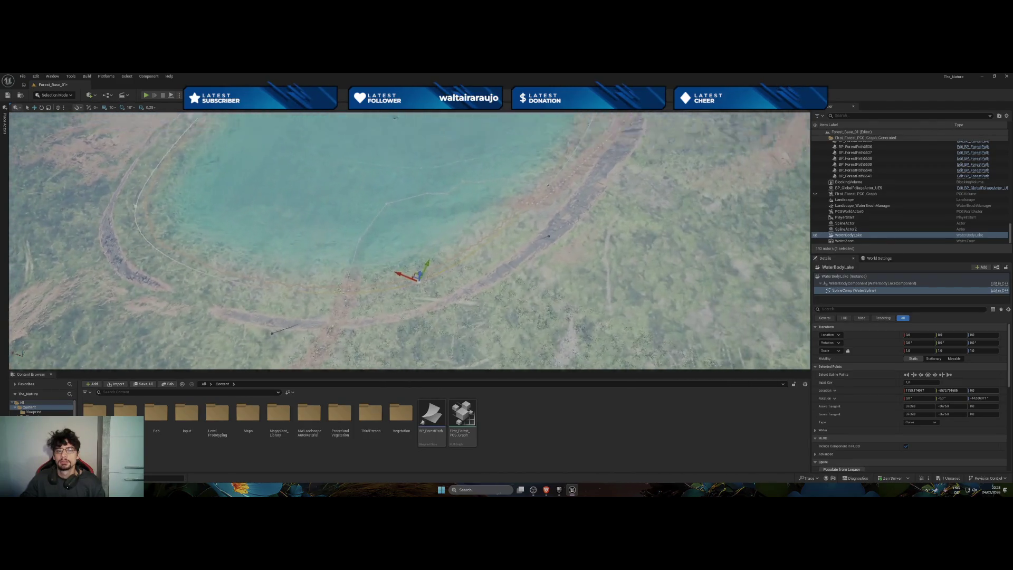
pyautogui.scroll(-10, 444, 214)
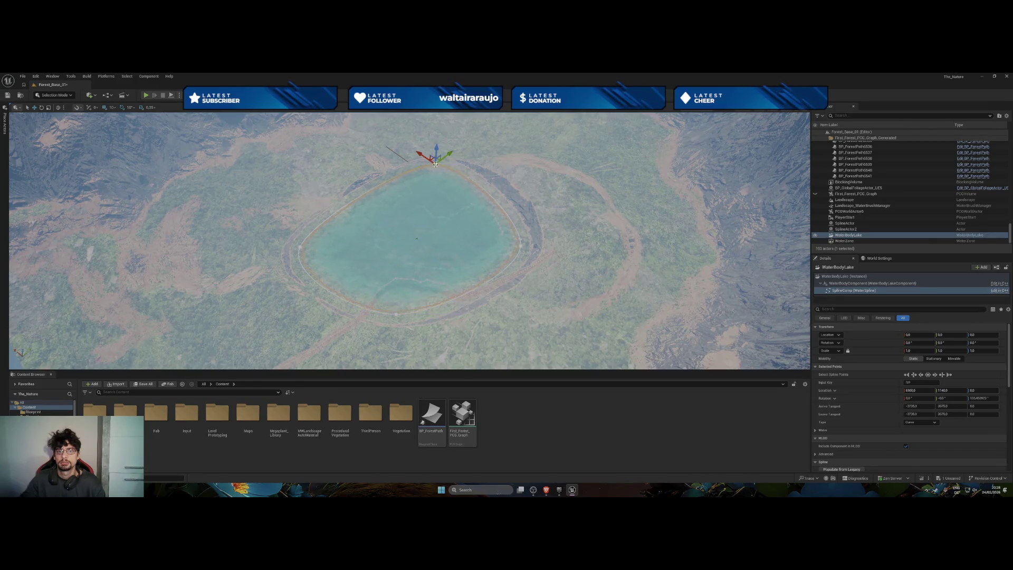
pyautogui.moveTo(428, 158); pyautogui.dragTo(466, 164)
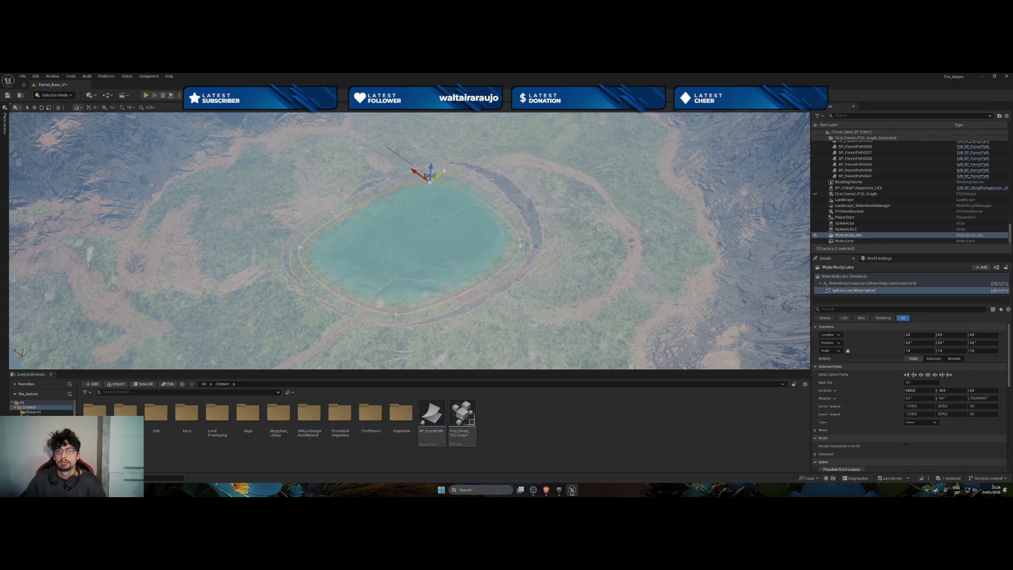
pyautogui.scroll(4, 409, 241)
pyautogui.moveTo(463, 204); pyautogui.dragTo(463, 203)
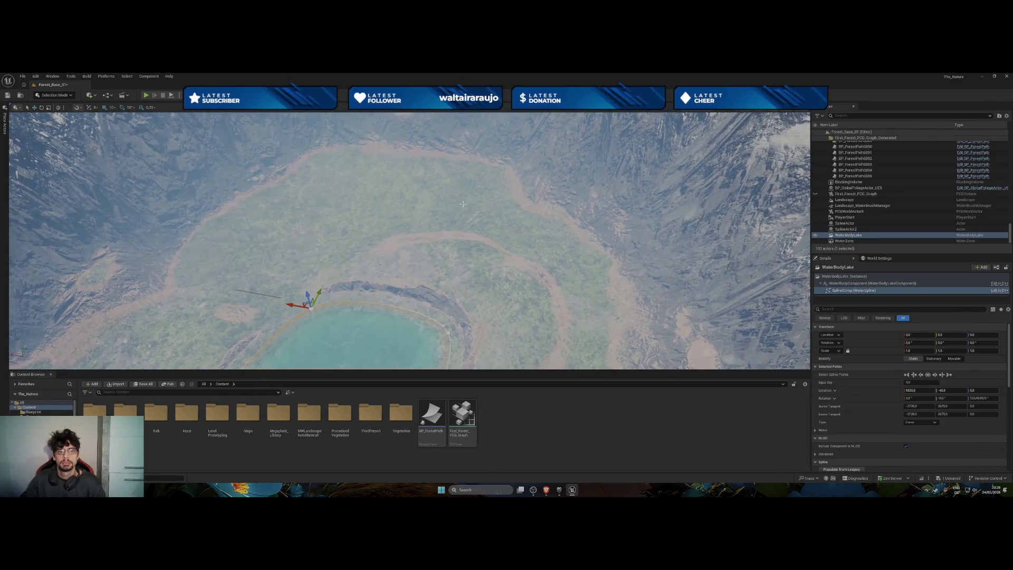
pyautogui.click(91, 96)
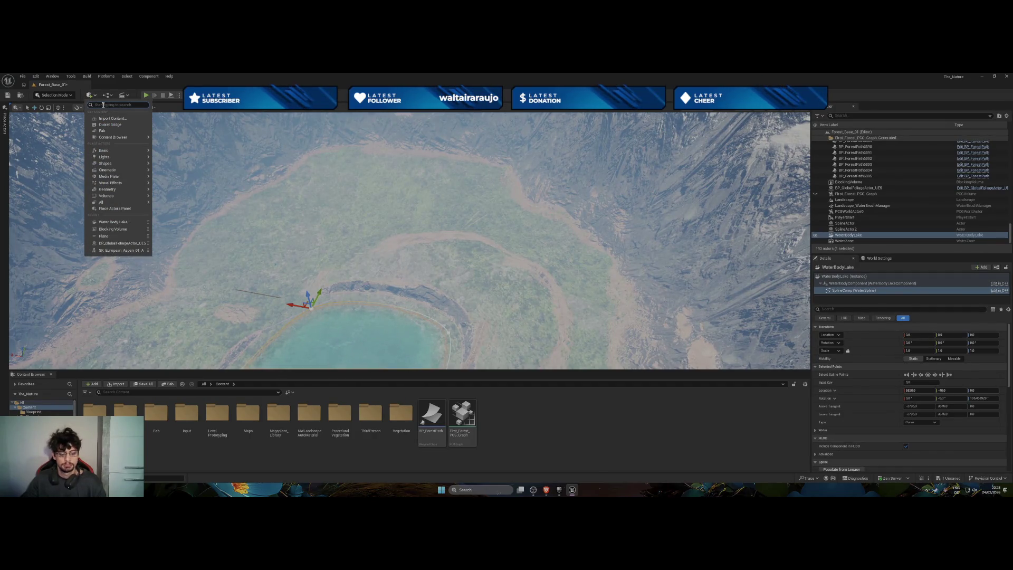
# Search the Quick Add list and place a Water Body River actor in the level.
pyautogui.write('WaTER')
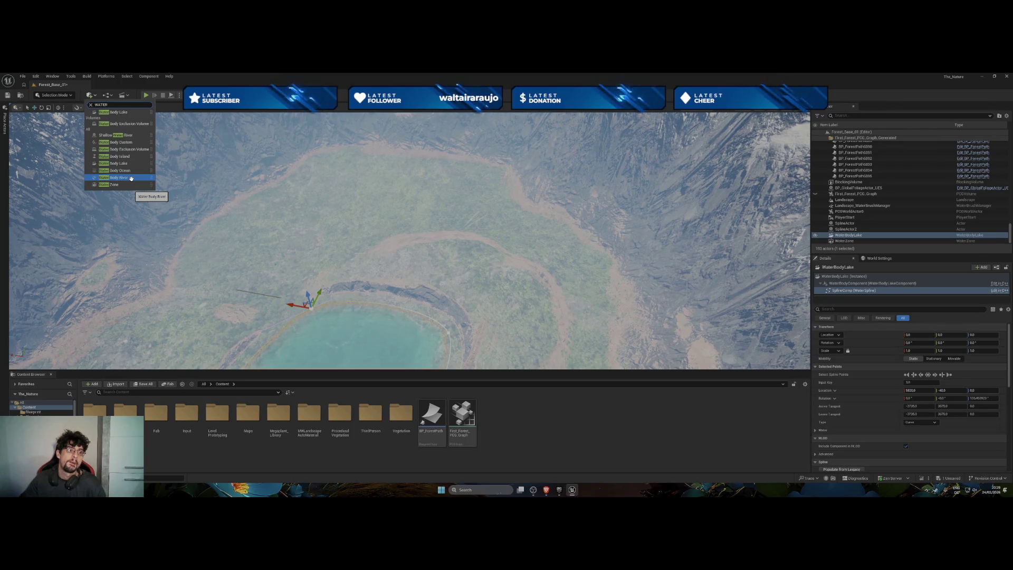
pyautogui.click(131, 178)
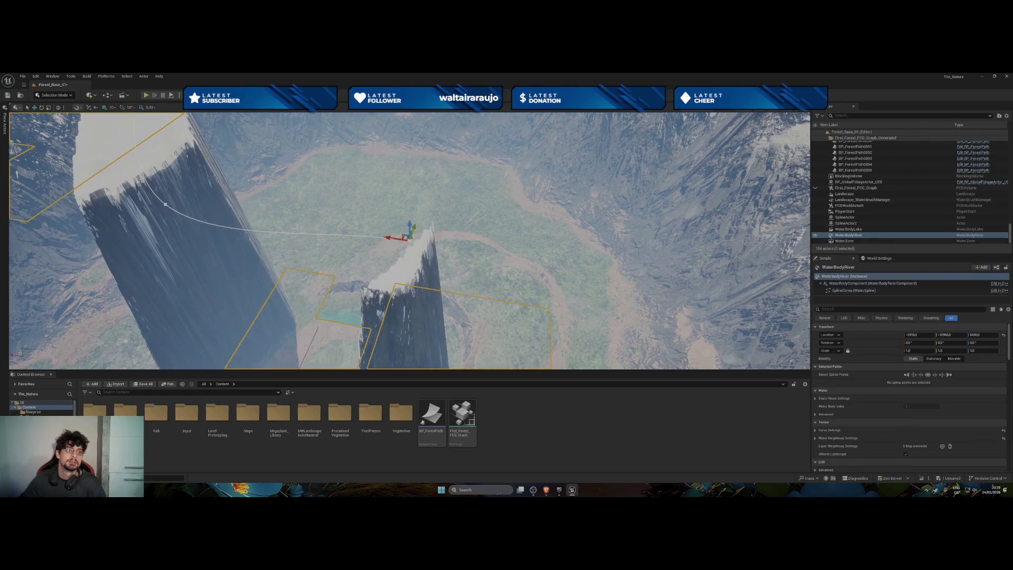
# Drag the river across the terrain along its X and Y axes and frame it.
pyautogui.scroll(5, 343, 220)
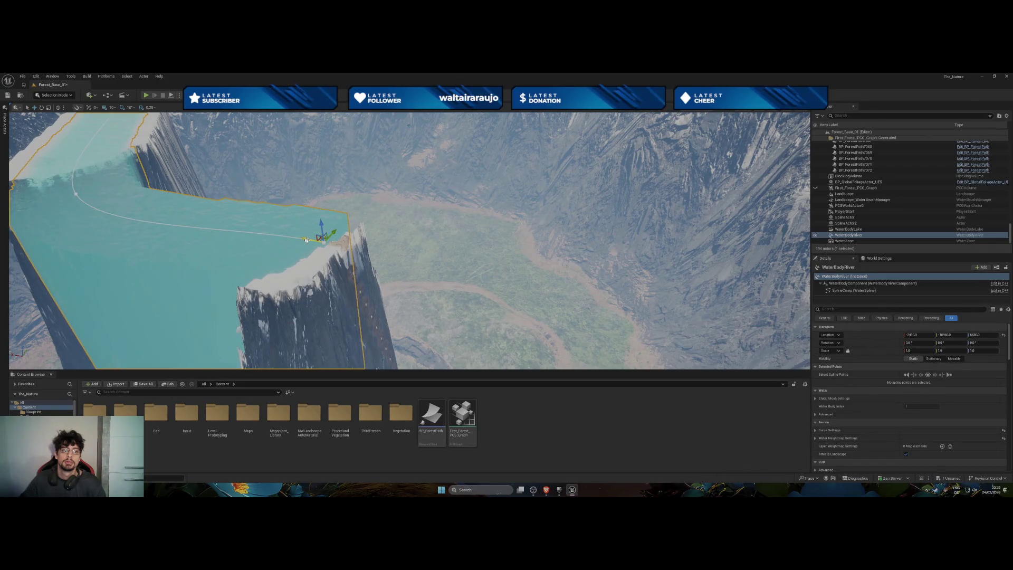
pyautogui.moveTo(311, 240)
pyautogui.mouseDown()
pyautogui.moveTo(328, 227)
pyautogui.moveTo(543, 276)
pyautogui.moveTo(658, 231)
pyautogui.mouseUp()
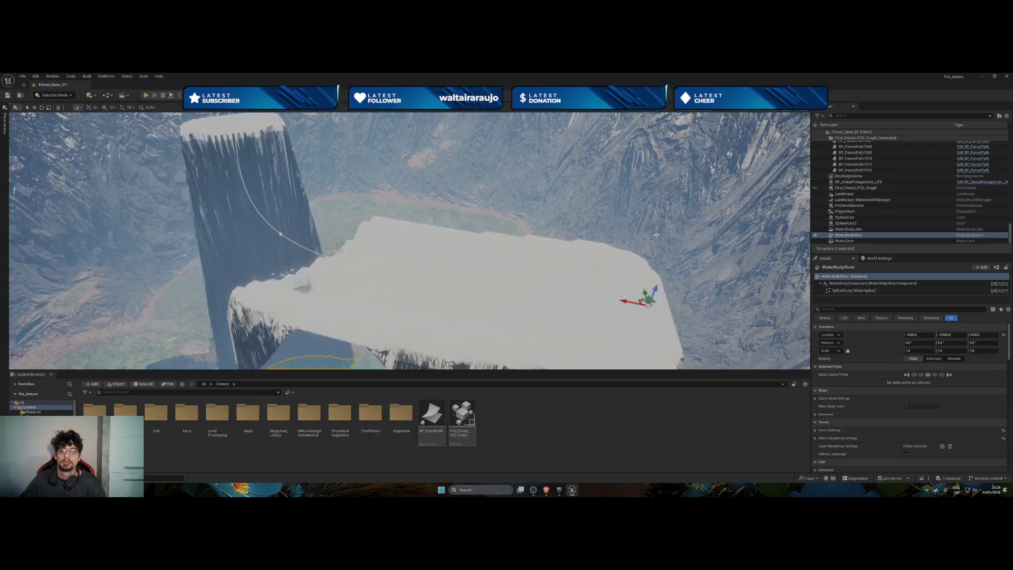
pyautogui.moveTo(646, 292)
pyautogui.mouseDown()
pyautogui.moveTo(636, 290)
pyautogui.moveTo(595, 132)
pyautogui.moveTo(634, 135)
pyautogui.mouseUp()
pyautogui.press('f')
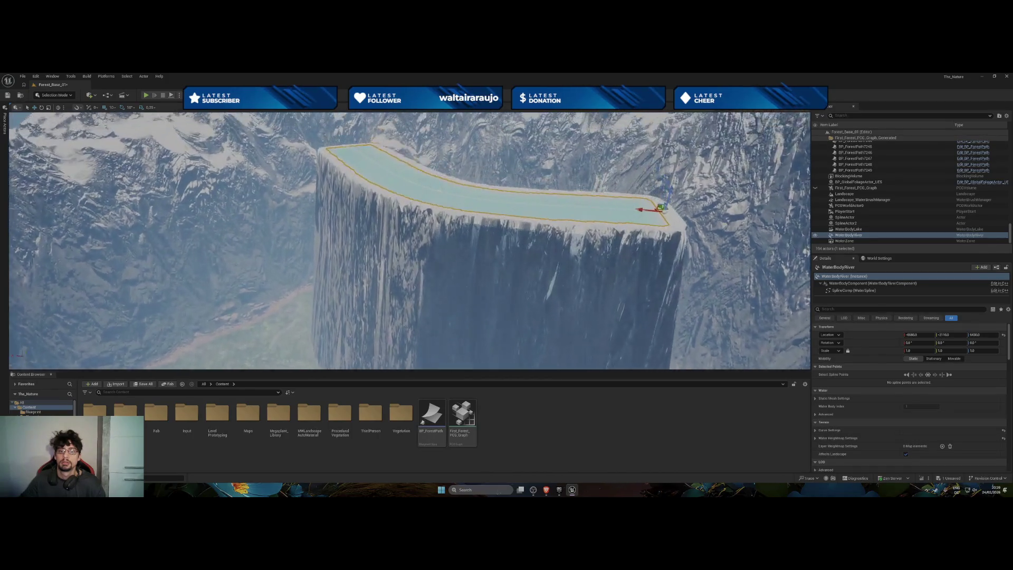
# Rotate the river -30° around Z and move it up onto the mountains.
pyautogui.press('e')
pyautogui.moveTo(549, 296)
pyautogui.mouseDown()
pyautogui.moveTo(563, 307)
pyautogui.moveTo(559, 287)
pyautogui.mouseUp()
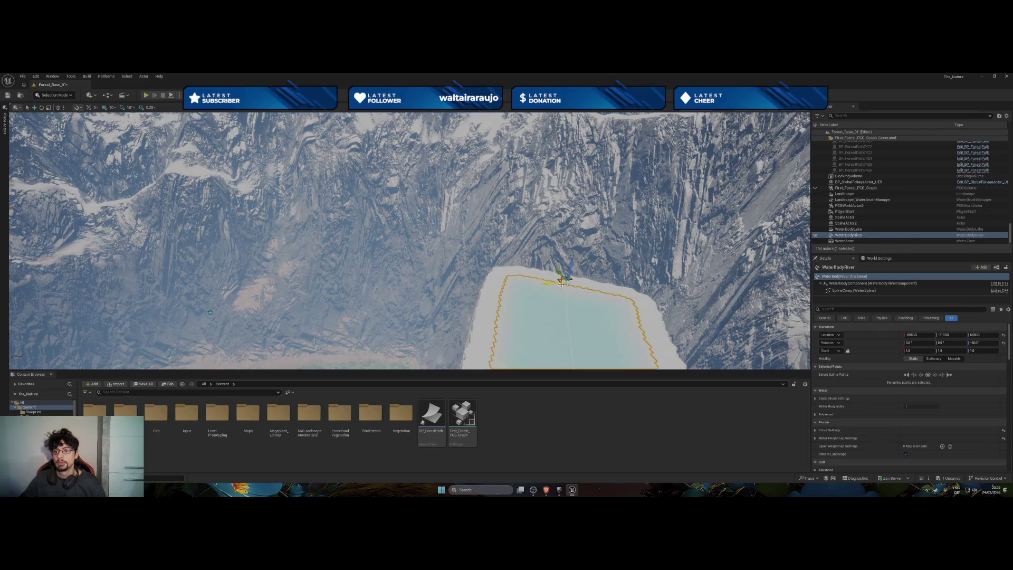
pyautogui.moveTo(561, 274)
pyautogui.mouseDown()
pyautogui.moveTo(543, 272)
pyautogui.moveTo(454, 165)
pyautogui.moveTo(472, 191)
pyautogui.moveTo(525, 210)
pyautogui.moveTo(584, 207)
pyautogui.mouseUp()
pyautogui.moveTo(407, 238)
pyautogui.mouseDown()
pyautogui.moveTo(406, 275)
pyautogui.moveTo(296, 274)
pyautogui.moveTo(407, 264)
pyautogui.moveTo(364, 280)
pyautogui.moveTo(396, 279)
pyautogui.moveTo(383, 253)
pyautogui.mouseUp()
pyautogui.click(511, 160)
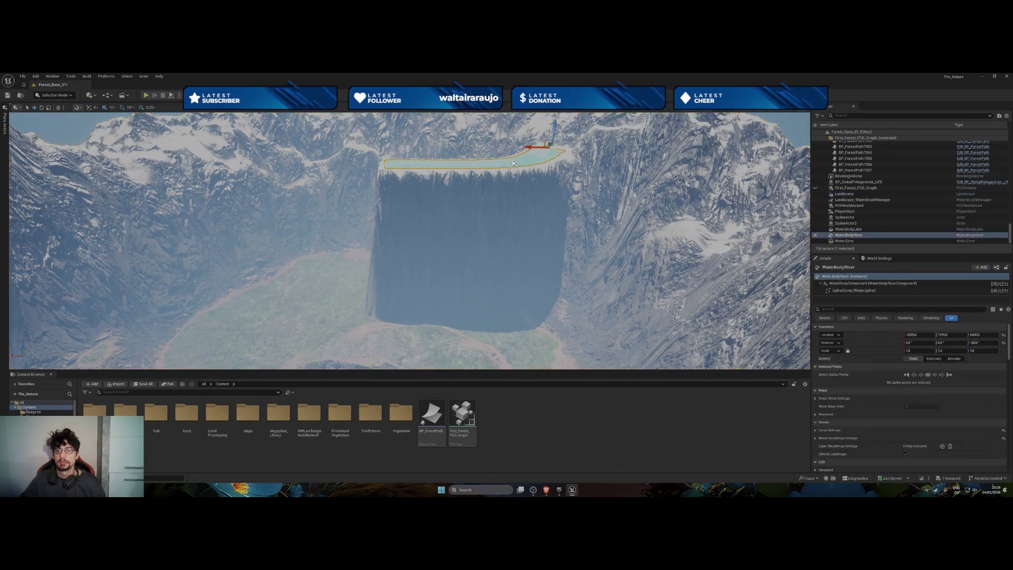
pyautogui.click(513, 163)
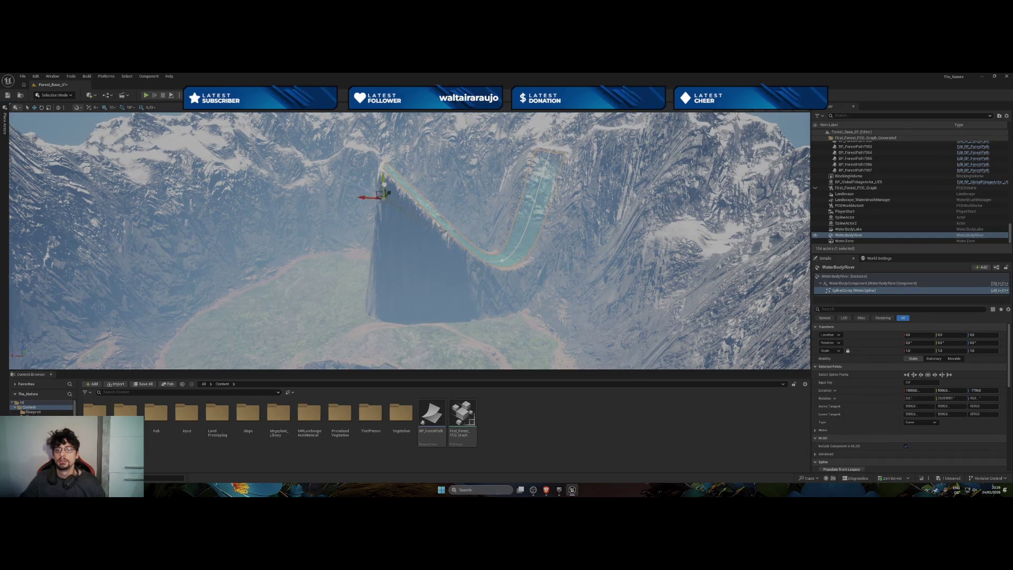
# Drag the river's end point down the slope to the lake's edge.
pyautogui.moveTo(398, 249)
pyautogui.mouseDown()
pyautogui.moveTo(443, 304)
pyautogui.moveTo(435, 335)
pyautogui.moveTo(388, 299)
pyautogui.mouseUp()
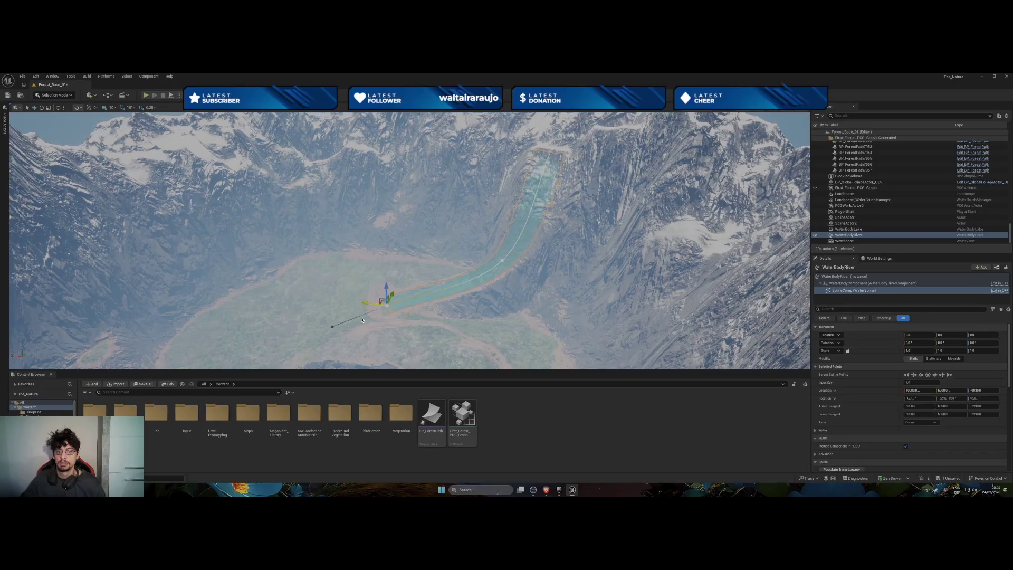
pyautogui.scroll(5, 332, 327)
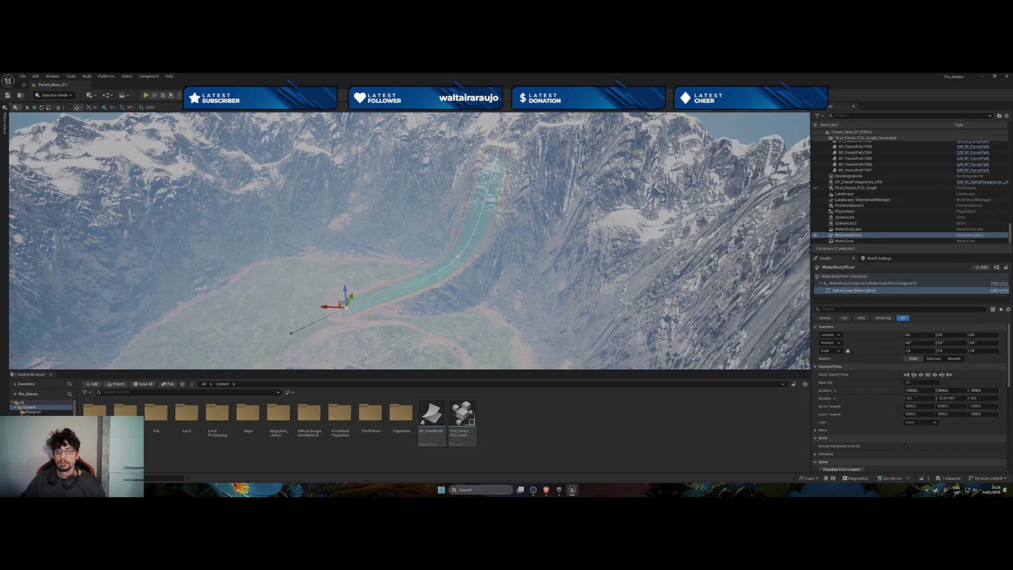
pyautogui.scroll(-2, 402, 271)
pyautogui.scroll(3, 402, 271)
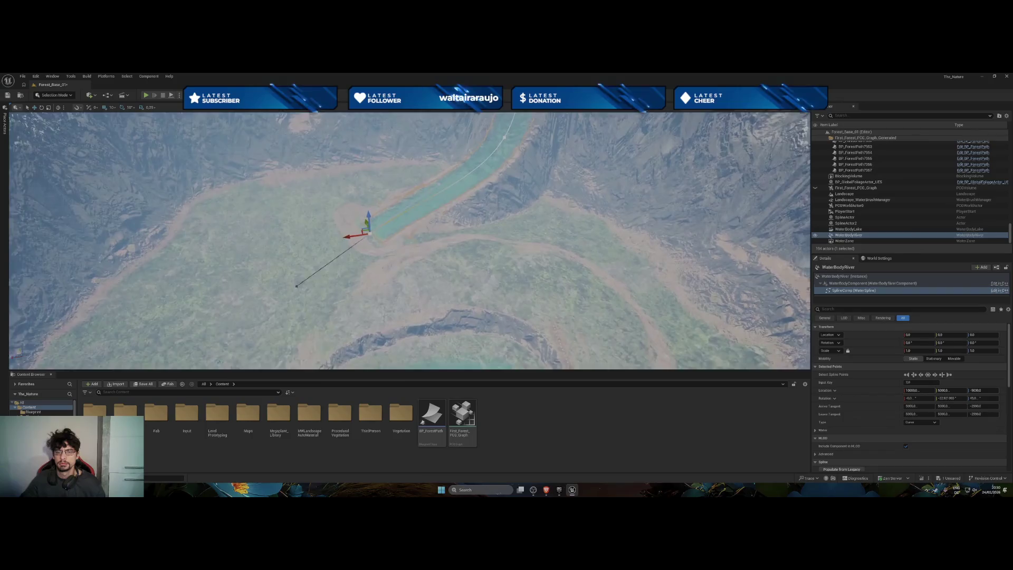
pyautogui.moveTo(405, 241); pyautogui.dragTo(315, 268)
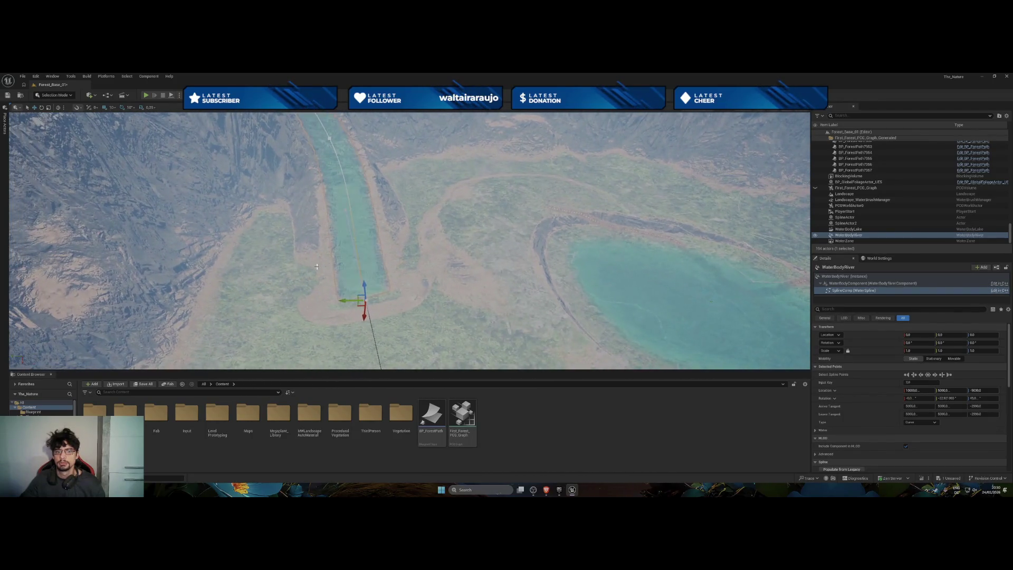
pyautogui.moveTo(361, 306)
pyautogui.mouseDown()
pyautogui.moveTo(370, 292)
pyautogui.moveTo(457, 271)
pyautogui.moveTo(529, 227)
pyautogui.moveTo(558, 222)
pyautogui.moveTo(573, 247)
pyautogui.moveTo(424, 237)
pyautogui.mouseUp()
# Bend the river by pulling a middle spline point across the valley.
pyautogui.click(418, 235)
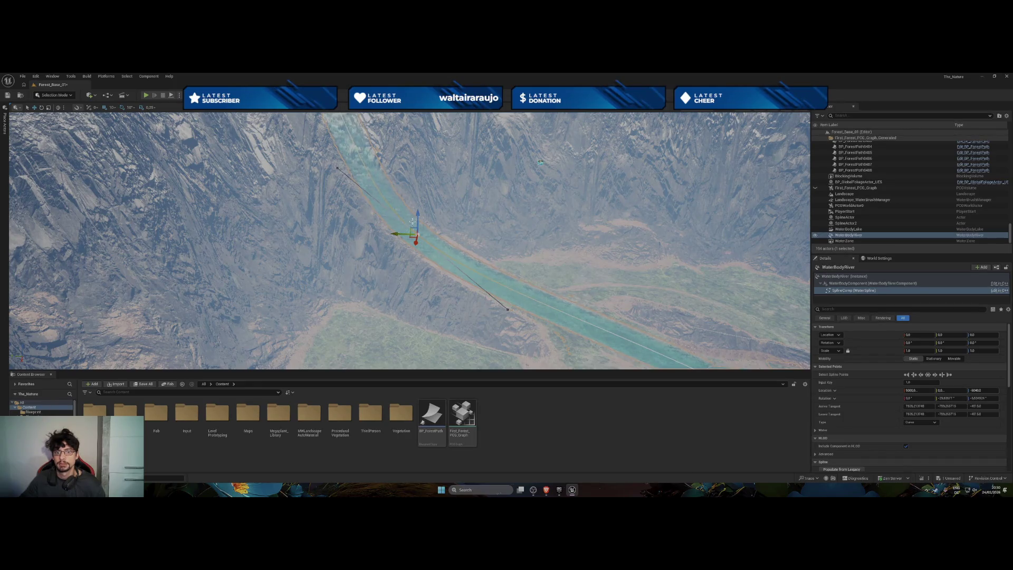
pyautogui.moveTo(420, 216)
pyautogui.mouseDown()
pyautogui.moveTo(414, 301)
pyautogui.moveTo(377, 305)
pyautogui.mouseUp()
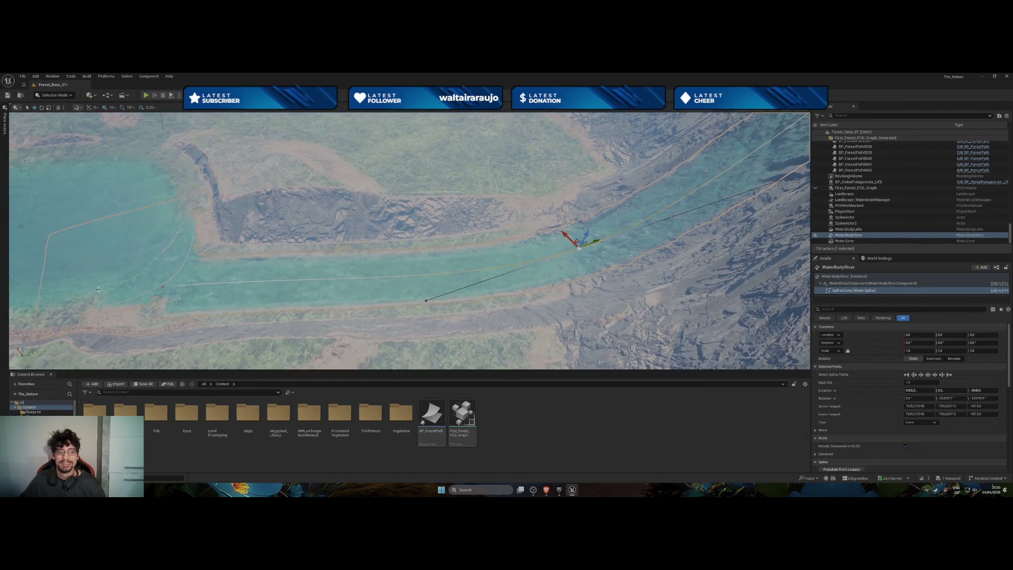
pyautogui.click(163, 287)
# Push the river's end points into the lake and tweak their height so the water merges.
pyautogui.moveTo(159, 282); pyautogui.dragTo(150, 267)
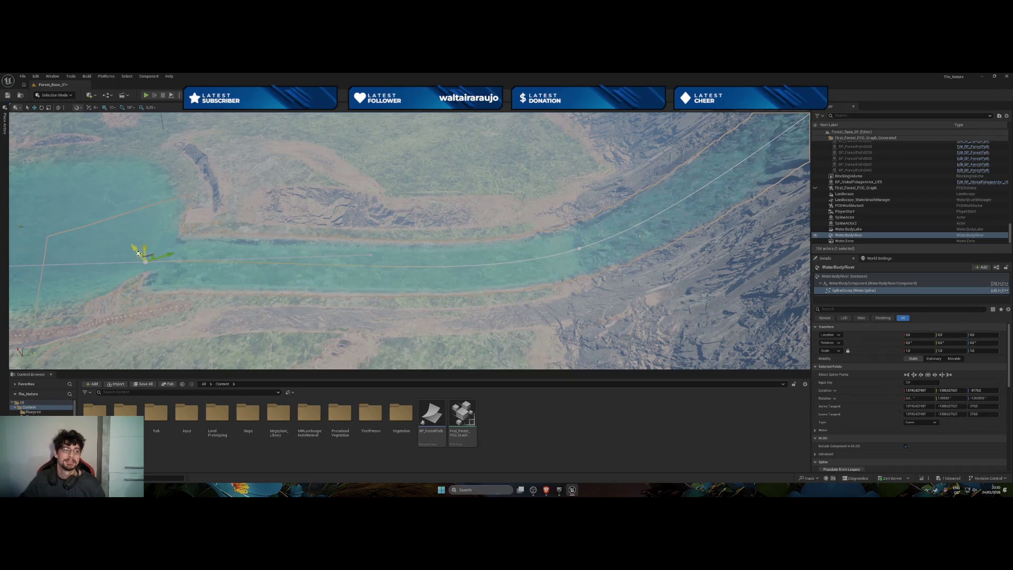
pyautogui.moveTo(146, 256)
pyautogui.mouseDown()
pyautogui.moveTo(141, 249)
pyautogui.moveTo(167, 230)
pyautogui.moveTo(208, 223)
pyautogui.mouseUp()
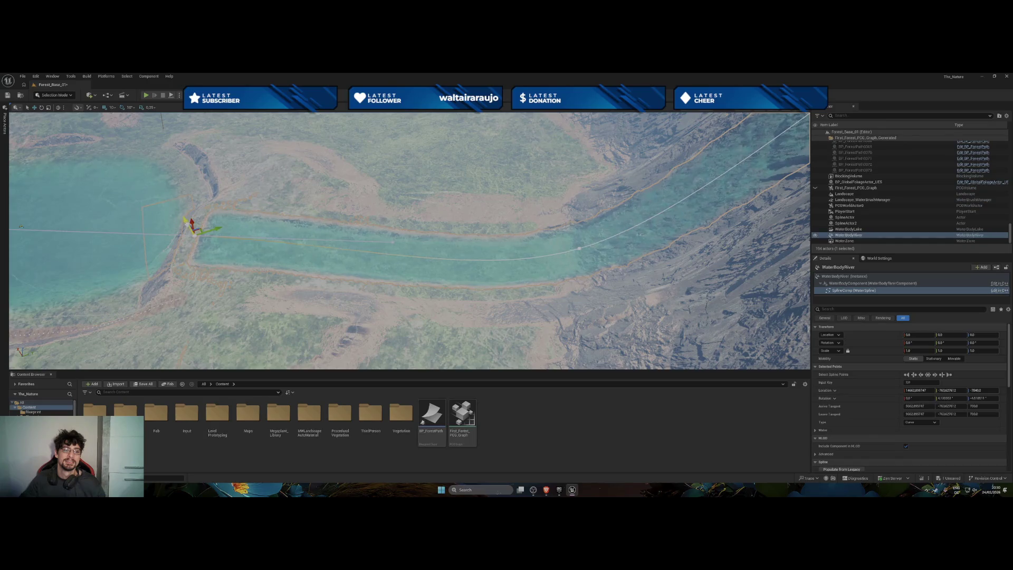
pyautogui.press('f')
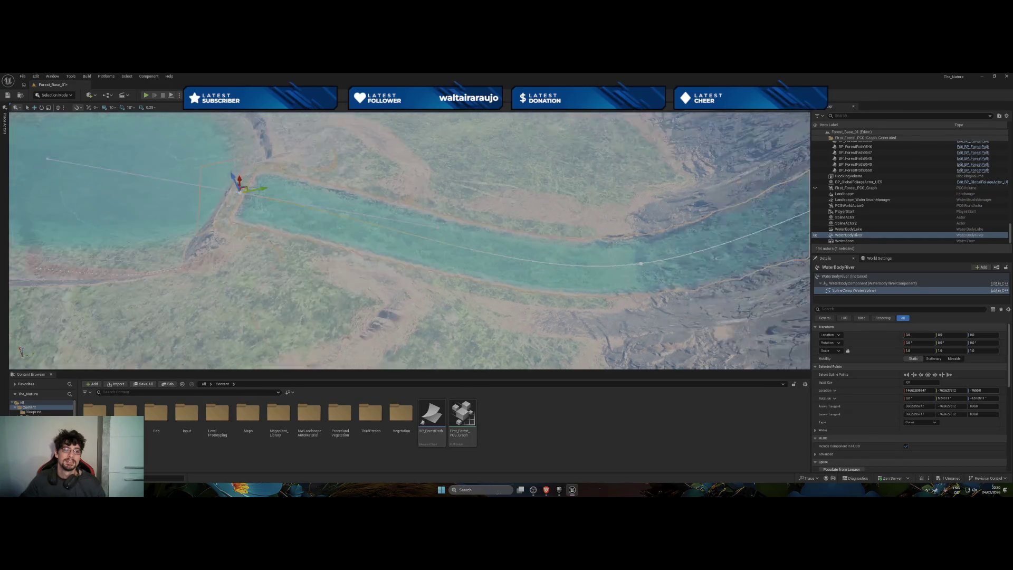
pyautogui.moveTo(336, 260)
pyautogui.mouseDown()
pyautogui.moveTo(317, 248)
pyautogui.moveTo(335, 259)
pyautogui.mouseUp()
pyautogui.moveTo(426, 310)
pyautogui.mouseDown()
pyautogui.moveTo(478, 293)
pyautogui.moveTo(498, 319)
pyautogui.moveTo(432, 295)
pyautogui.moveTo(481, 284)
pyautogui.mouseUp()
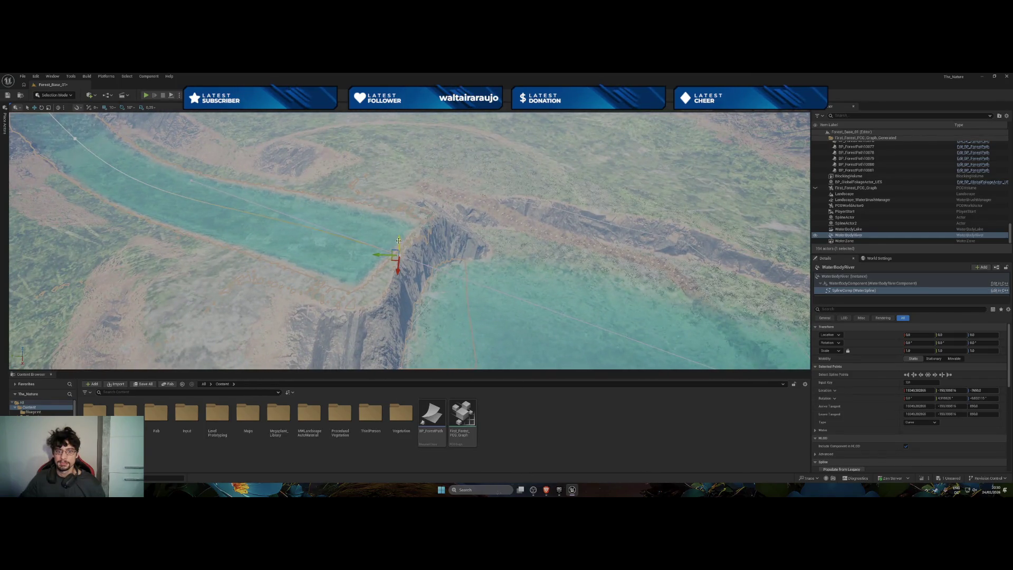
pyautogui.moveTo(400, 262); pyautogui.dragTo(403, 265)
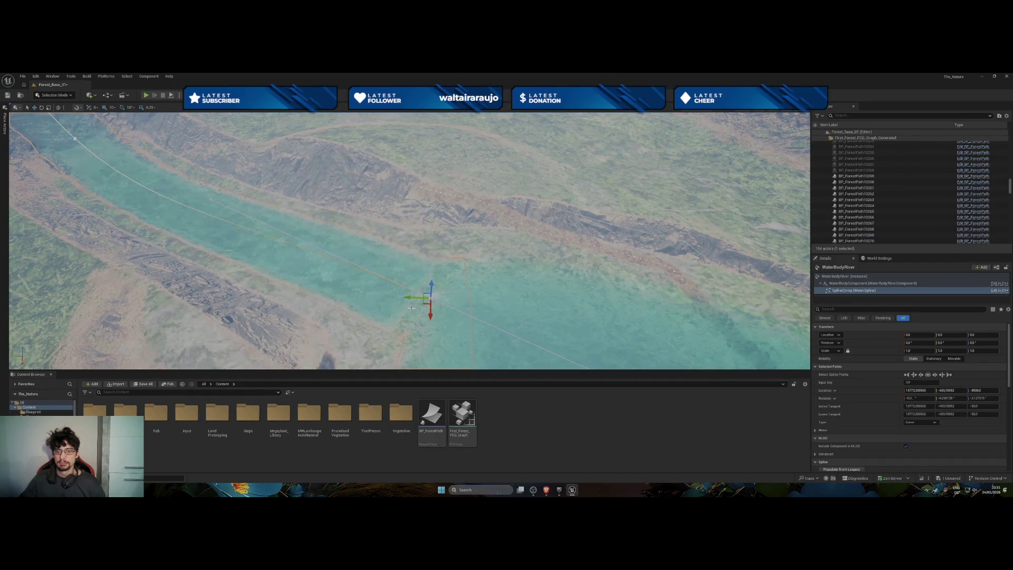
pyautogui.moveTo(431, 285)
pyautogui.mouseDown()
pyautogui.moveTo(385, 292)
pyautogui.moveTo(358, 266)
pyautogui.moveTo(523, 272)
pyautogui.mouseUp()
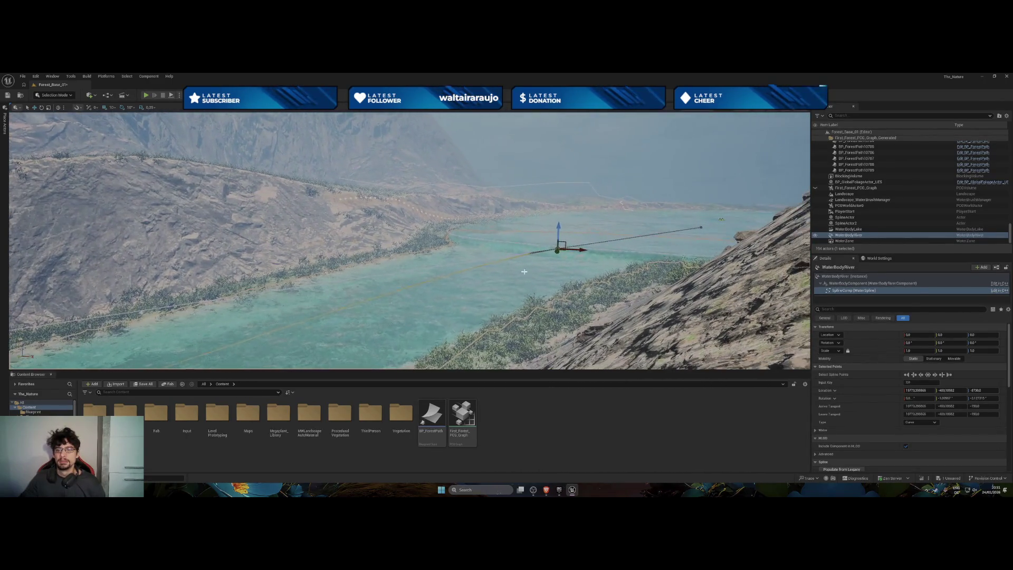
# Raise a river point slightly and move along the river to the next stretch.
pyautogui.moveTo(559, 234); pyautogui.dragTo(558, 231)
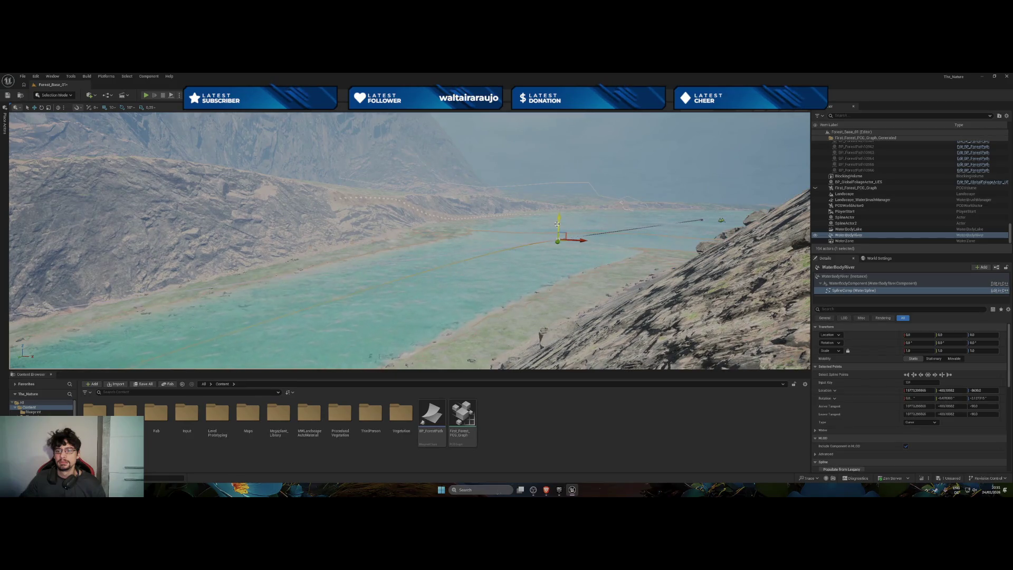
pyautogui.moveTo(572, 232); pyautogui.dragTo(572, 231)
pyautogui.moveTo(506, 220)
pyautogui.mouseDown()
pyautogui.moveTo(606, 233)
pyautogui.moveTo(607, 249)
pyautogui.moveTo(548, 197)
pyautogui.mouseUp()
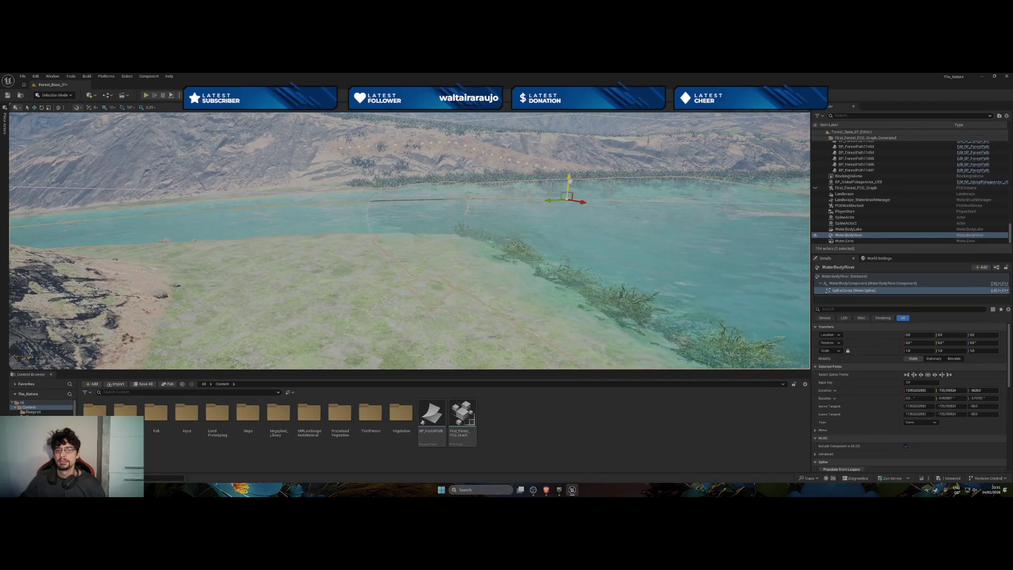
pyautogui.press('f')
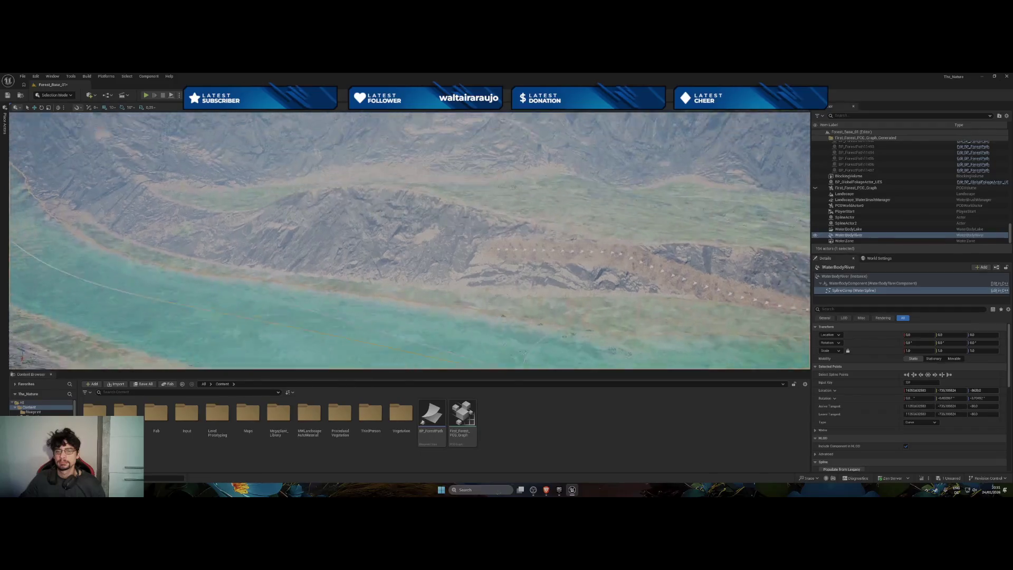
pyautogui.moveTo(441, 255); pyautogui.dragTo(442, 255)
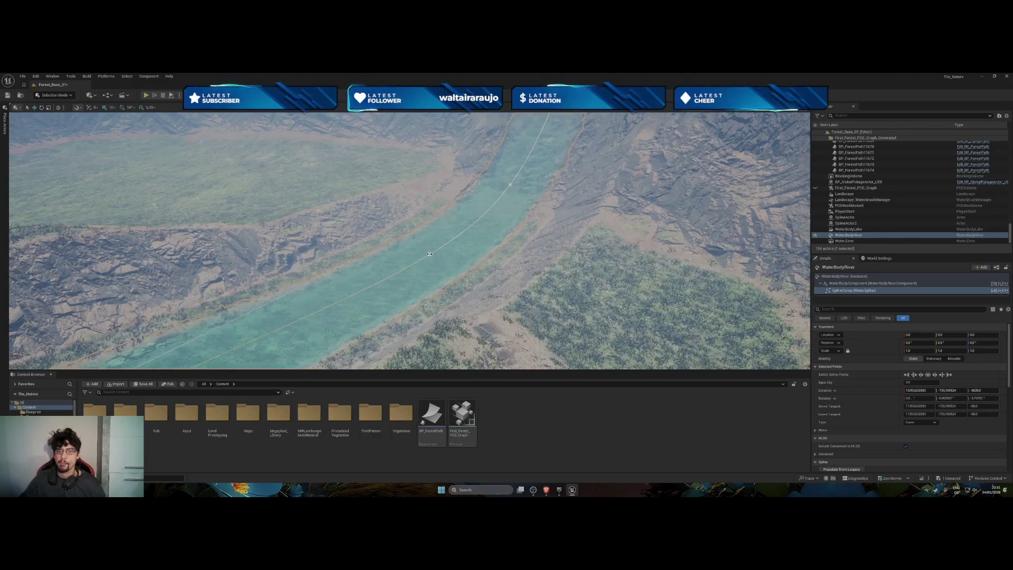
# Shift one spline point left across the channel and raise the next upstream point.
pyautogui.rightClick(430, 258)
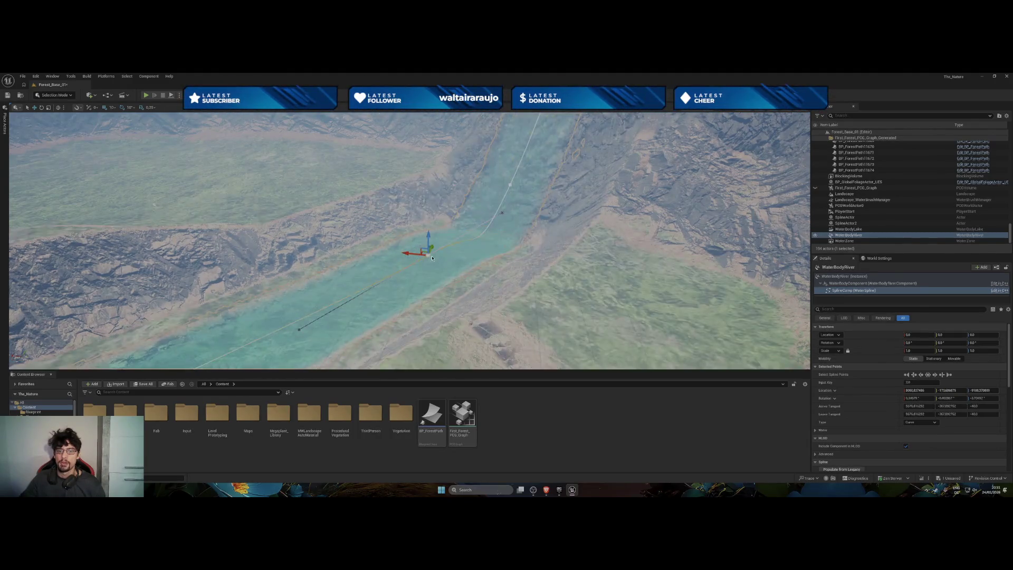
pyautogui.moveTo(401, 248); pyautogui.dragTo(384, 240)
pyautogui.moveTo(506, 246); pyautogui.dragTo(505, 246)
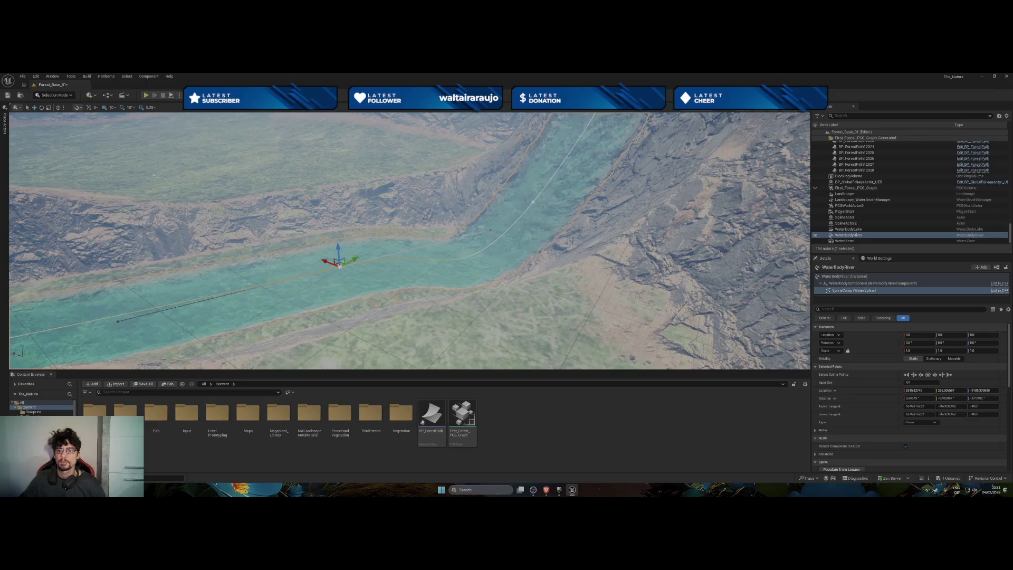
pyautogui.click(533, 201)
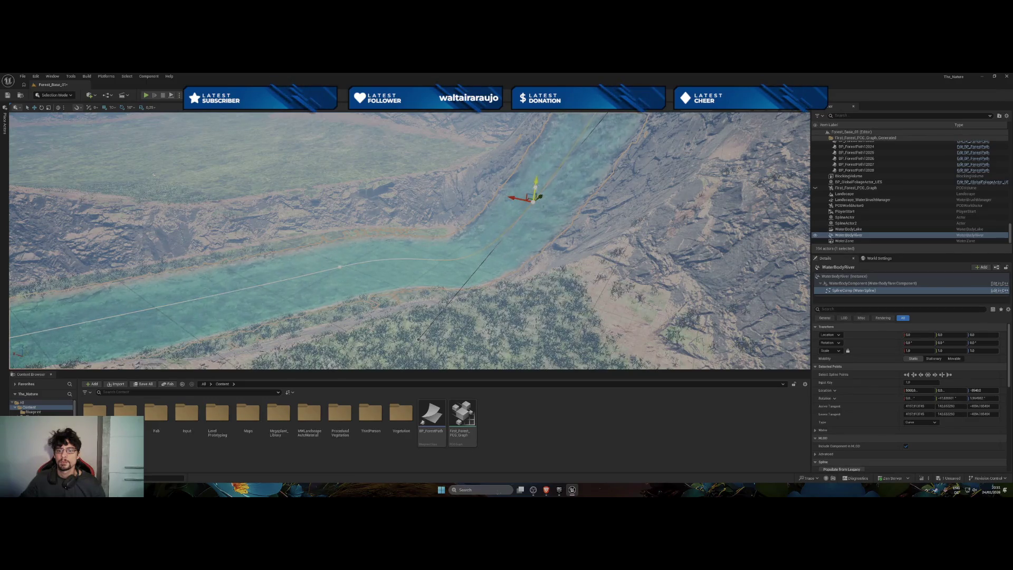
pyautogui.moveTo(539, 154)
pyautogui.mouseDown()
pyautogui.moveTo(333, 323)
pyautogui.moveTo(369, 317)
pyautogui.moveTo(509, 365)
pyautogui.moveTo(482, 298)
pyautogui.mouseUp()
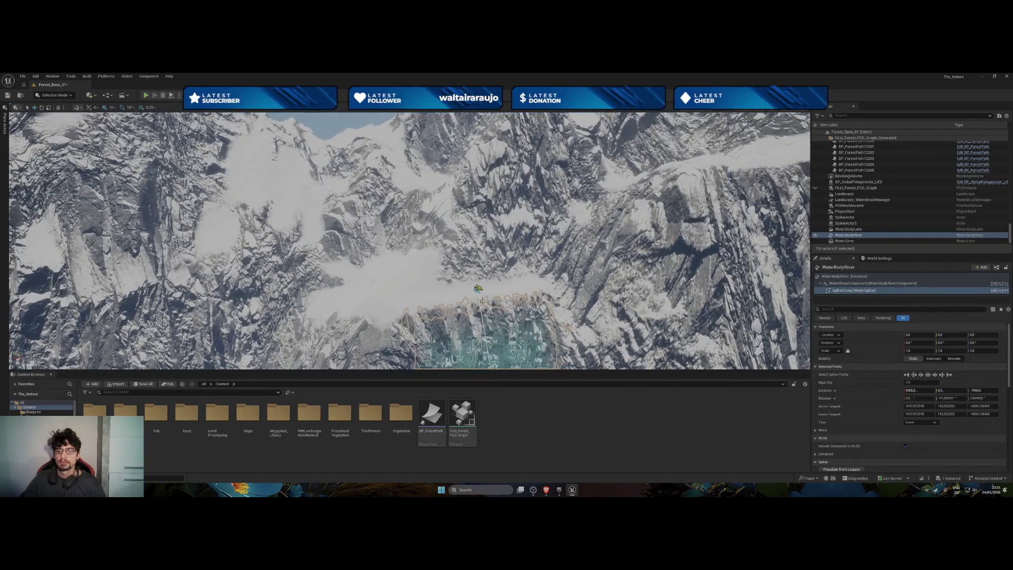
# Move the river's first two spline points up-left and outward to widen the source.
pyautogui.click(478, 289)
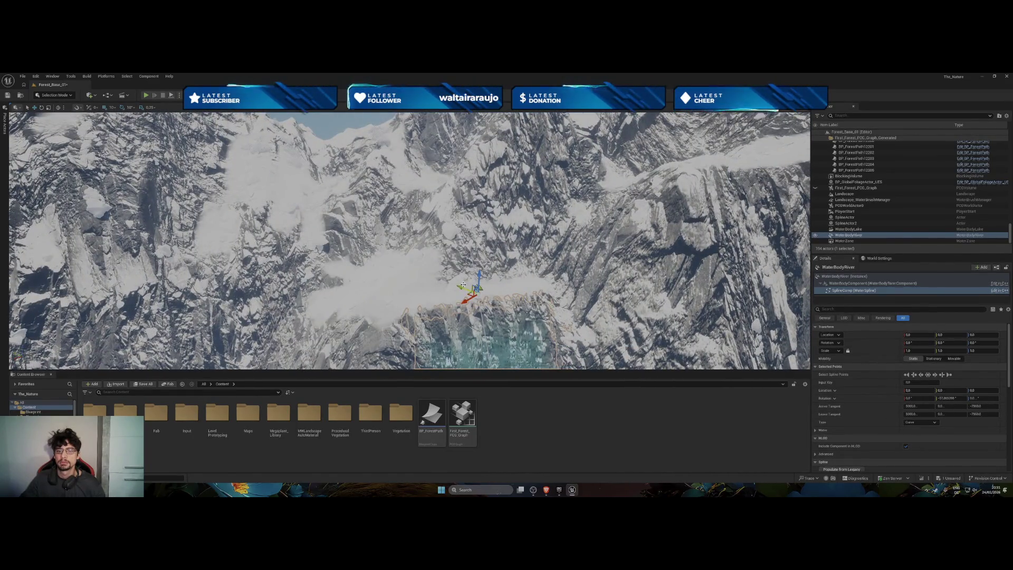
pyautogui.moveTo(477, 288); pyautogui.dragTo(446, 274)
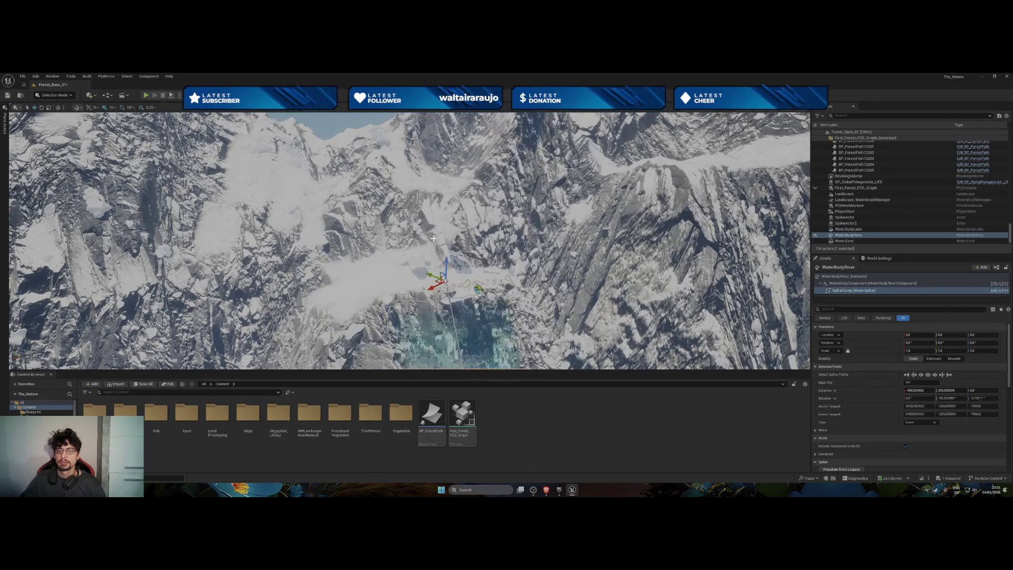
pyautogui.rightClick(458, 327)
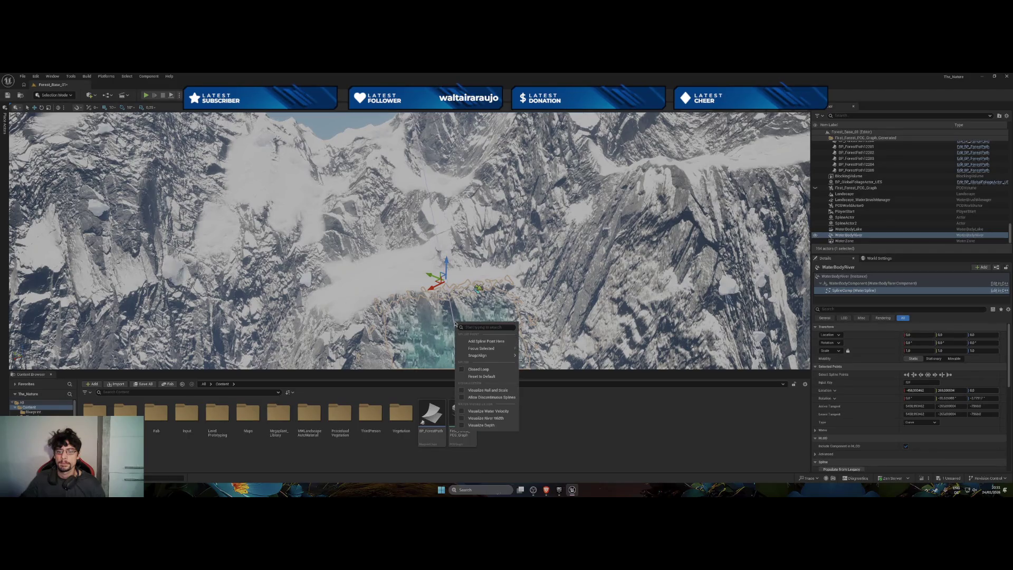
pyautogui.click(475, 343)
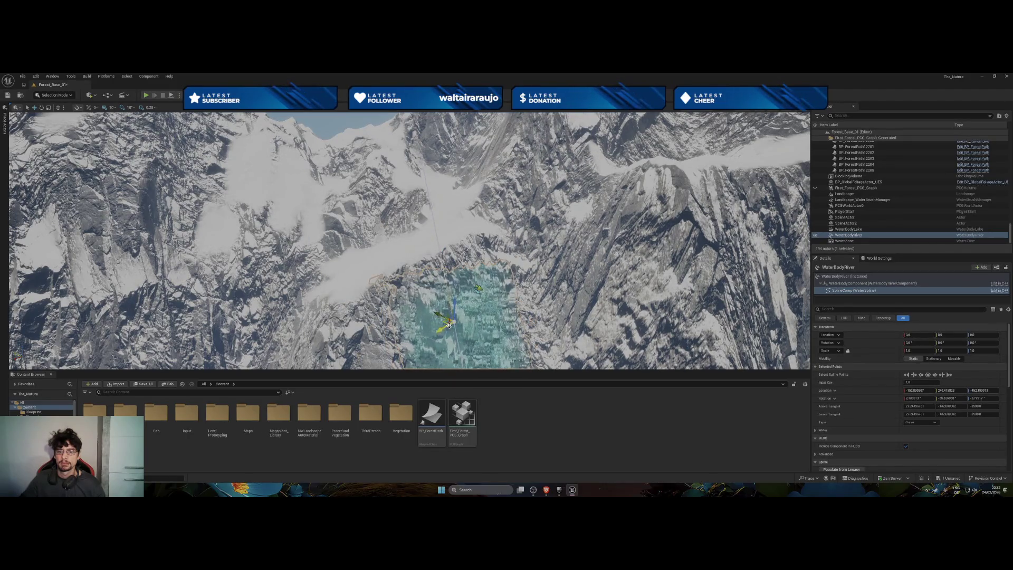
pyautogui.moveTo(478, 287); pyautogui.dragTo(478, 315)
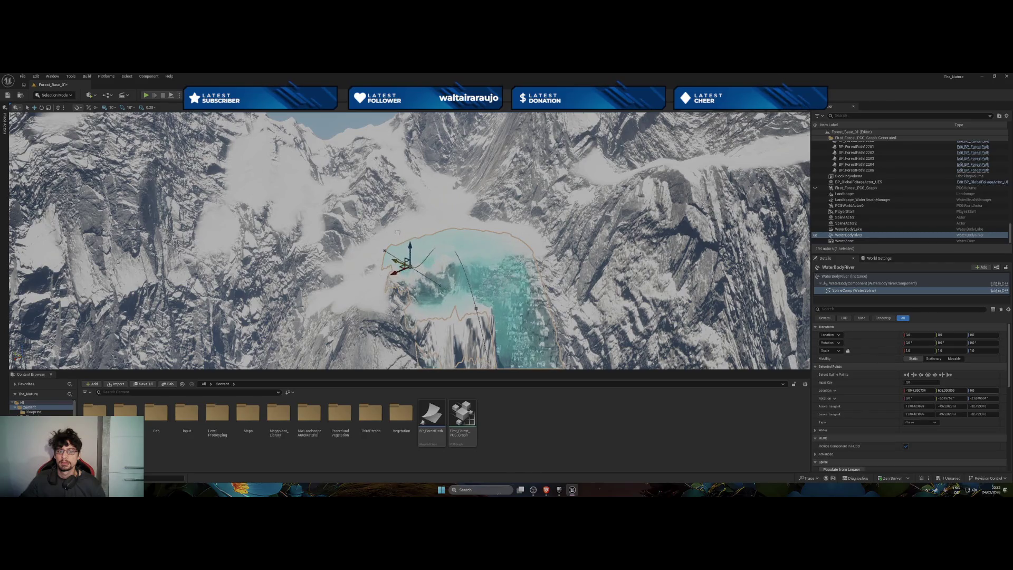
pyautogui.moveTo(411, 258); pyautogui.dragTo(416, 261)
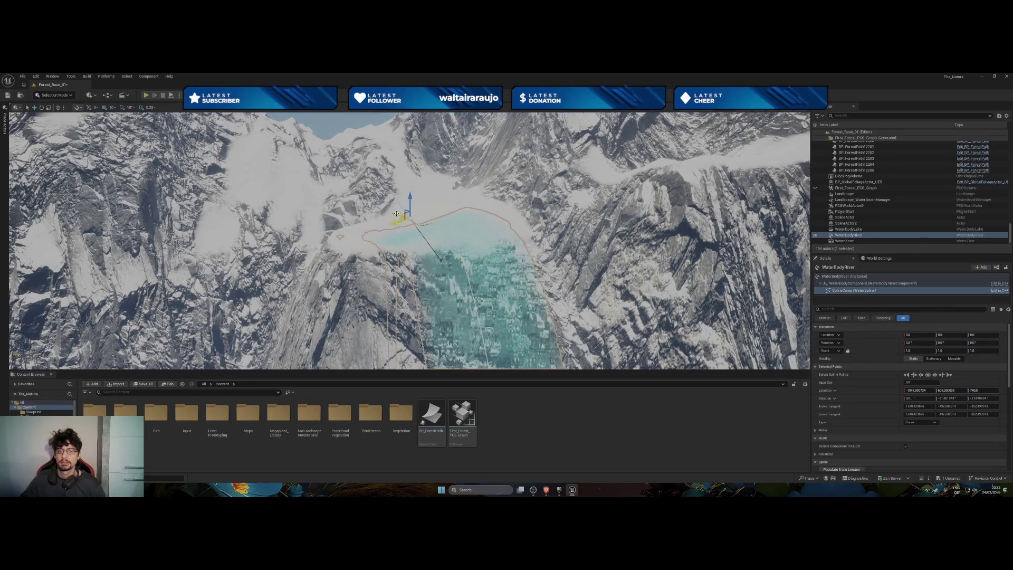
# Pull a lake-edge point across the basin and scale the river water body to 0.965.
pyautogui.click(441, 260)
pyautogui.scroll(3, 440, 260)
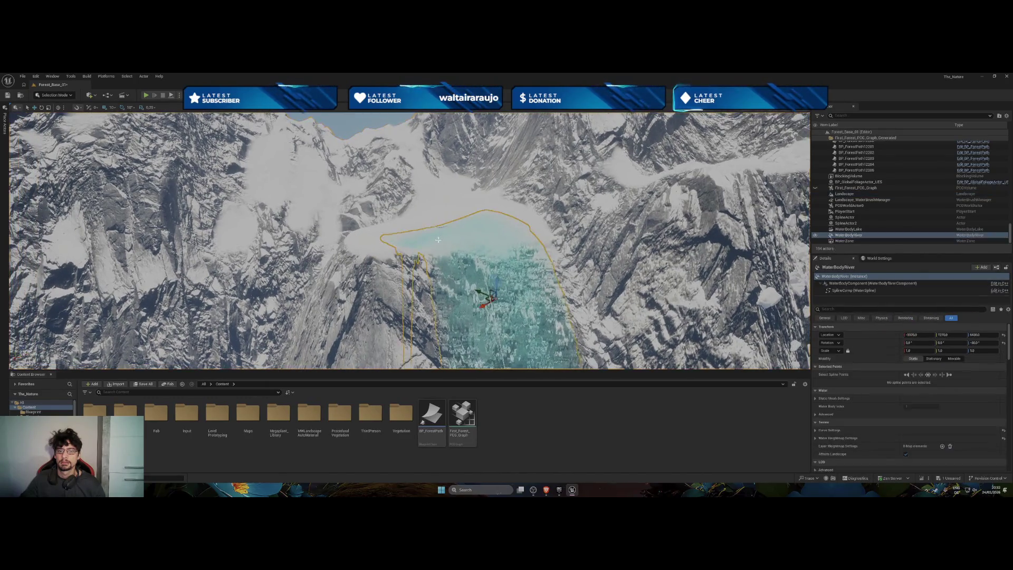
pyautogui.moveTo(441, 259); pyautogui.dragTo(362, 263)
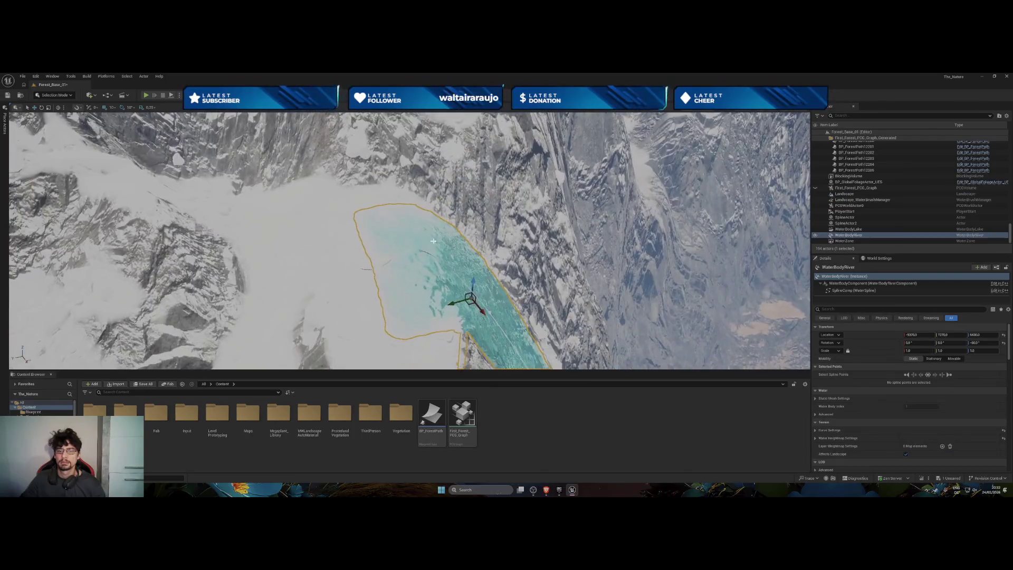
pyautogui.click(354, 268)
pyautogui.moveTo(332, 272)
pyautogui.mouseDown()
pyautogui.moveTo(234, 279)
pyautogui.moveTo(212, 252)
pyautogui.moveTo(181, 270)
pyautogui.moveTo(113, 281)
pyautogui.moveTo(285, 261)
pyautogui.moveTo(285, 232)
pyautogui.moveTo(359, 274)
pyautogui.mouseUp()
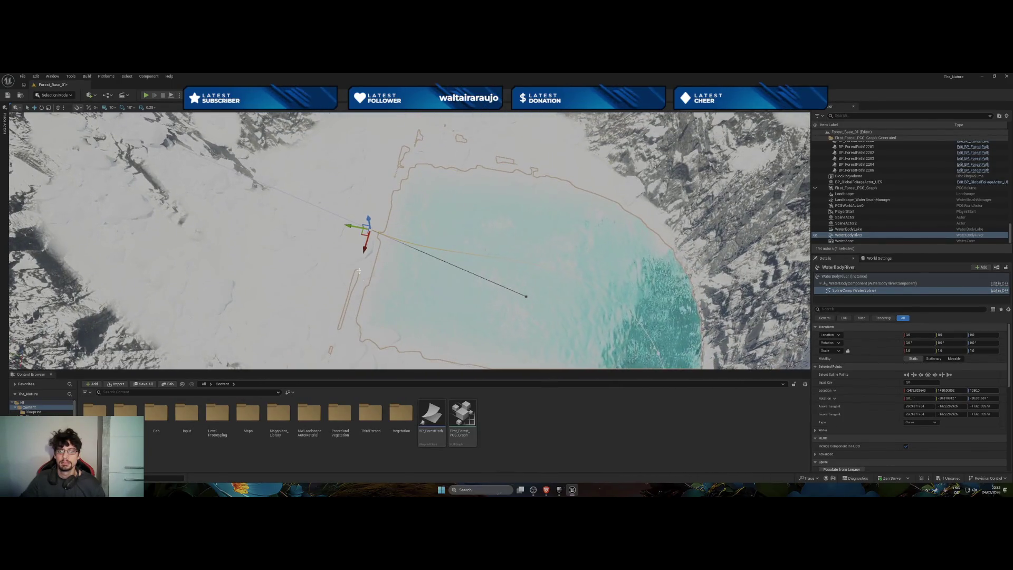
pyautogui.moveTo(362, 233); pyautogui.dragTo(379, 162)
pyautogui.moveTo(360, 285); pyautogui.dragTo(401, 317)
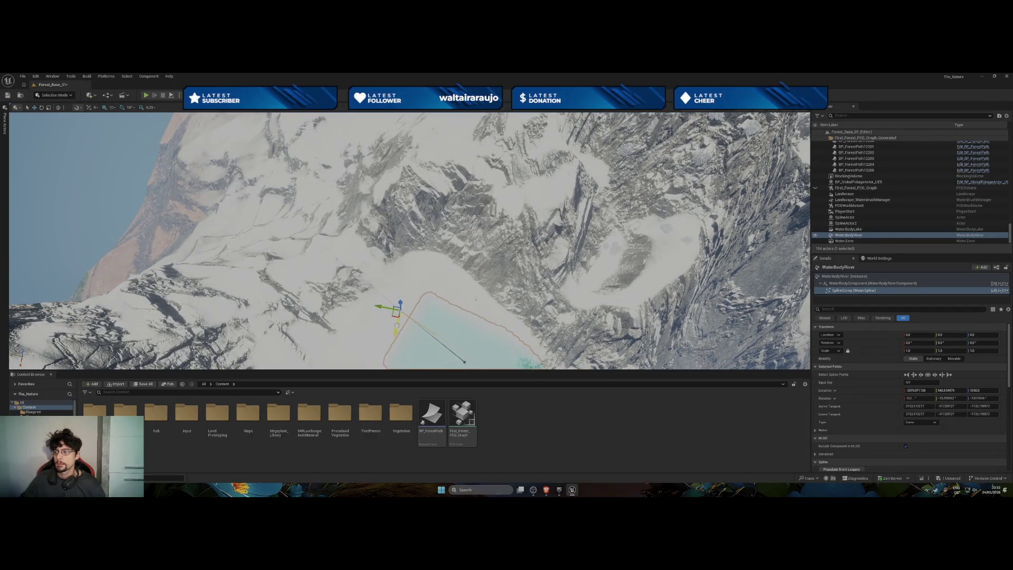
pyautogui.moveTo(511, 335); pyautogui.dragTo(511, 335)
pyautogui.moveTo(668, 338); pyautogui.dragTo(668, 338)
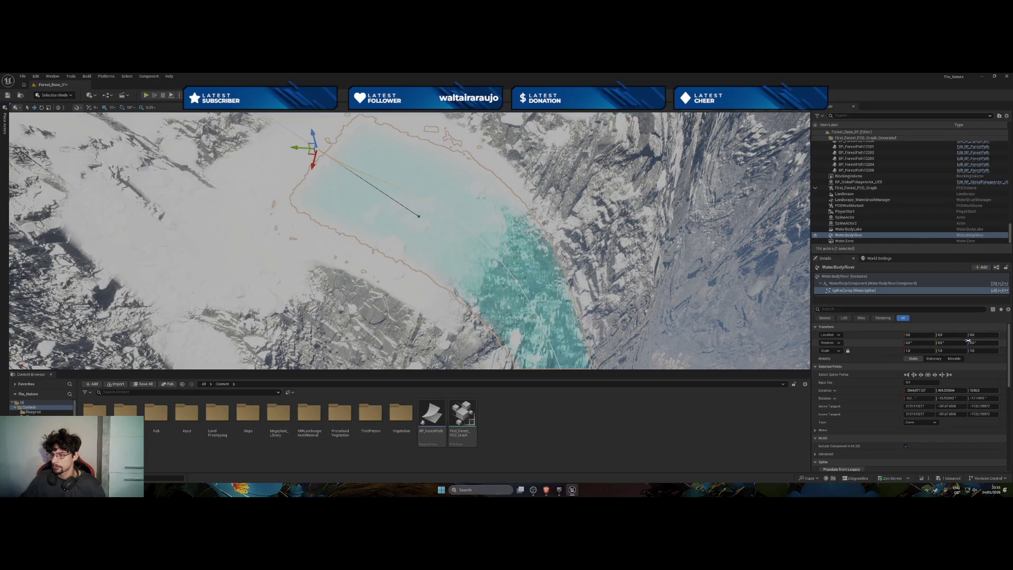
pyautogui.moveTo(970, 349)
pyautogui.mouseDown()
pyautogui.moveTo(950, 351)
pyautogui.moveTo(960, 351)
pyautogui.mouseUp()
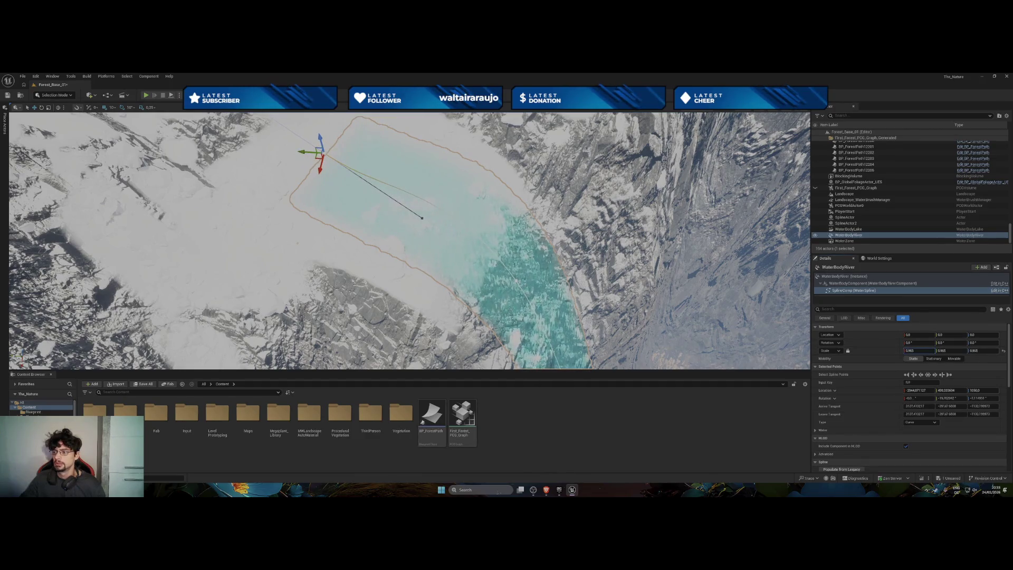
pyautogui.press('Return')
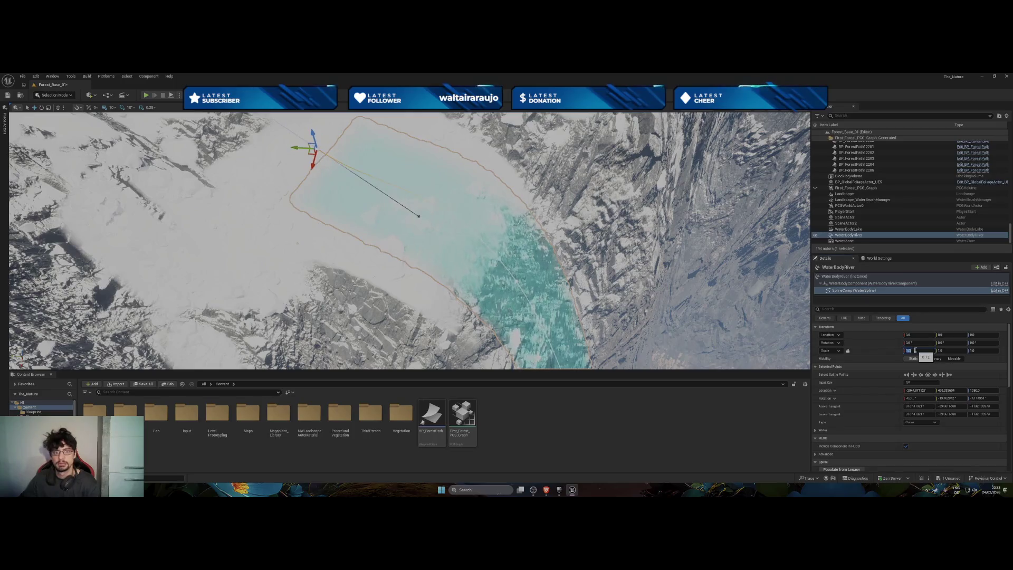
# Change the river's upper spline points from Curve to Linear type.
pyautogui.click(918, 423)
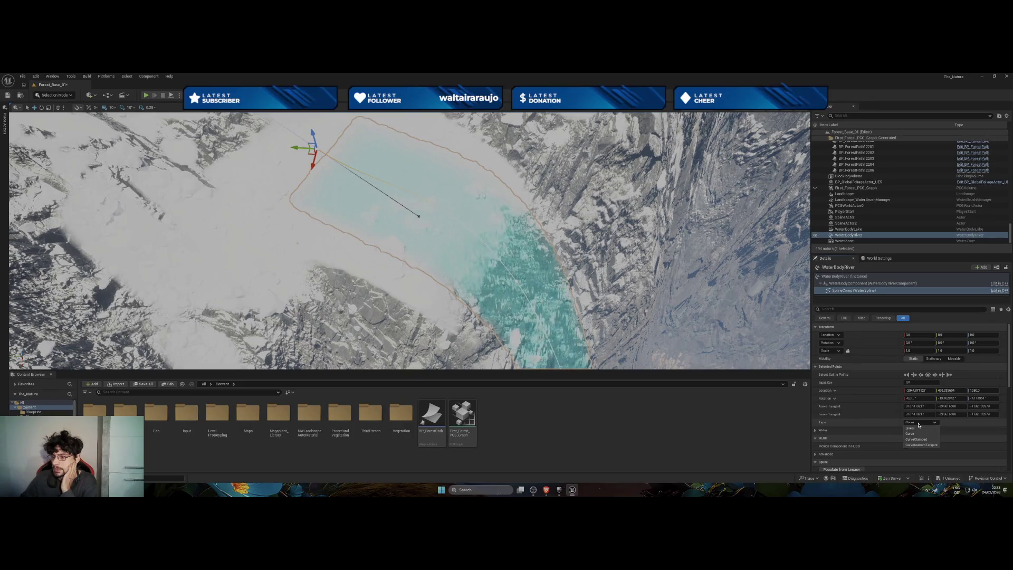
pyautogui.click(918, 428)
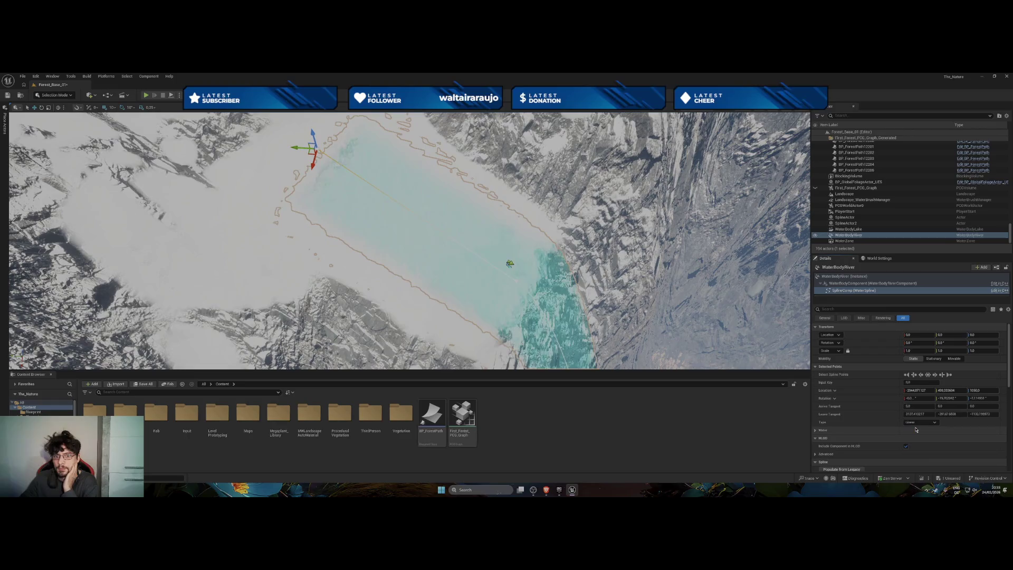
pyautogui.press('f')
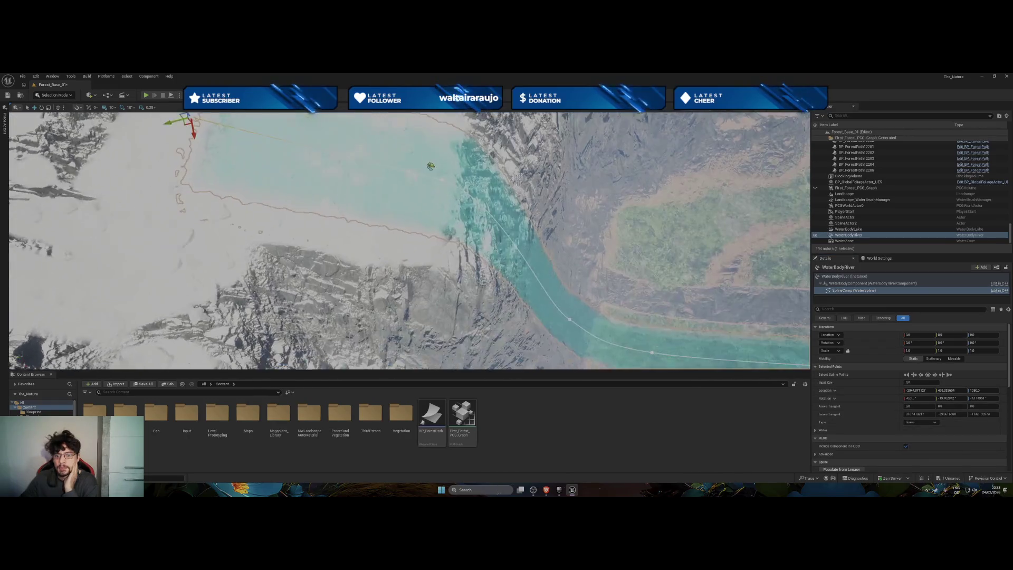
pyautogui.moveTo(418, 266); pyautogui.dragTo(418, 266)
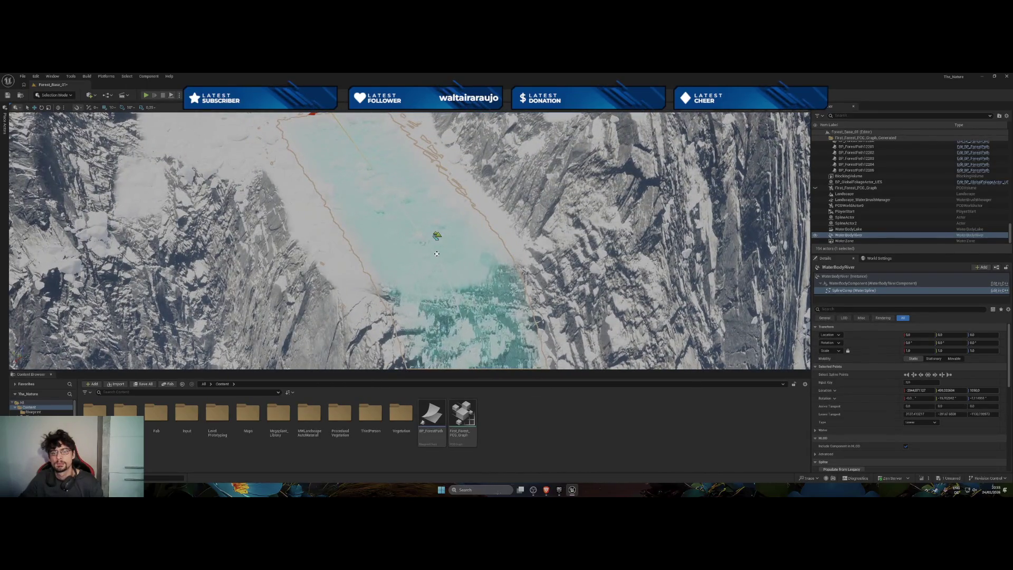
pyautogui.click(923, 422)
pyautogui.click(926, 433)
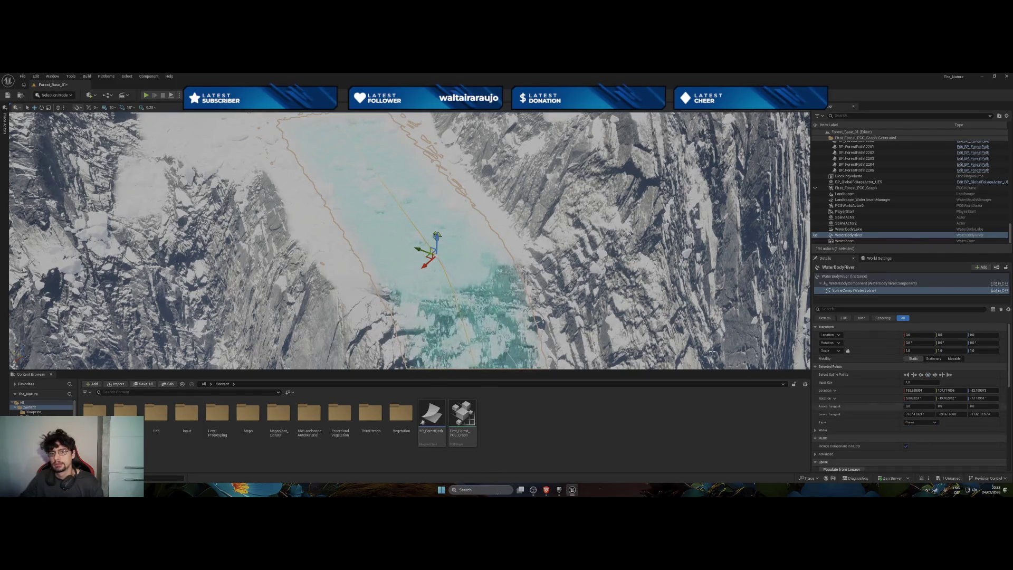
pyautogui.click(923, 422)
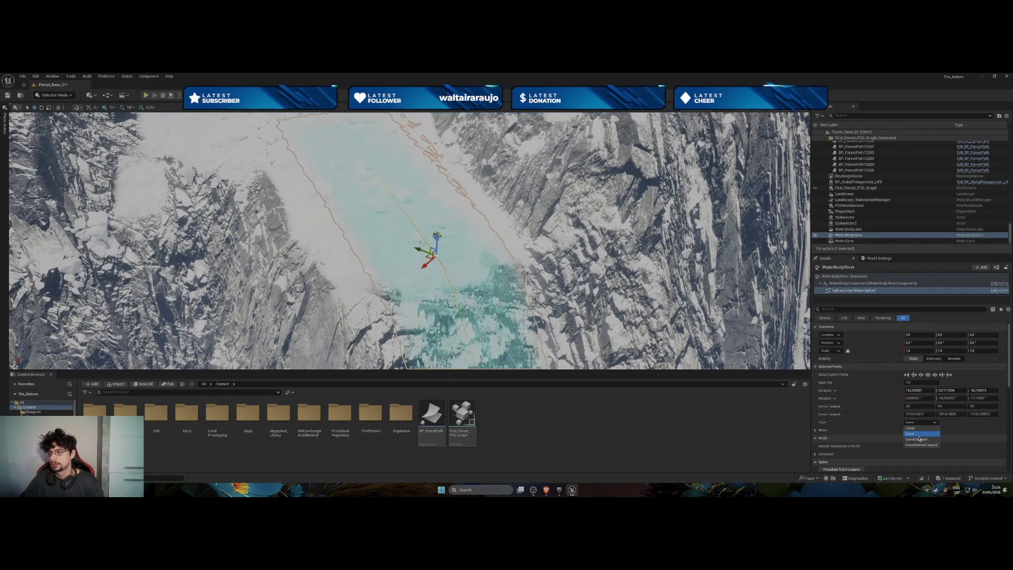
pyautogui.click(919, 430)
pyautogui.scroll(-5, 524, 313)
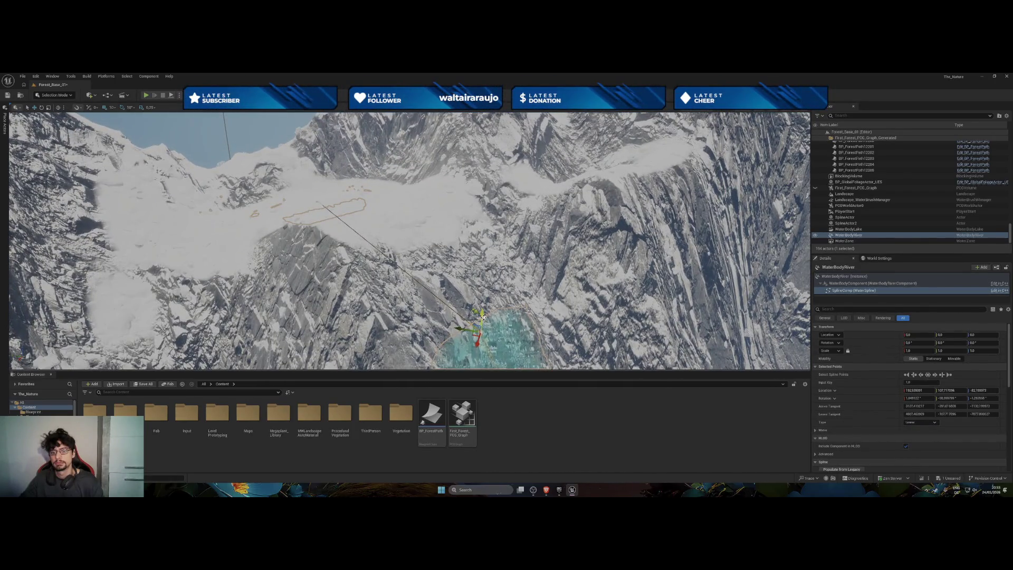
# Move an upper river spline point toward the lake and lower it onto the terrain.
pyautogui.moveTo(410, 240)
pyautogui.mouseDown()
pyautogui.moveTo(400, 179)
pyautogui.moveTo(403, 264)
pyautogui.mouseUp()
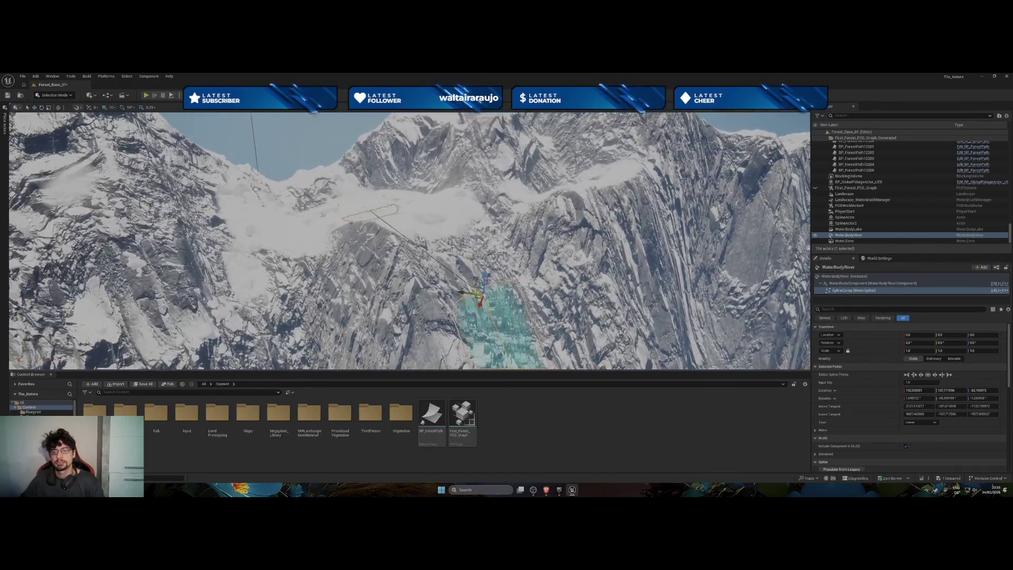
pyautogui.moveTo(404, 264); pyautogui.dragTo(475, 263)
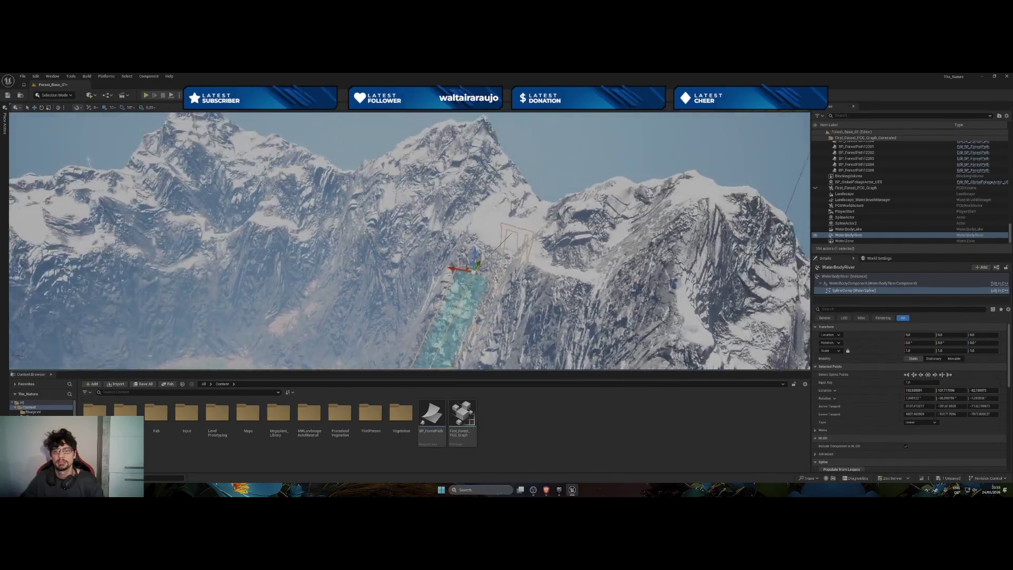
pyautogui.moveTo(474, 263); pyautogui.dragTo(539, 336)
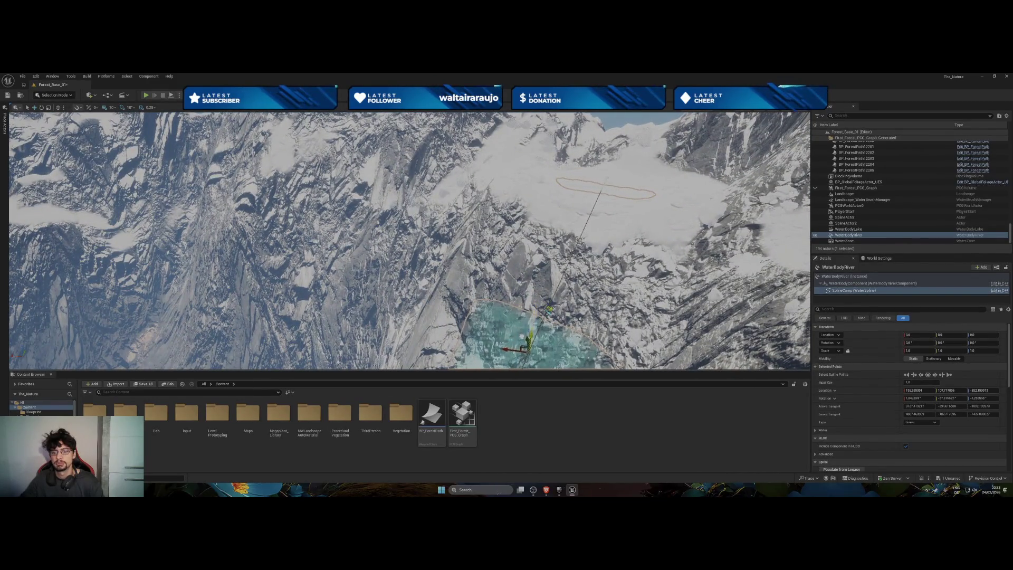
pyautogui.moveTo(520, 338)
pyautogui.mouseDown()
pyautogui.moveTo(521, 274)
pyautogui.moveTo(492, 289)
pyautogui.mouseUp()
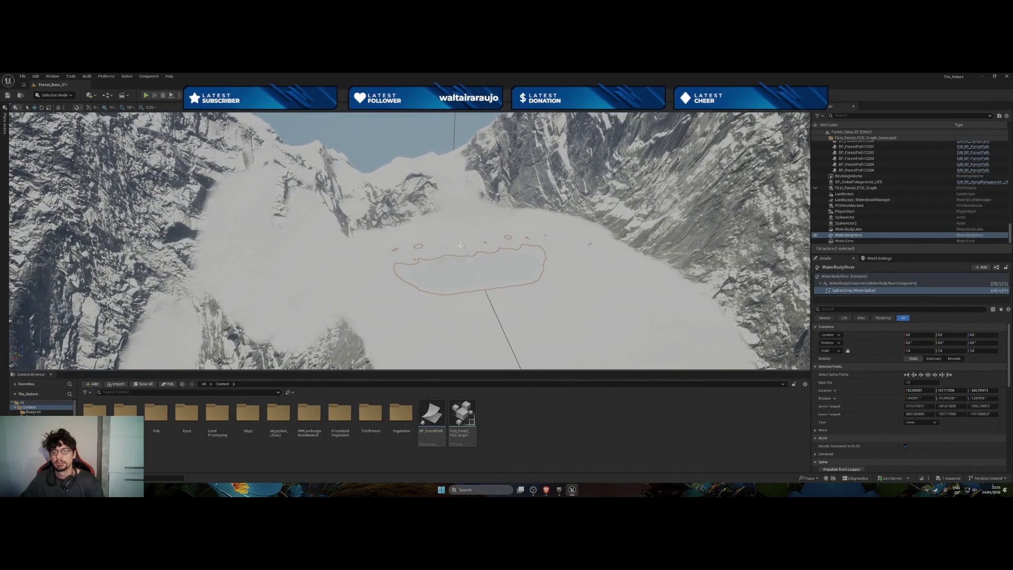
pyautogui.moveTo(460, 243); pyautogui.dragTo(466, 226)
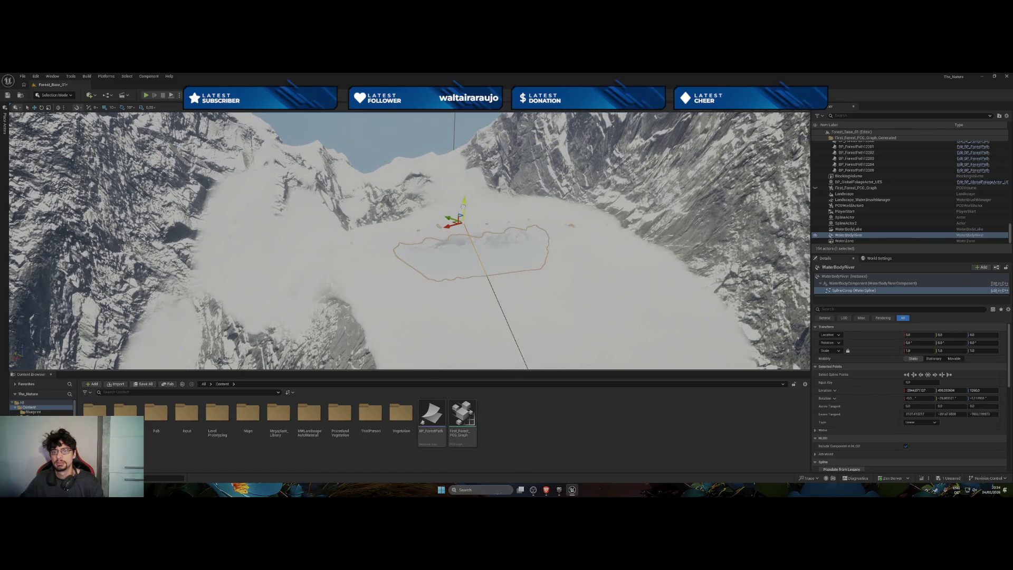
pyautogui.moveTo(462, 181); pyautogui.dragTo(462, 180)
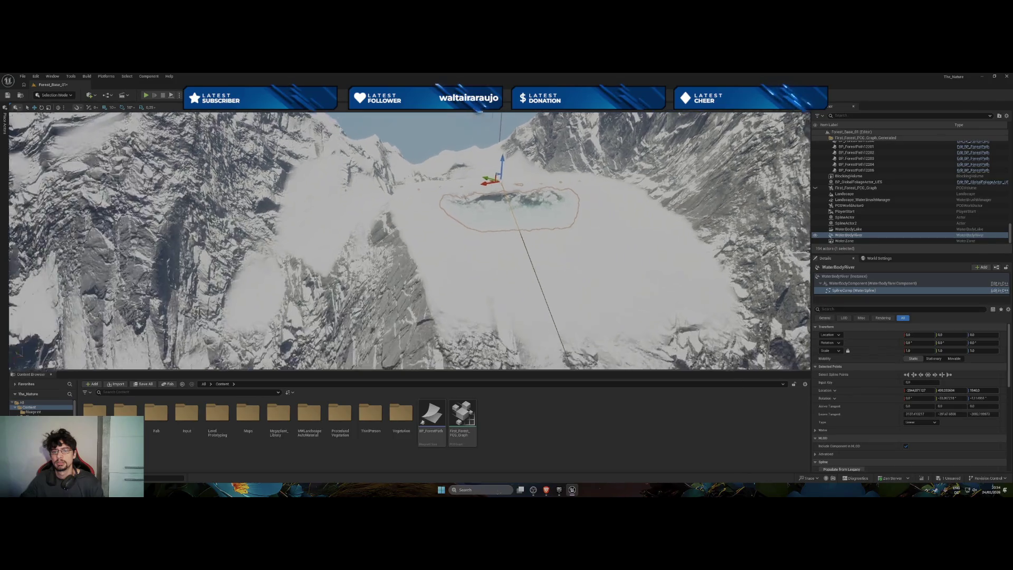
pyautogui.moveTo(511, 159); pyautogui.dragTo(513, 233)
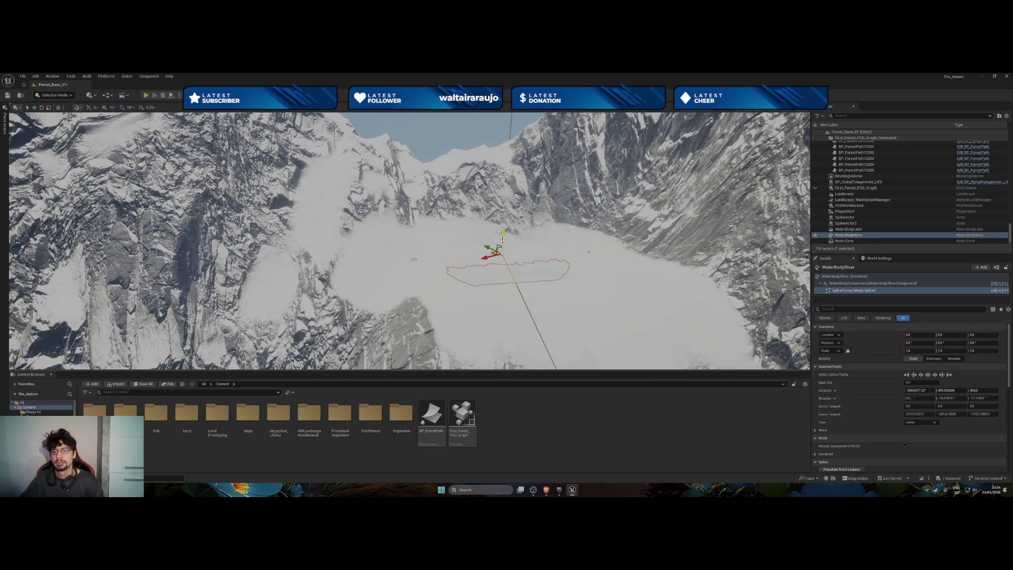
pyautogui.moveTo(503, 240); pyautogui.dragTo(485, 269)
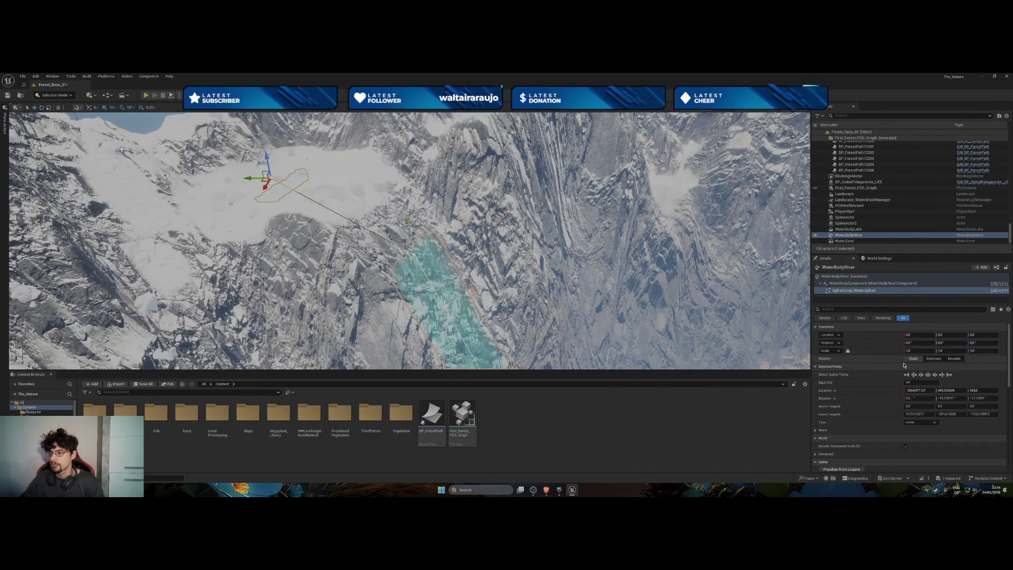
# Set that point's type to Curve, push it into the lake basin, and adjust another point.
pyautogui.click(918, 423)
pyautogui.click(917, 433)
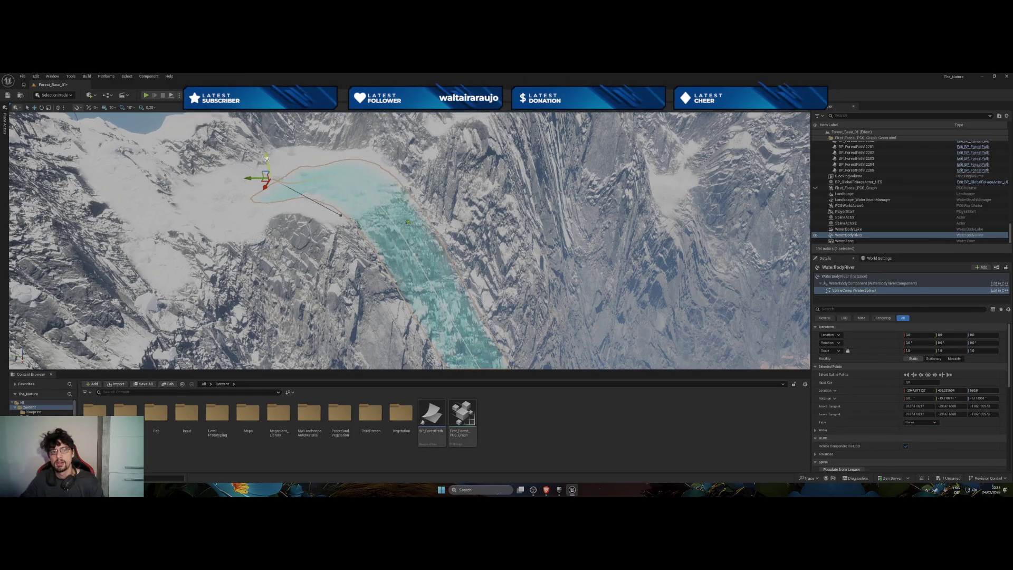
pyautogui.moveTo(252, 178); pyautogui.dragTo(361, 188)
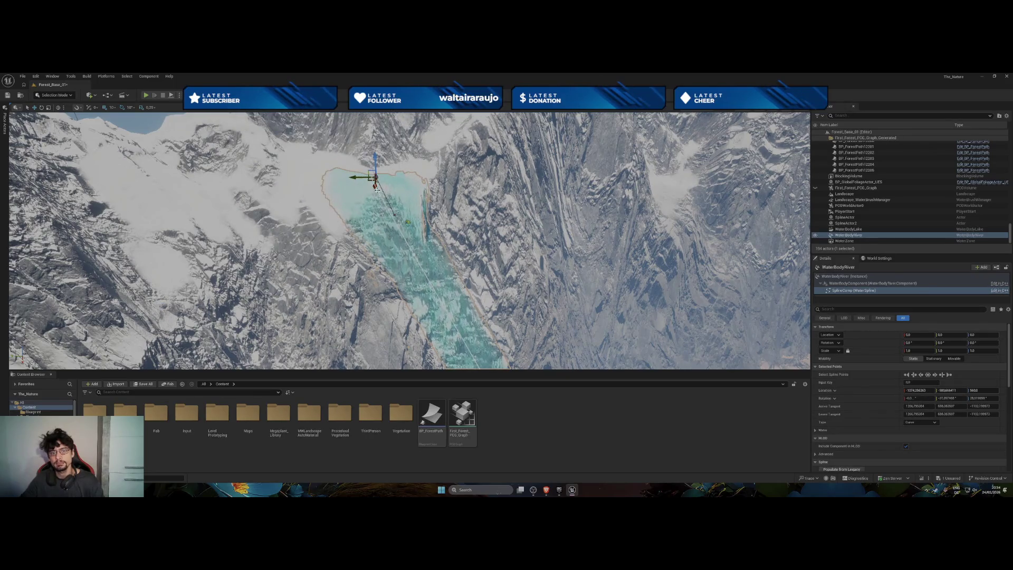
pyautogui.moveTo(416, 204)
pyautogui.mouseDown()
pyautogui.moveTo(427, 233)
pyautogui.moveTo(379, 202)
pyautogui.moveTo(376, 233)
pyautogui.moveTo(294, 217)
pyautogui.moveTo(284, 194)
pyautogui.moveTo(347, 211)
pyautogui.mouseUp()
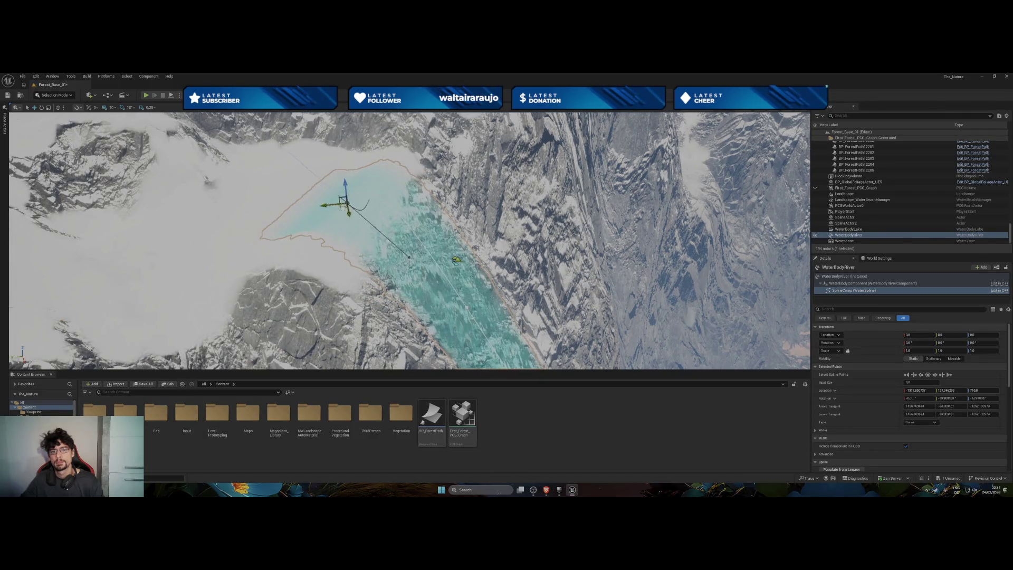
pyautogui.click(467, 308)
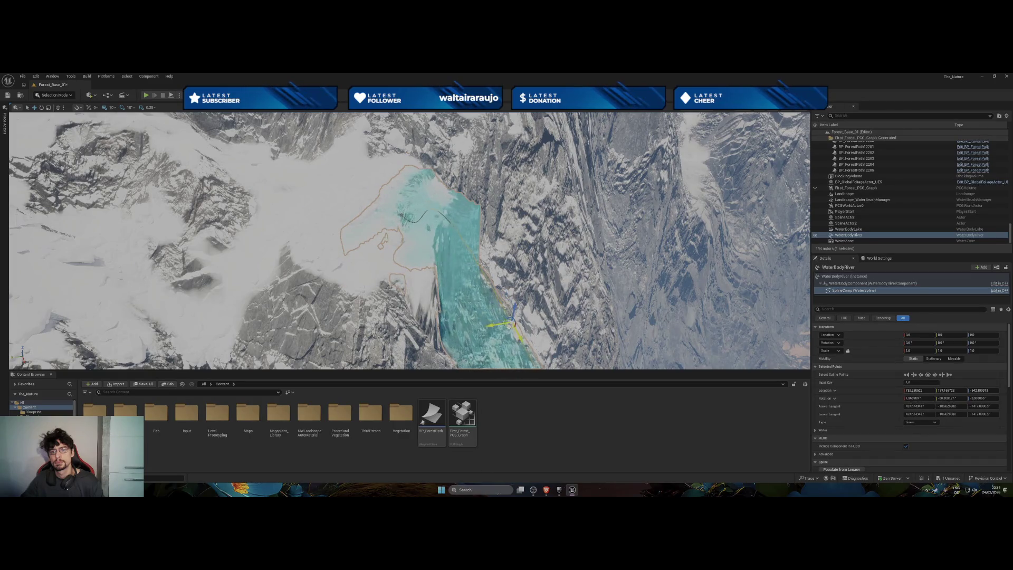
pyautogui.moveTo(525, 354); pyautogui.dragTo(522, 359)
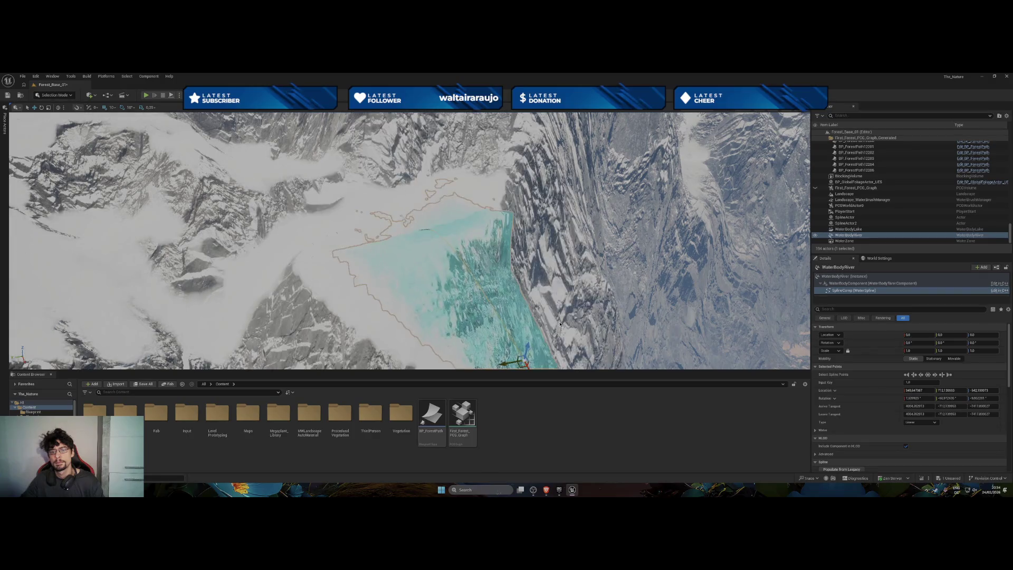
pyautogui.moveTo(333, 249); pyautogui.dragTo(424, 319)
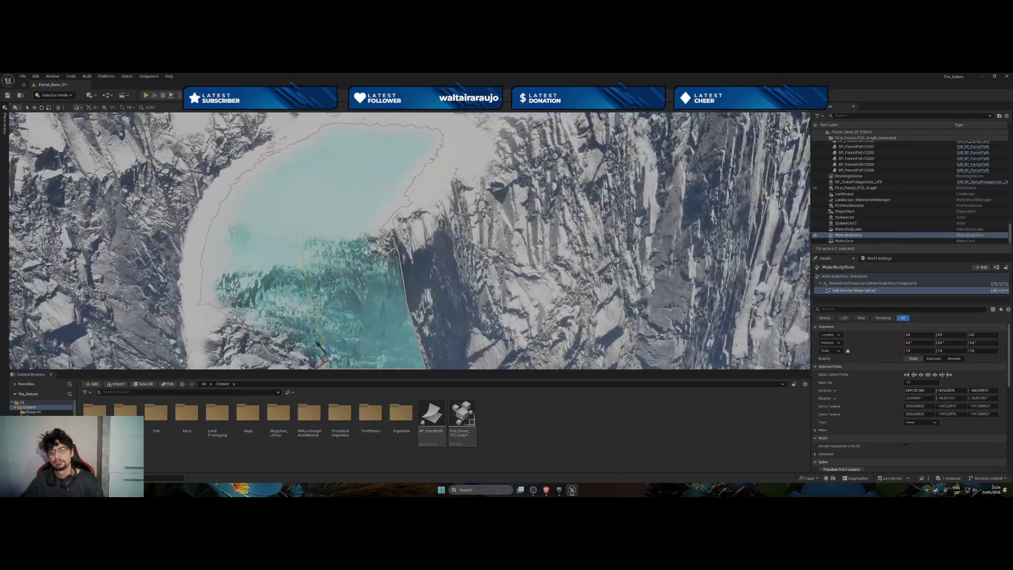
pyautogui.scroll(-5, 443, 278)
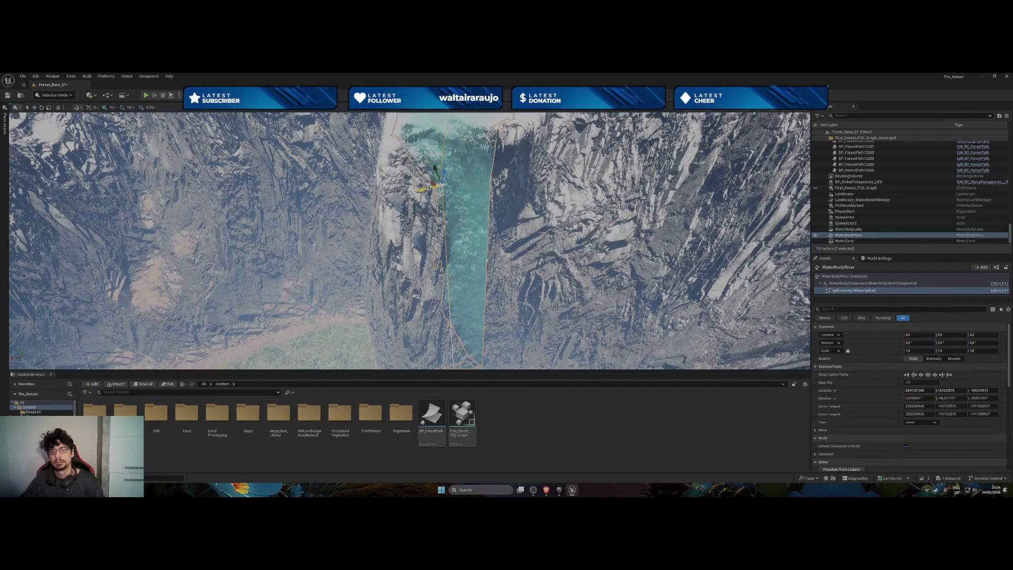
pyautogui.moveTo(425, 193)
pyautogui.mouseDown()
pyautogui.moveTo(434, 212)
pyautogui.moveTo(423, 213)
pyautogui.moveTo(486, 195)
pyautogui.moveTo(430, 219)
pyautogui.moveTo(434, 231)
pyautogui.mouseUp()
pyautogui.hotkey('ctrl', 'z')
pyautogui.hotkey('ctrl', 'z')
pyautogui.hotkey('ctrl', 'z')
pyautogui.hotkey('ctrl', 'z')
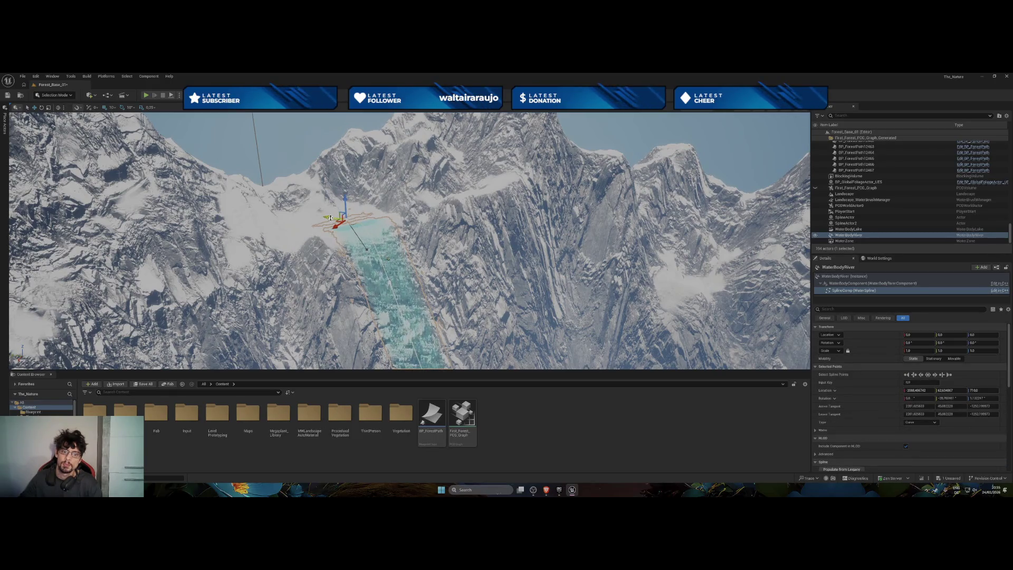
# Undo the recent spline point moves, point type changes and scale change with Ctrl+Z.
pyautogui.hotkey('ctrl', 'z')
pyautogui.hotkey('ctrl', 'z')
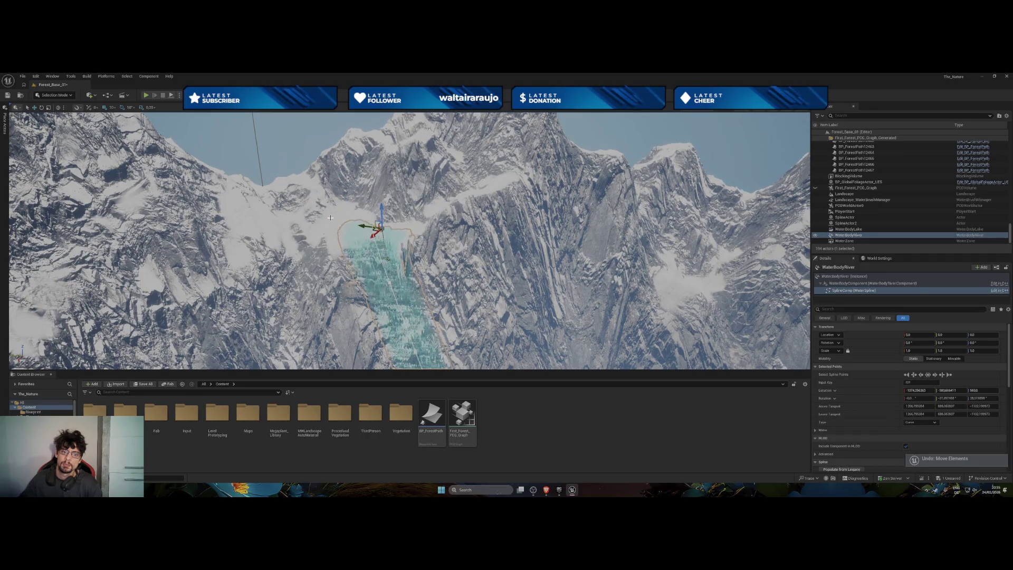
pyautogui.hotkey('ctrl', 'z')
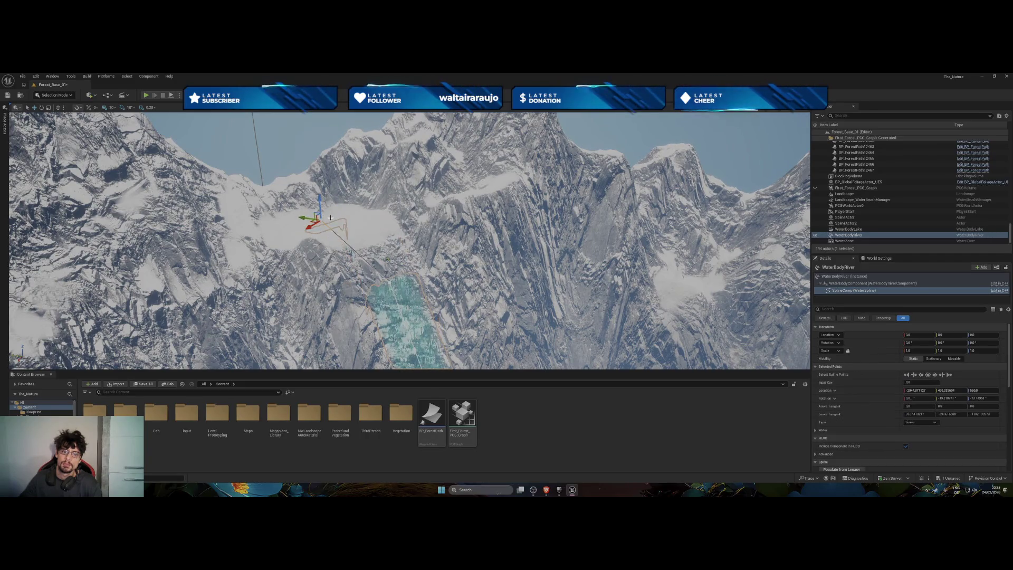
pyautogui.hotkey('ctrl', 'z')
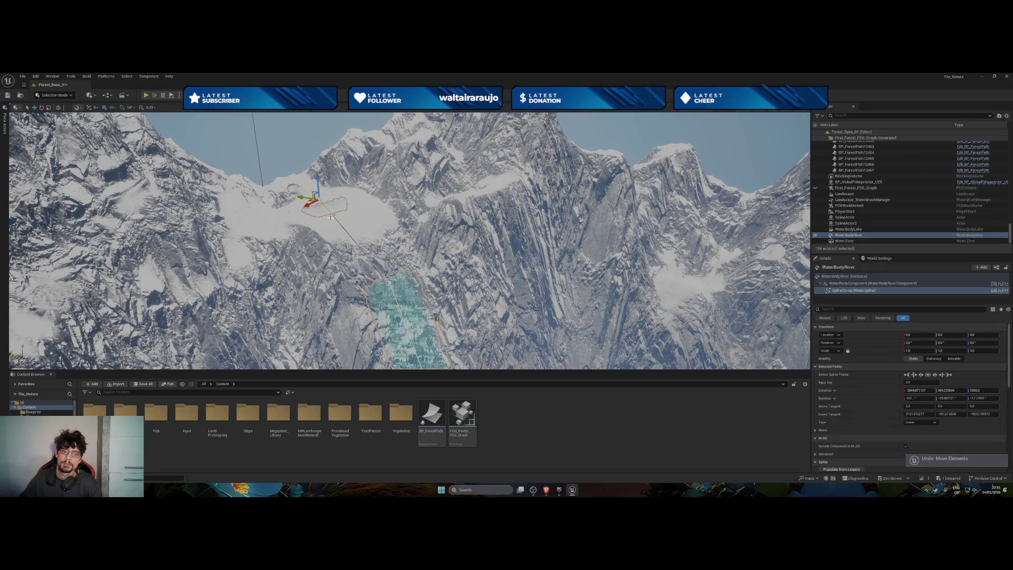
pyautogui.hotkey('ctrl', 'z')
pyautogui.hotkey('ctrl', 'z')
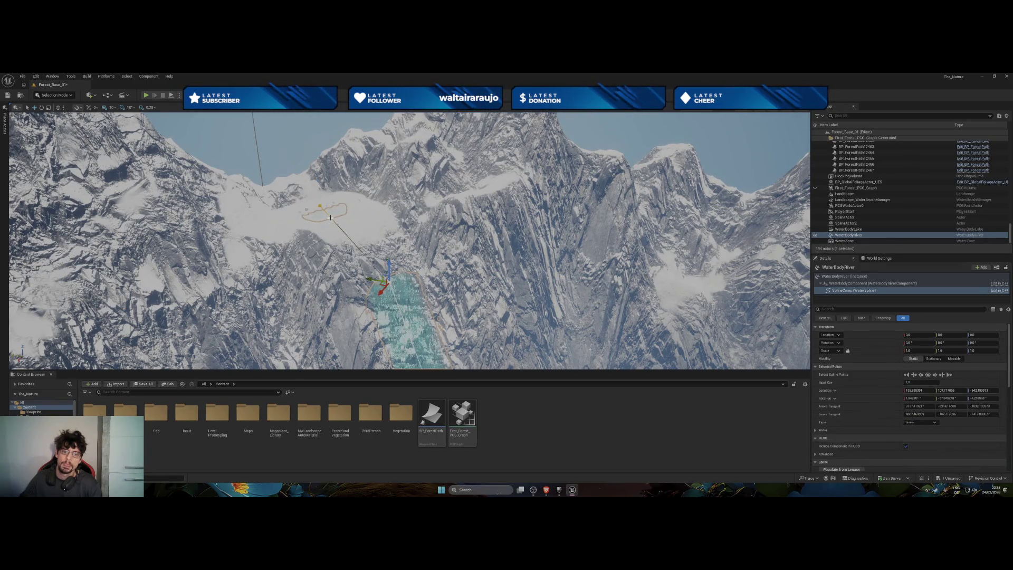
pyautogui.hotkey('ctrl', 'z')
pyautogui.hotkey('ctrl', 'z')
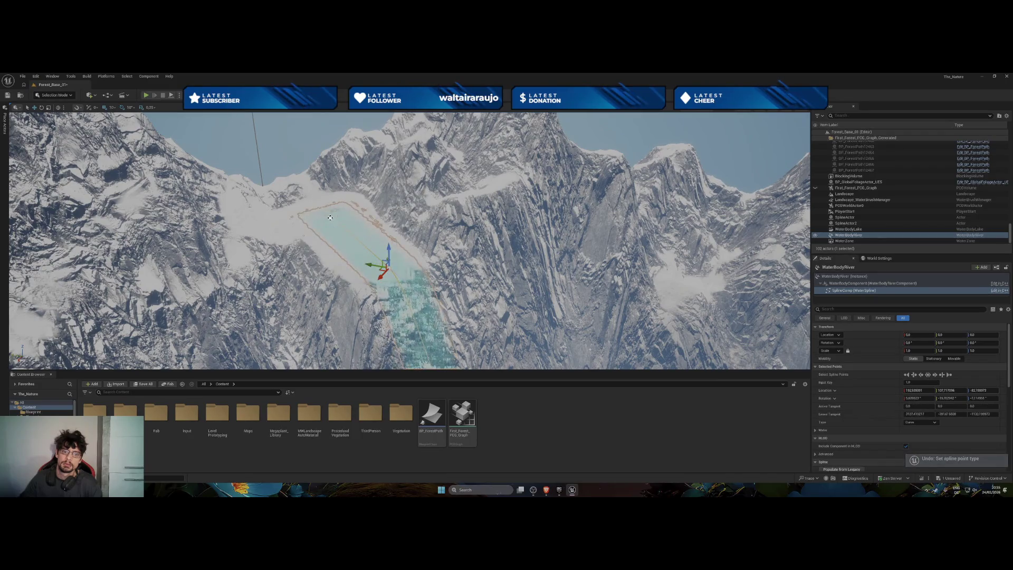
pyautogui.hotkey('ctrl', 'z')
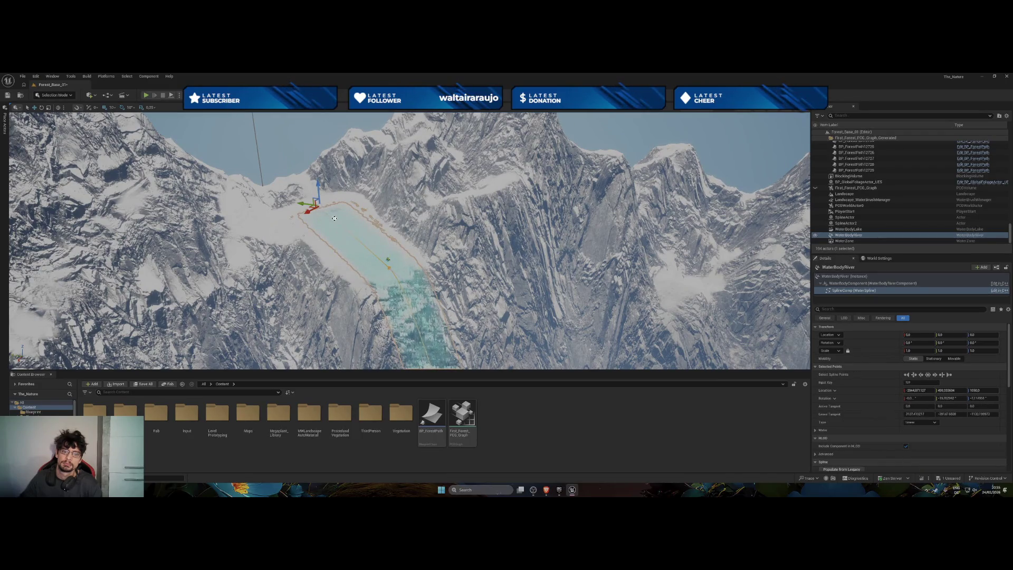
pyautogui.hotkey('ctrl', 'z')
pyautogui.hotkey('ctrl', 'z')
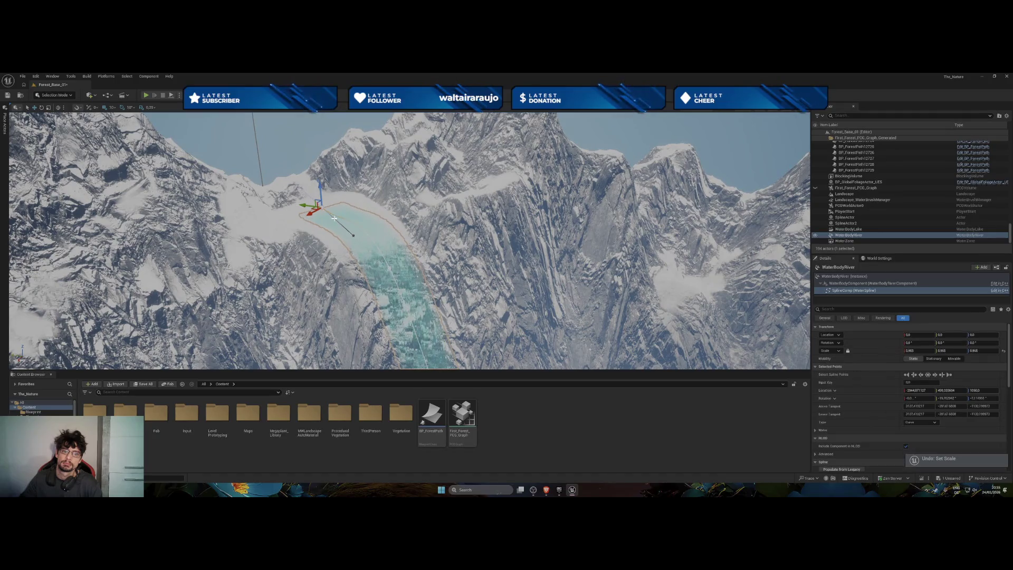
pyautogui.hotkey('ctrl', 'z')
pyautogui.hotkey('ctrl', 'z')
pyautogui.hotkey('ctrl', 'z')
pyautogui.hotkey('ctrl', 'z')
pyautogui.hotkey('ctrl', 'z')
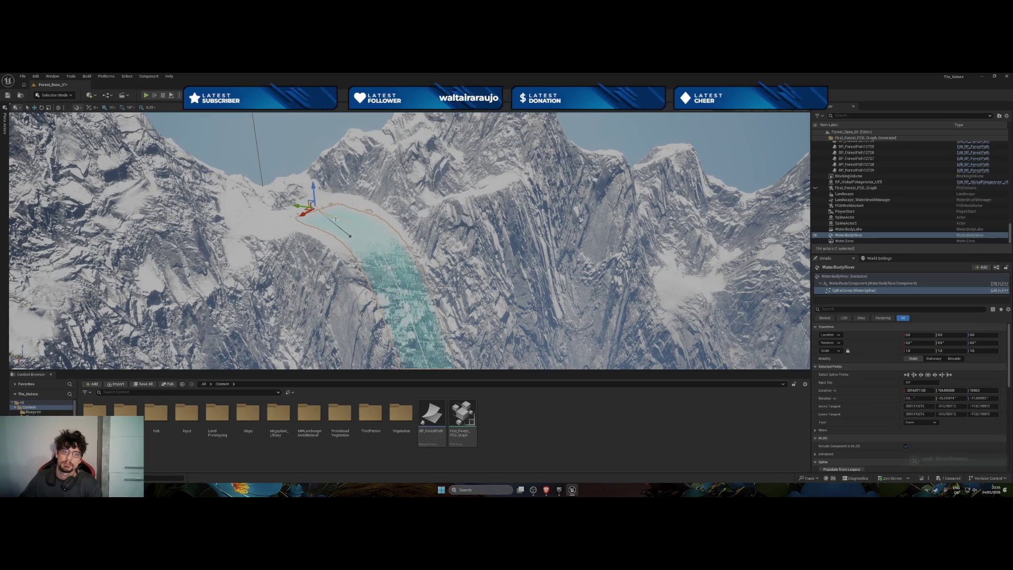
pyautogui.hotkey('ctrl', 'z')
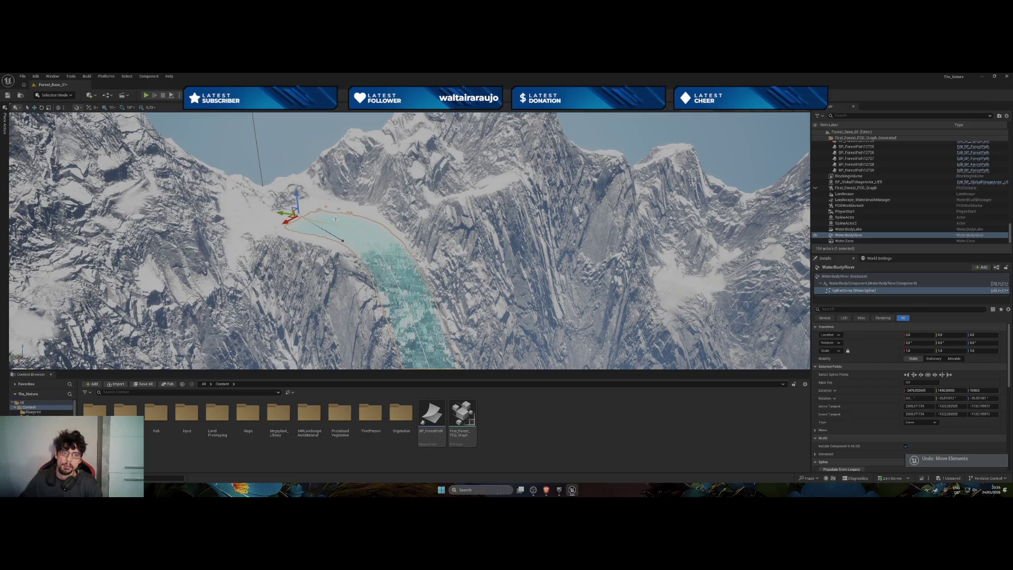
pyautogui.hotkey('ctrl', 'z')
pyautogui.hotkey('ctrl', 'z')
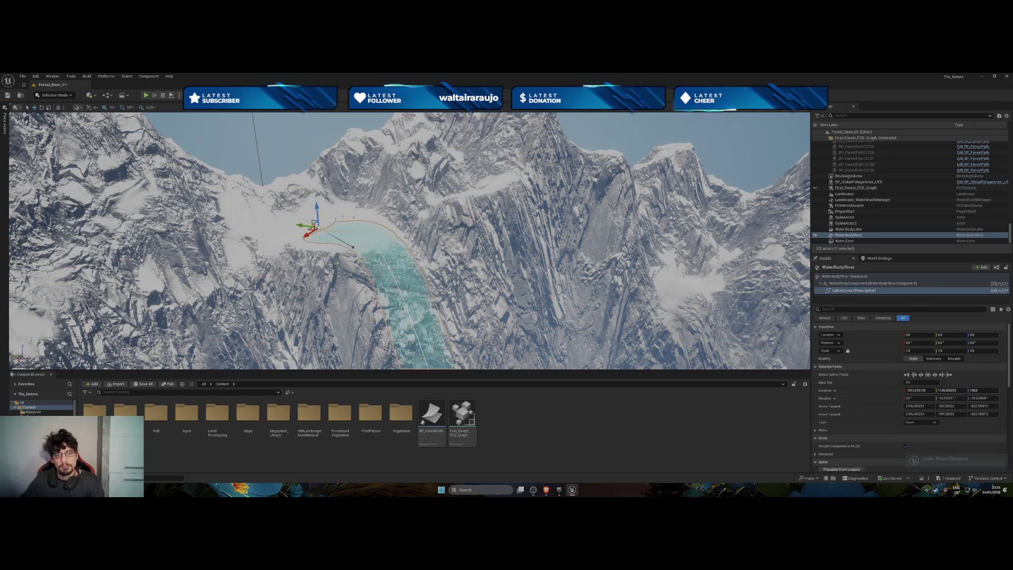
pyautogui.hotkey('ctrl', 'z')
pyautogui.hotkey('ctrl', 'z')
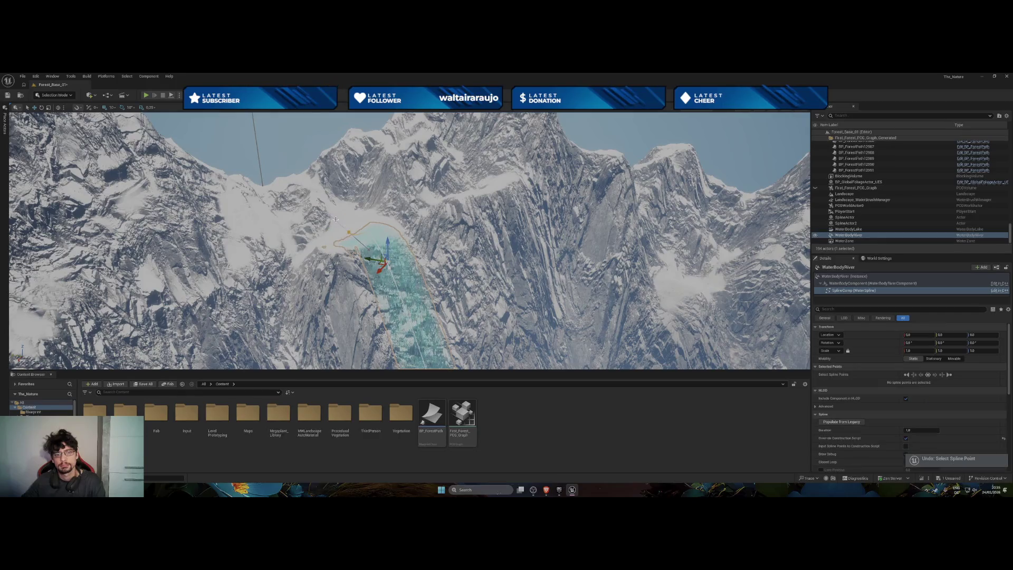
pyautogui.hotkey('ctrl', 'z')
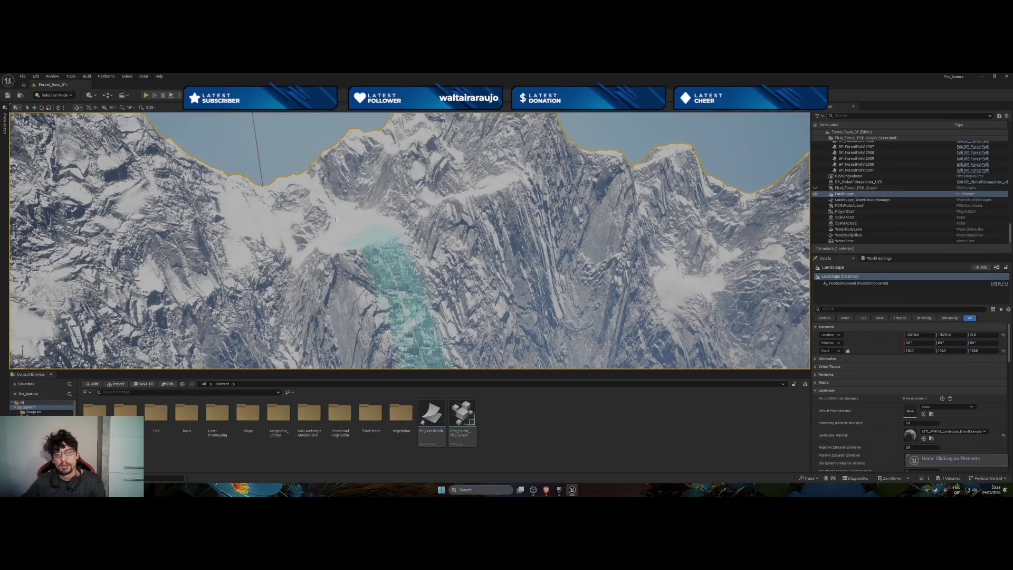
# Reselect a river spline point and undo the remaining earlier point moves.
pyautogui.click(342, 229)
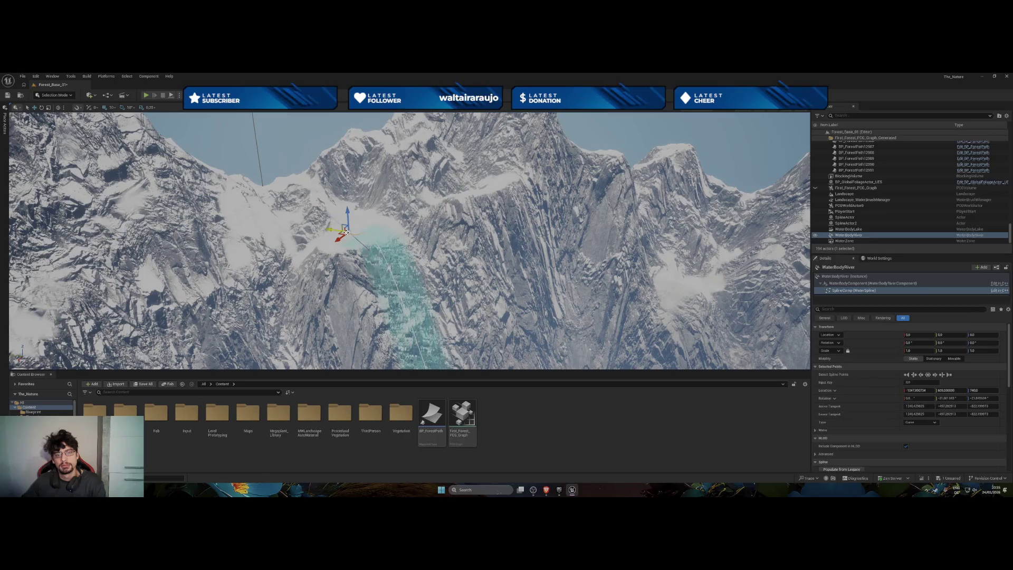
pyautogui.hotkey('ctrl', 'z')
pyautogui.hotkey('ctrl', 'z')
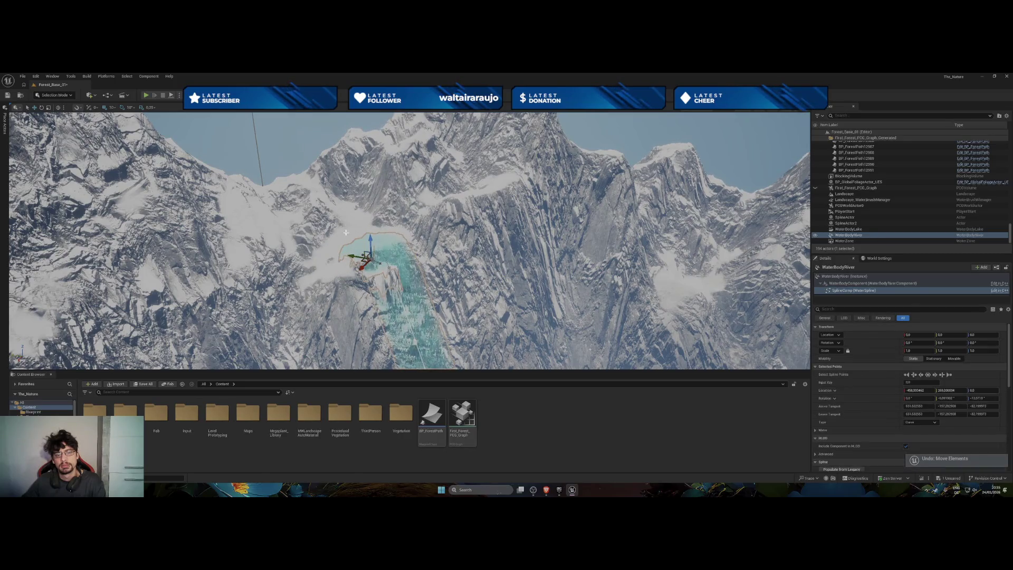
pyautogui.hotkey('ctrl', 'z')
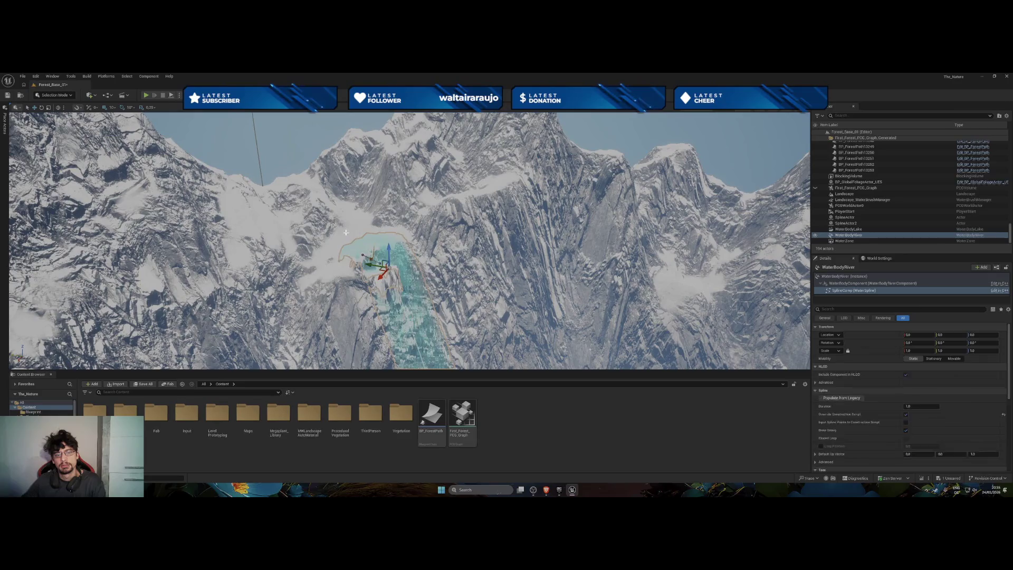
pyautogui.hotkey('ctrl', 'z')
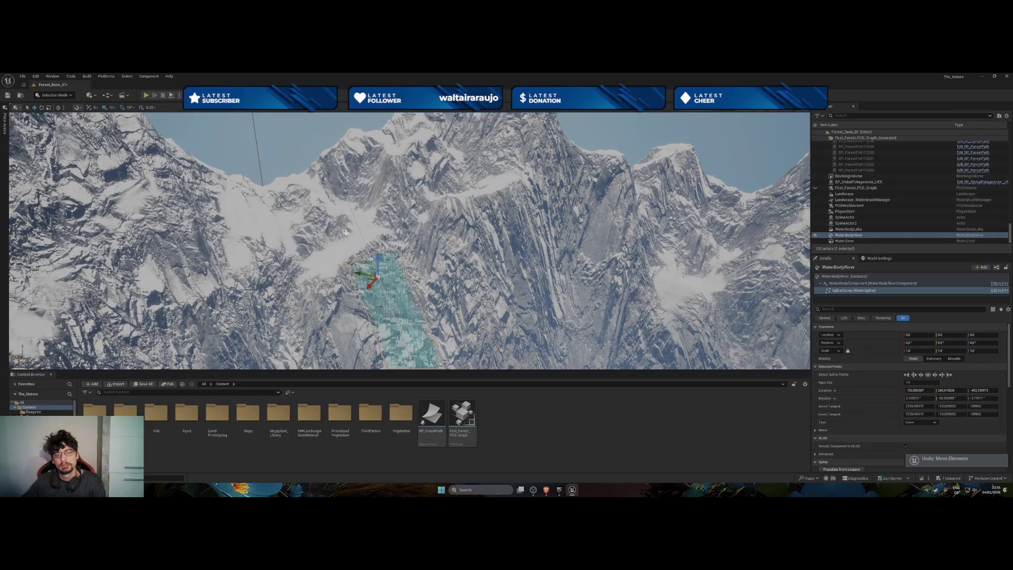
pyautogui.rightClick(379, 280)
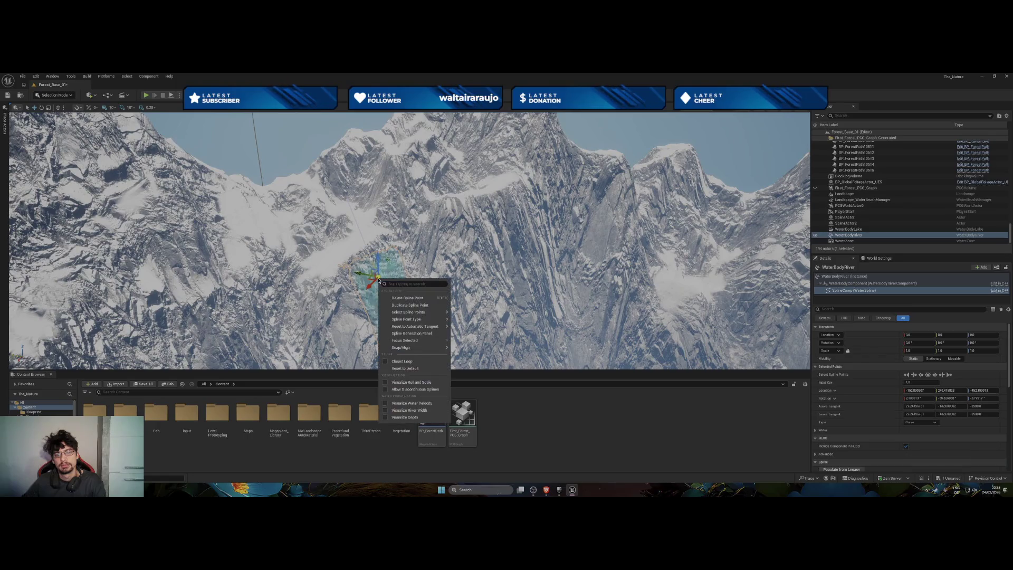
# Delete the river's upper spline point and lower the neighbouring point to about -520 on Z.
pyautogui.click(398, 298)
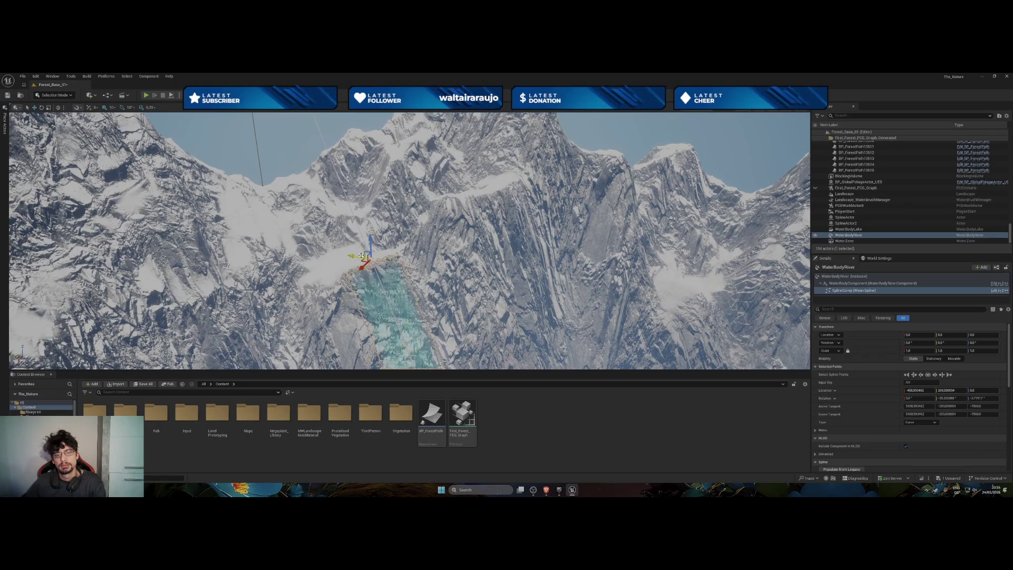
pyautogui.click(388, 255)
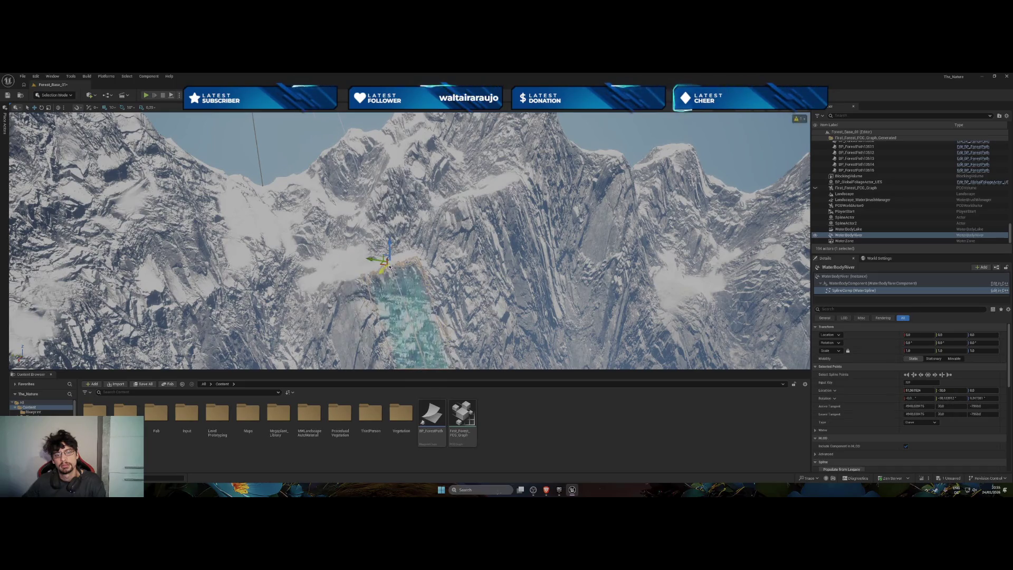
pyautogui.moveTo(388, 251)
pyautogui.mouseDown()
pyautogui.moveTo(409, 276)
pyautogui.moveTo(408, 335)
pyautogui.mouseUp()
pyautogui.moveTo(410, 287); pyautogui.dragTo(404, 280)
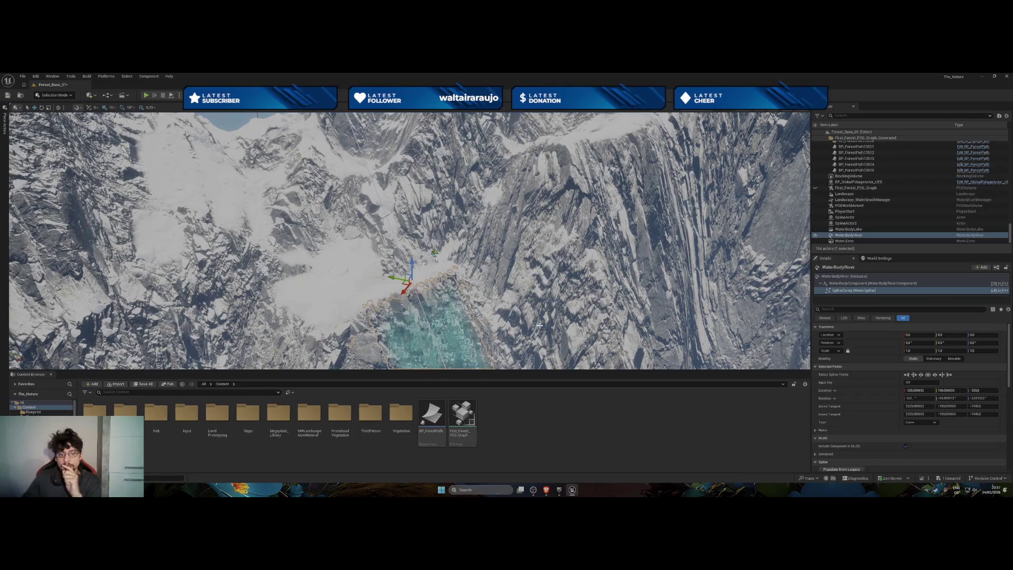
# Switch to the browser and bring up the Shallow Water River tutorial video.
pyautogui.hotkey('alt', 'Tab')
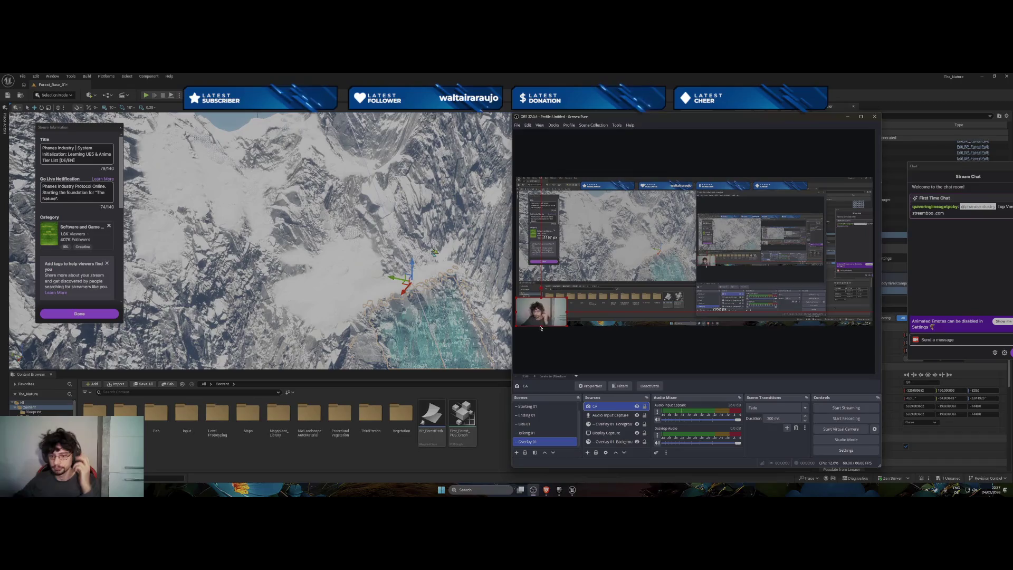
pyautogui.click(849, 117)
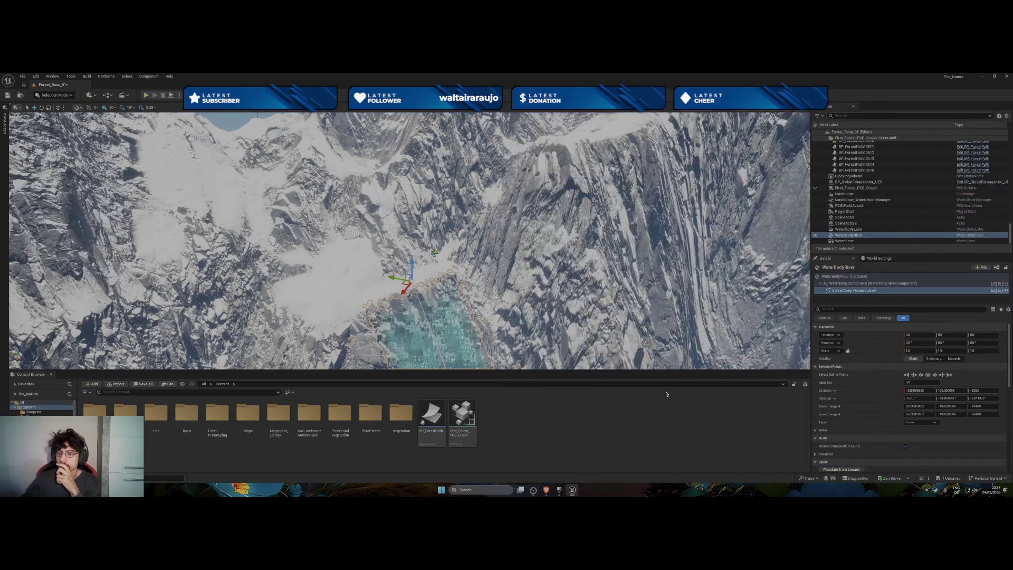
pyautogui.moveTo(546, 489)
pyautogui.click(564, 471)
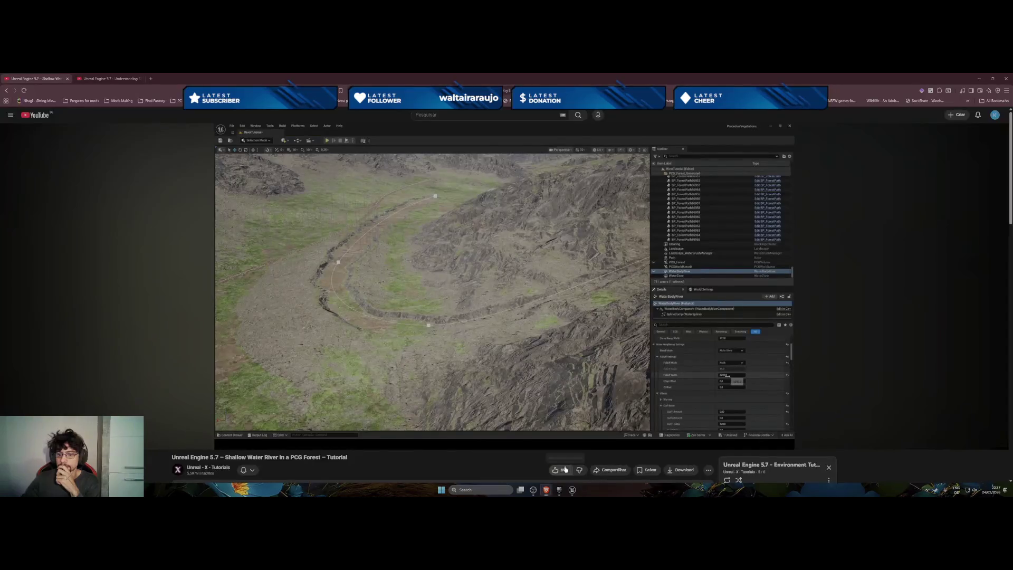
# Seek the tutorial back to where the WaterBodyRiver spline winds through the valley.
pyautogui.moveTo(365, 436); pyautogui.dragTo(246, 433)
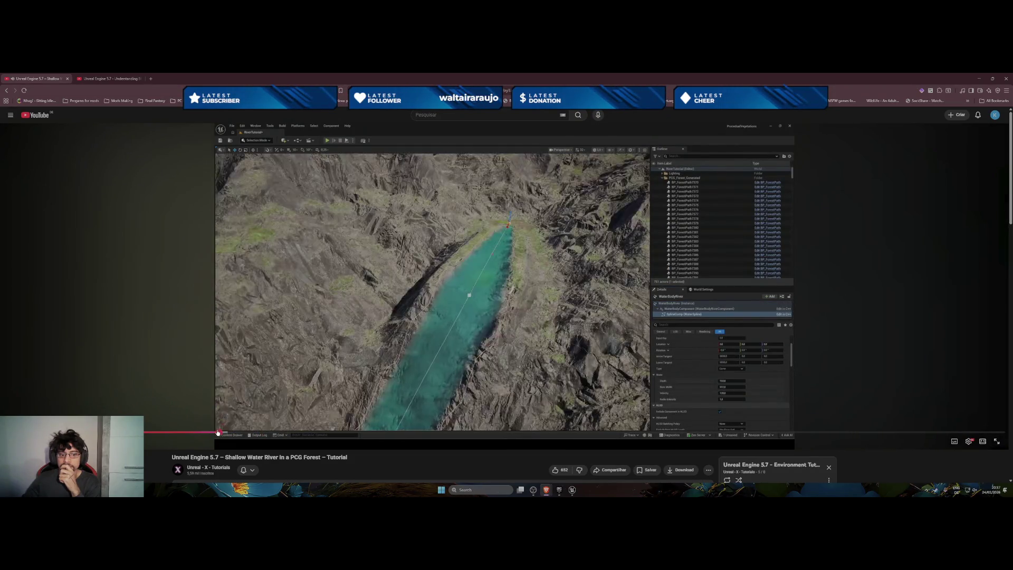
pyautogui.click(209, 432)
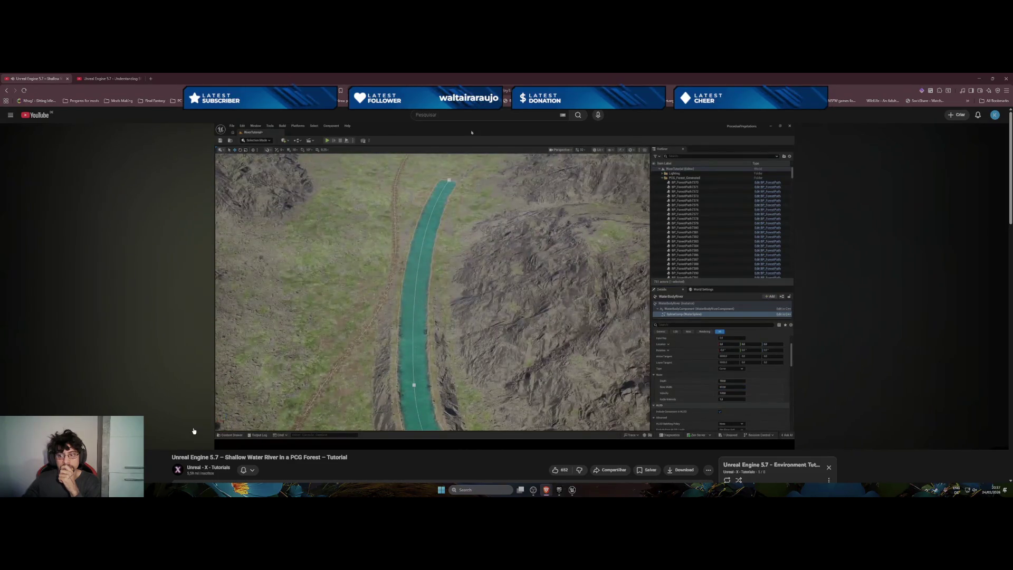
pyautogui.click(197, 433)
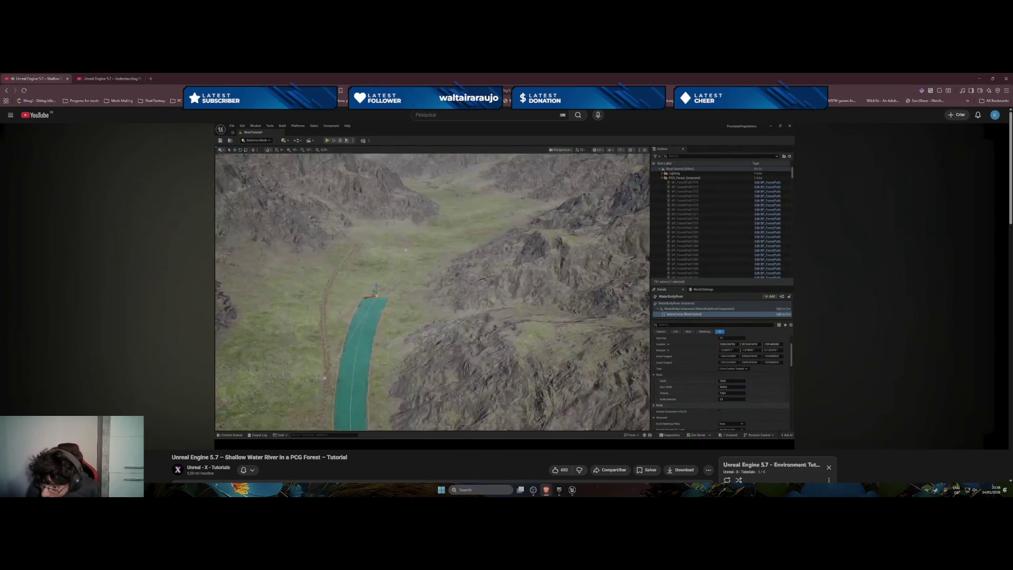
# Pause the video, return to Unreal and expand the river's Water section in Details.
pyautogui.press('space')
pyautogui.click(570, 491)
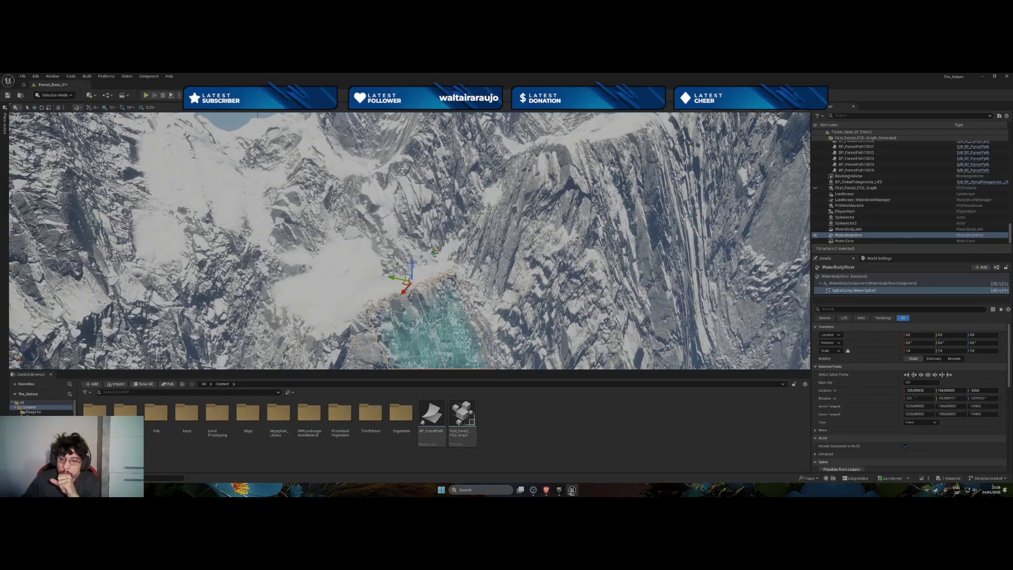
pyautogui.scroll(-3, 855, 412)
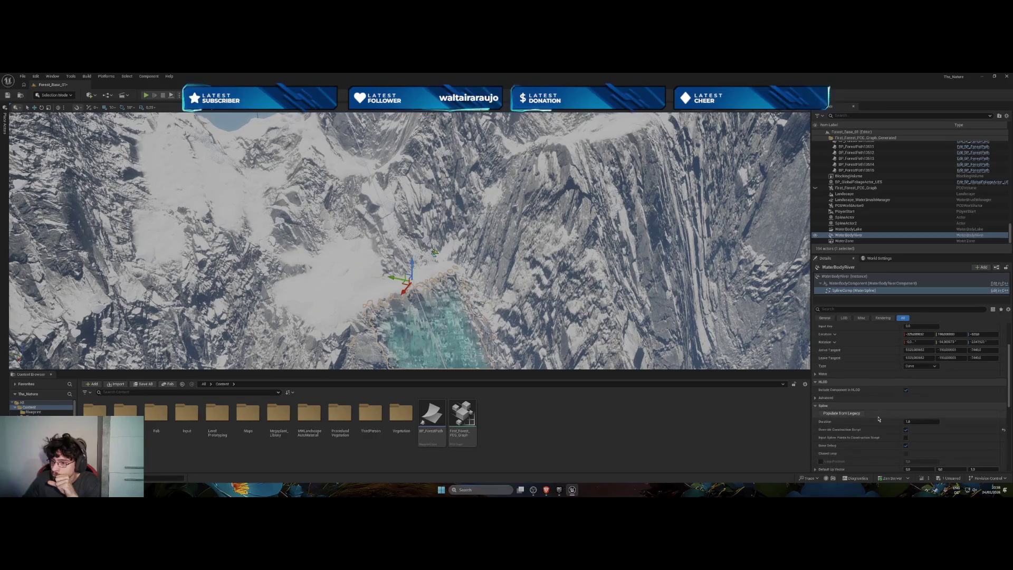
pyautogui.click(818, 375)
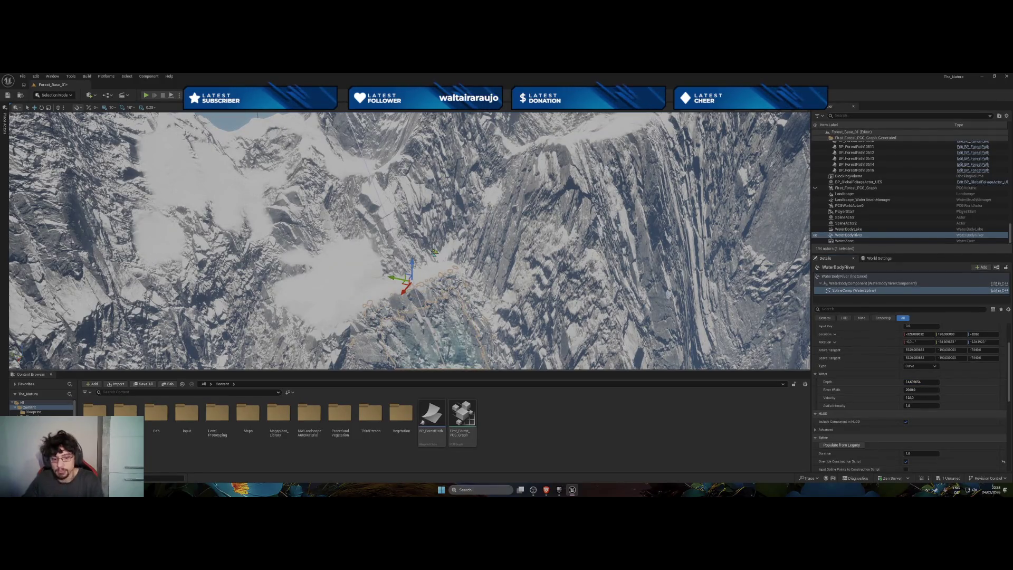
# Raise the river's River Width above 2048 to widen the channel.
pyautogui.scroll(5, 409, 241)
pyautogui.scroll(6, 409, 240)
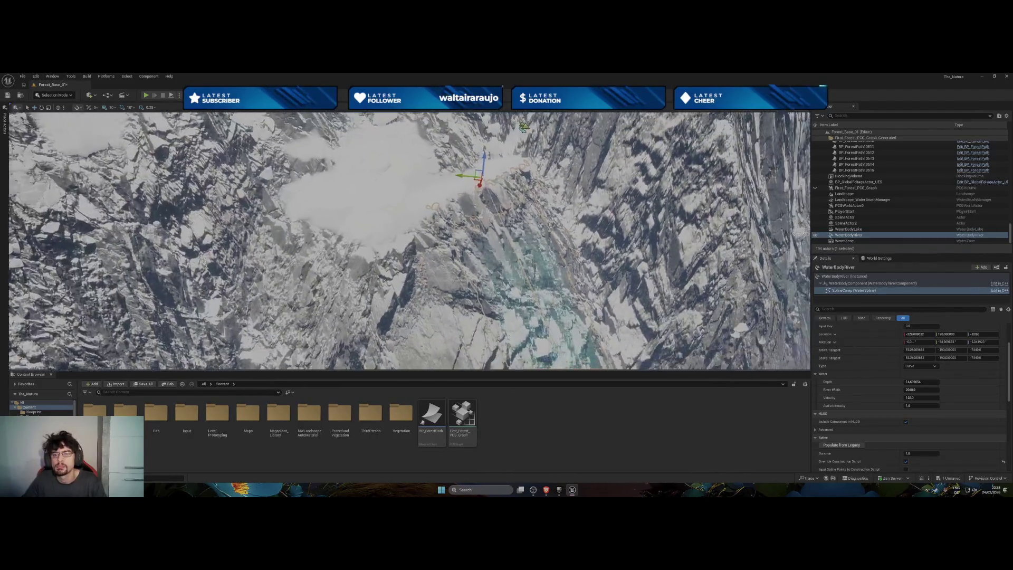
pyautogui.scroll(2, 409, 240)
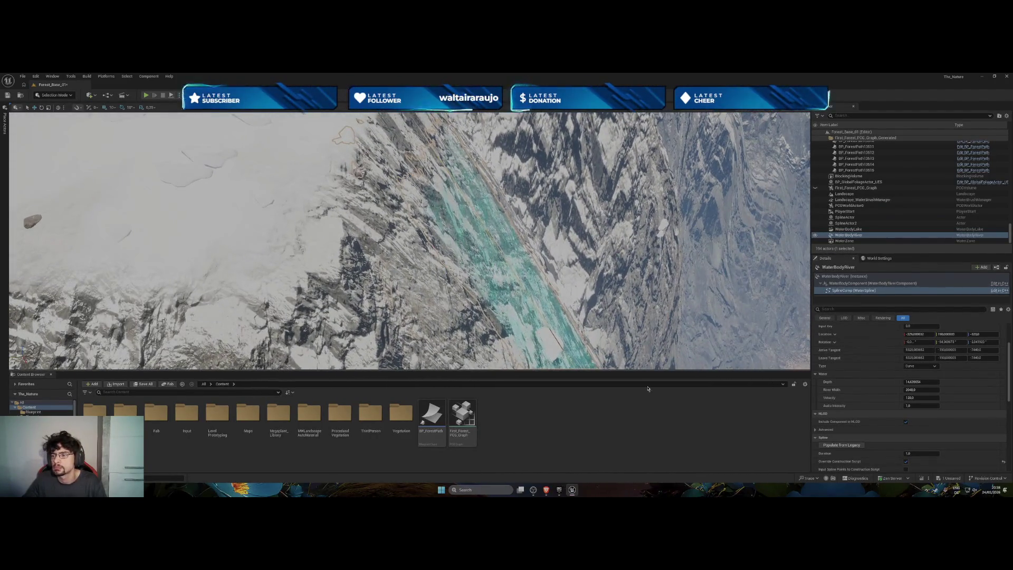
pyautogui.moveTo(918, 388)
pyautogui.mouseDown()
pyautogui.moveTo(934, 388)
pyautogui.moveTo(907, 389)
pyautogui.mouseUp()
# Look along the river to check how it follows the valley bend.
pyautogui.moveTo(617, 317); pyautogui.dragTo(626, 343)
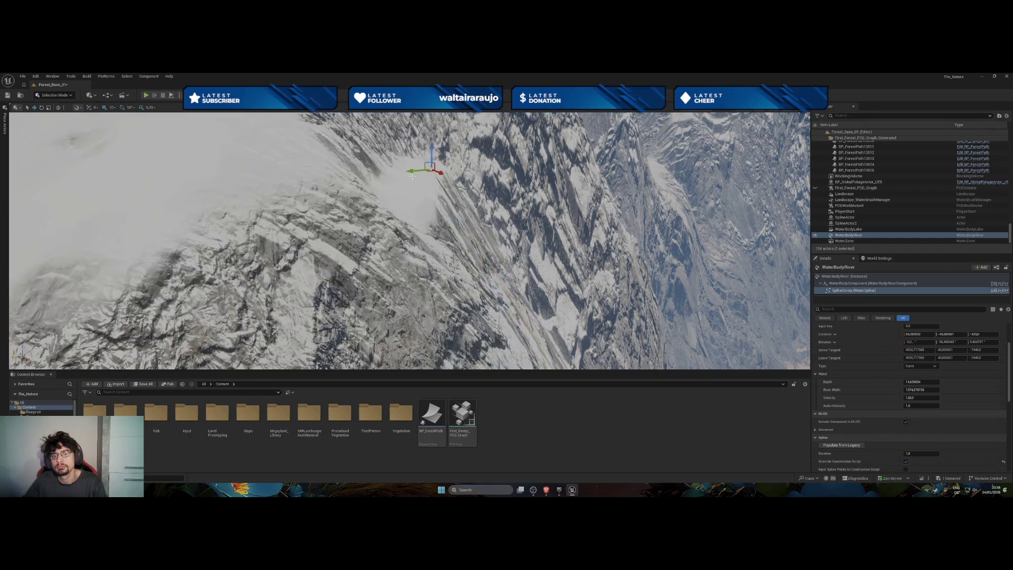
pyautogui.moveTo(412, 177); pyautogui.dragTo(475, 174)
pyautogui.moveTo(365, 186)
pyautogui.mouseDown()
pyautogui.moveTo(316, 185)
pyautogui.moveTo(425, 170)
pyautogui.mouseUp()
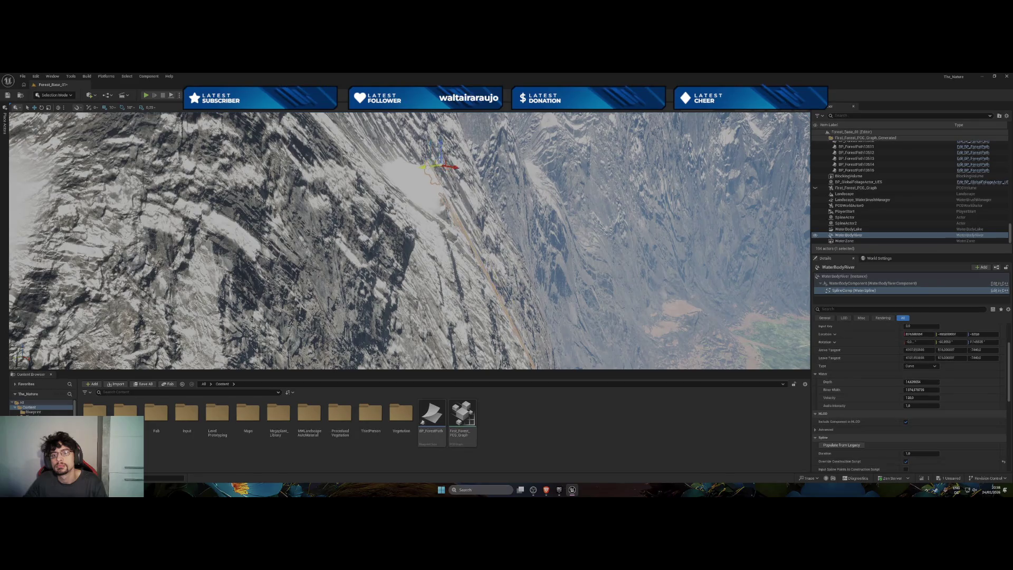
pyautogui.scroll(10, 442, 166)
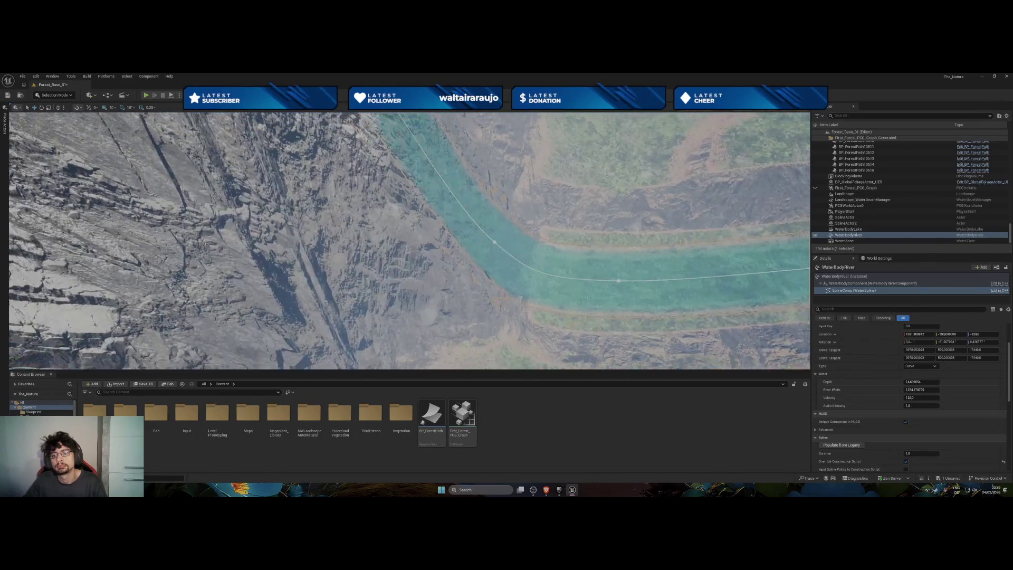
pyautogui.scroll(-5, 410, 241)
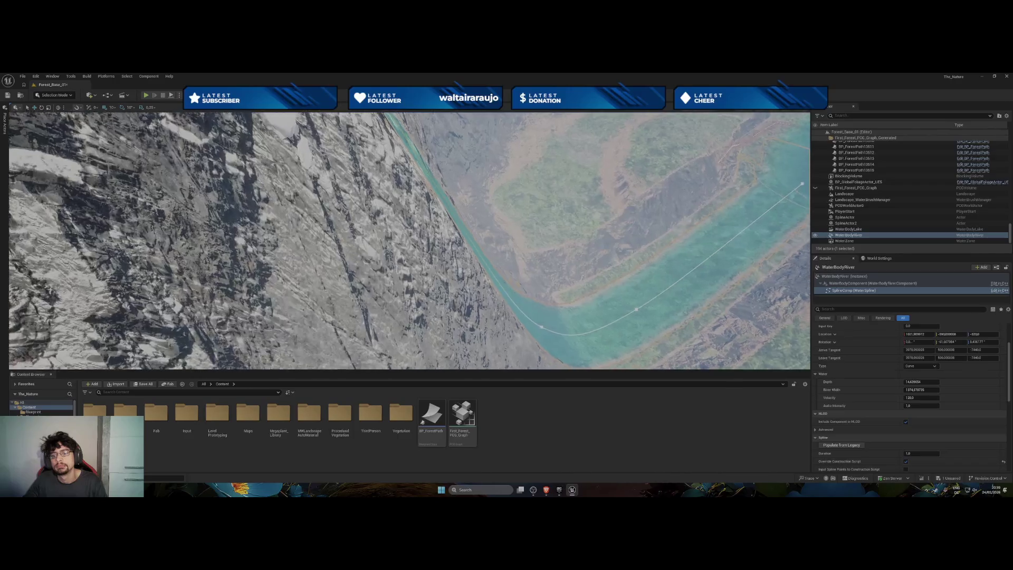
pyautogui.scroll(-3, 315, 160)
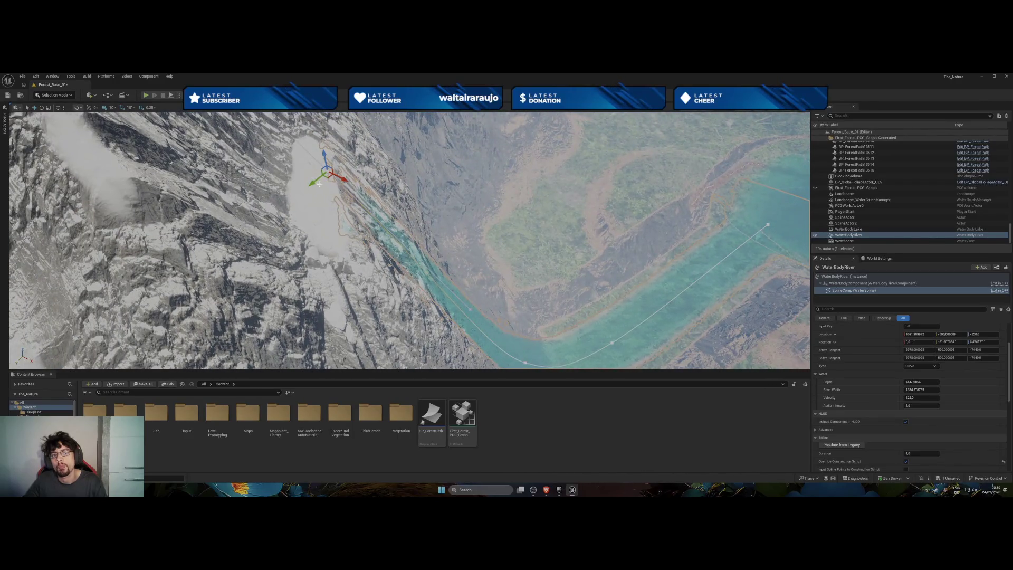
pyautogui.scroll(3, 315, 182)
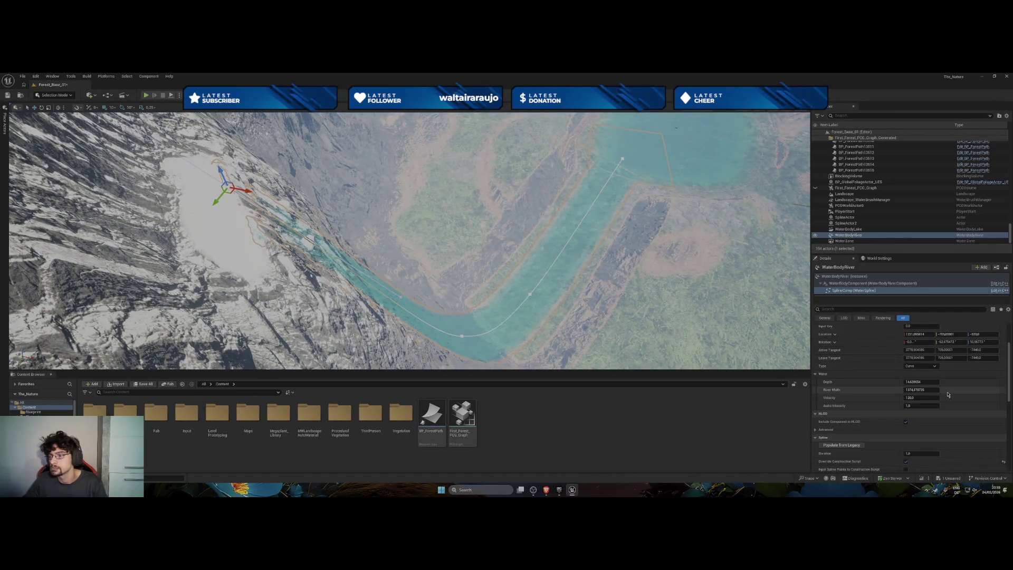
pyautogui.click(921, 366)
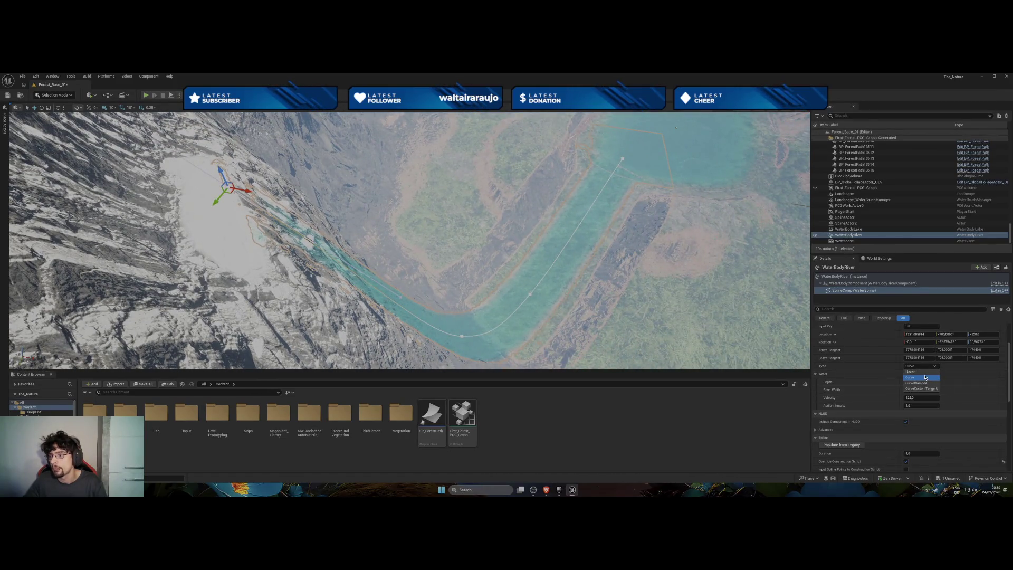
# Set the spline point type to Linear and drag the bend point down and left.
pyautogui.click(924, 373)
pyautogui.scroll(3, 305, 264)
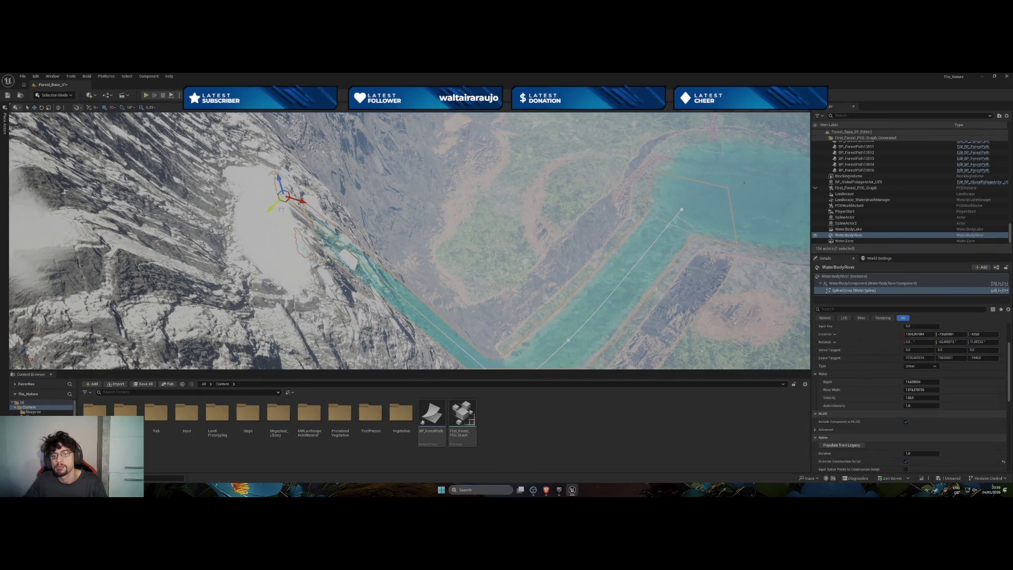
pyautogui.press('f')
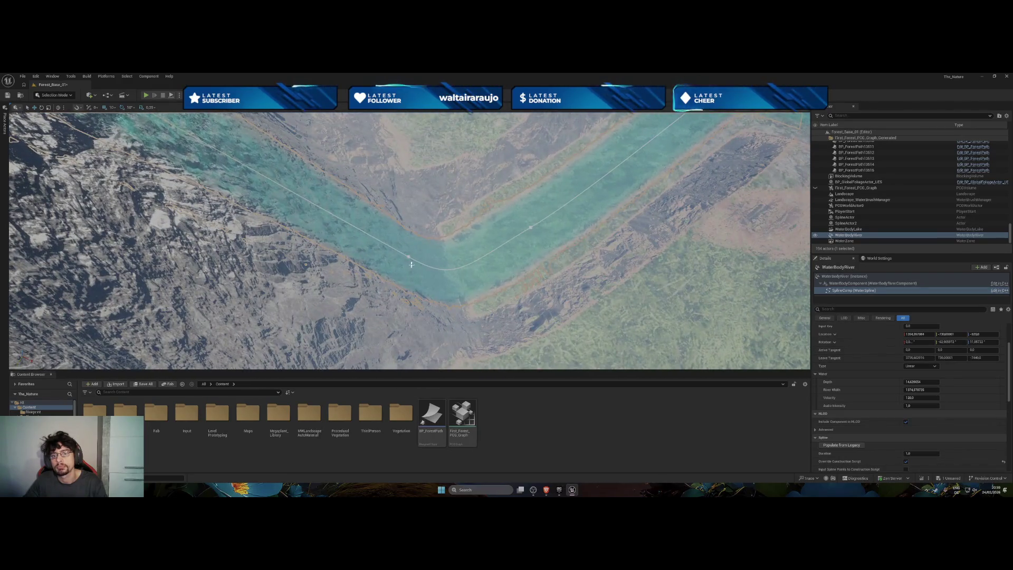
pyautogui.click(410, 258)
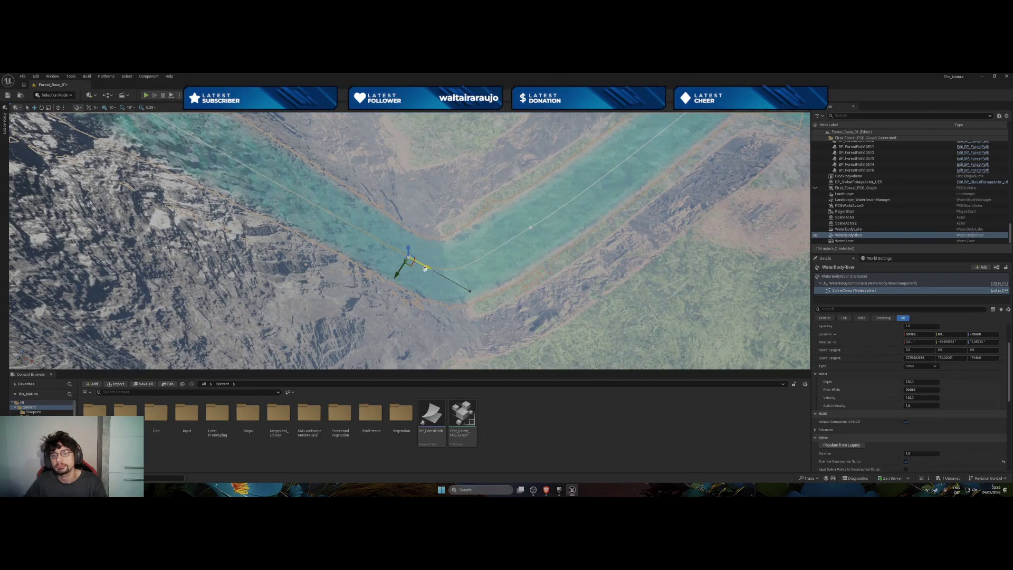
pyautogui.moveTo(397, 274)
pyautogui.mouseDown()
pyautogui.moveTo(369, 278)
pyautogui.moveTo(351, 253)
pyautogui.moveTo(475, 302)
pyautogui.moveTo(438, 296)
pyautogui.moveTo(414, 343)
pyautogui.moveTo(432, 322)
pyautogui.moveTo(364, 263)
pyautogui.moveTo(371, 270)
pyautogui.mouseUp()
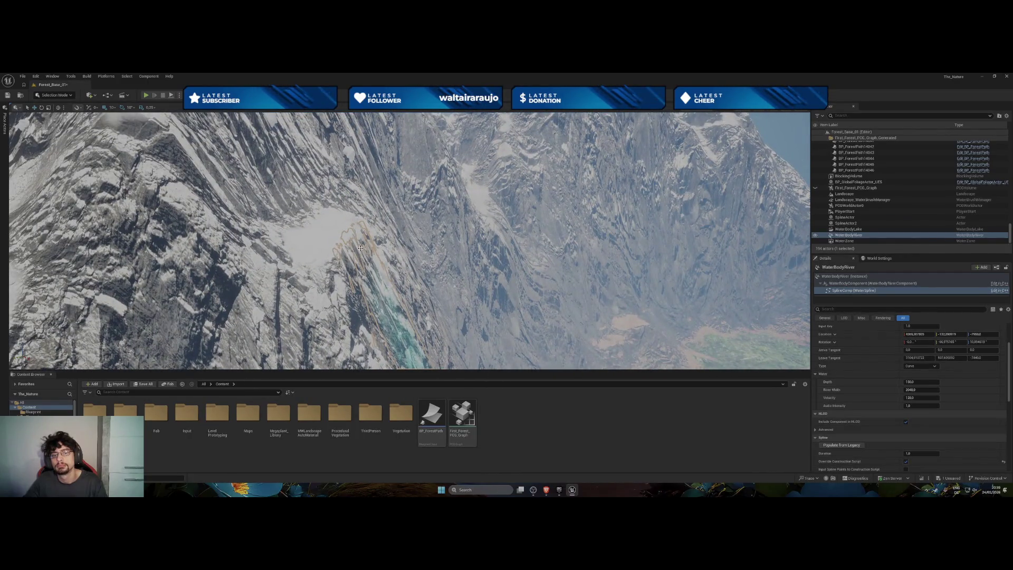
# Try moving another river spline point up and right, then undo the changes.
pyautogui.click(360, 248)
pyautogui.moveTo(335, 225)
pyautogui.mouseDown()
pyautogui.moveTo(405, 217)
pyautogui.moveTo(401, 232)
pyautogui.moveTo(378, 209)
pyautogui.moveTo(564, 132)
pyautogui.moveTo(550, 117)
pyautogui.moveTo(504, 180)
pyautogui.moveTo(515, 121)
pyautogui.moveTo(435, 186)
pyautogui.moveTo(433, 164)
pyautogui.mouseUp()
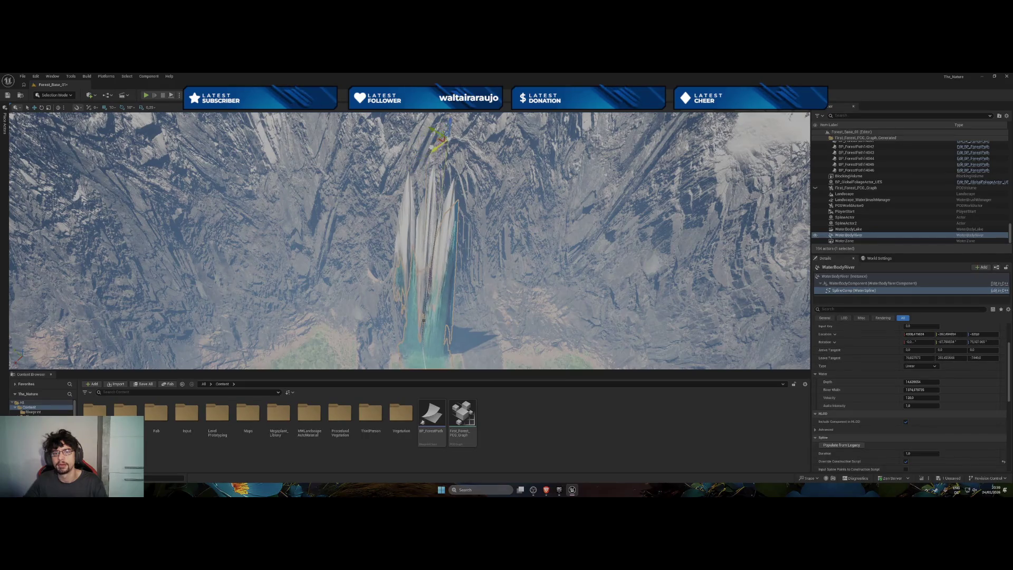
pyautogui.press('f')
pyautogui.hotkey('ctrl', 'z')
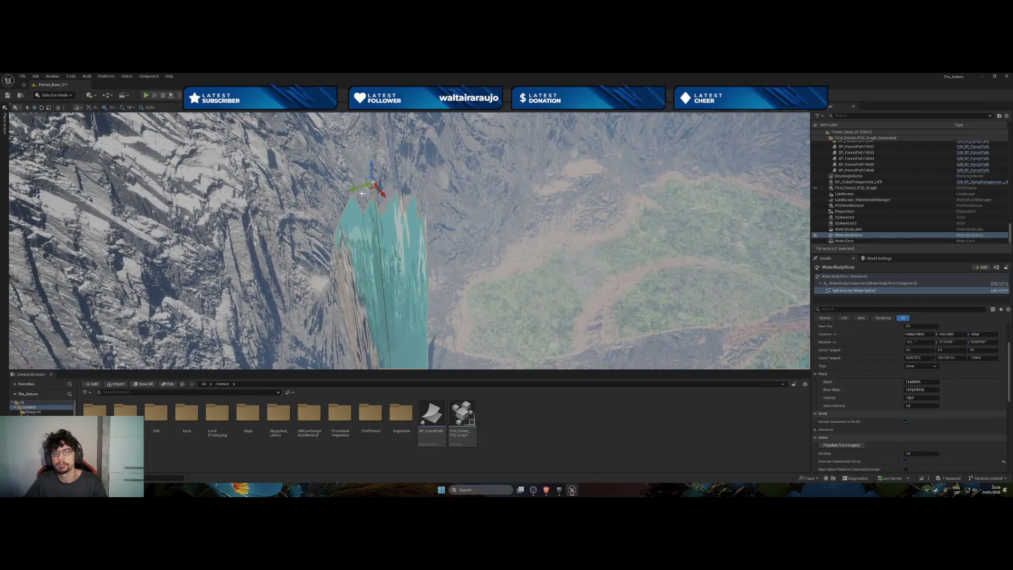
pyautogui.hotkey('ctrl', 'z')
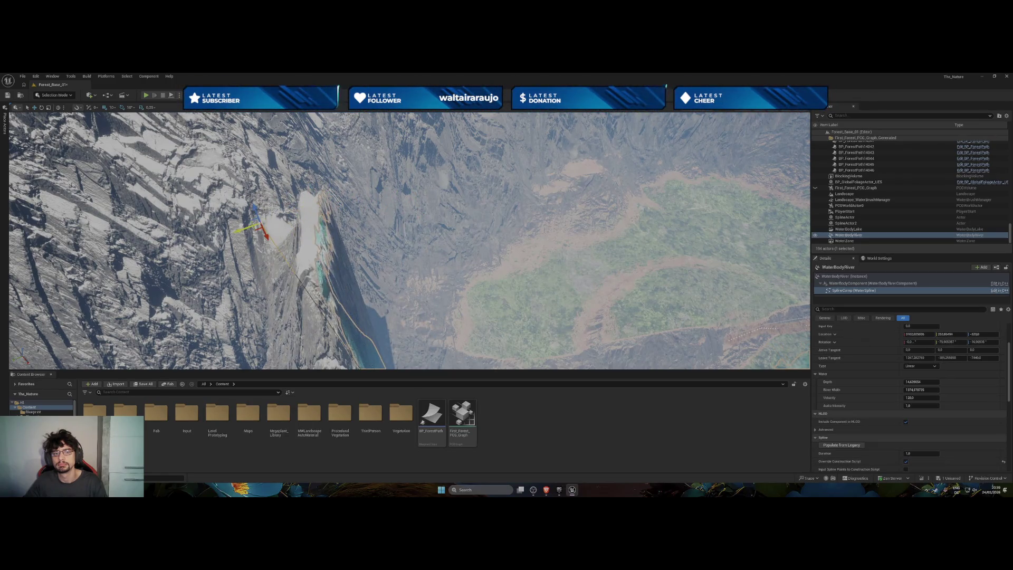
pyautogui.hotkey('ctrl', 'z')
# Restore the mountaintop spline point's earlier position and bring up the viewport settings menu.
pyautogui.moveTo(268, 237); pyautogui.dragTo(417, 166)
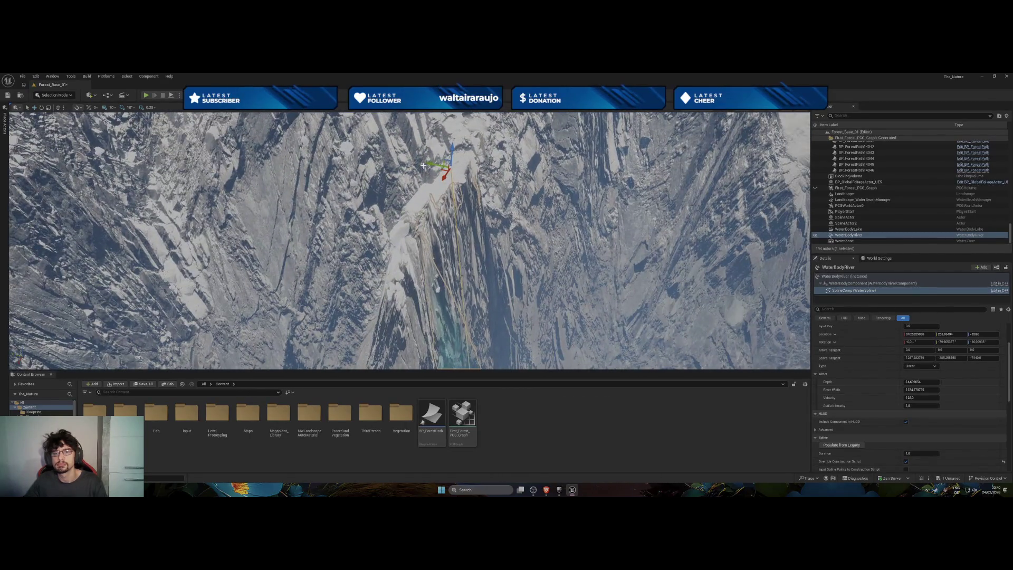
pyautogui.hotkey('ctrl', 'z')
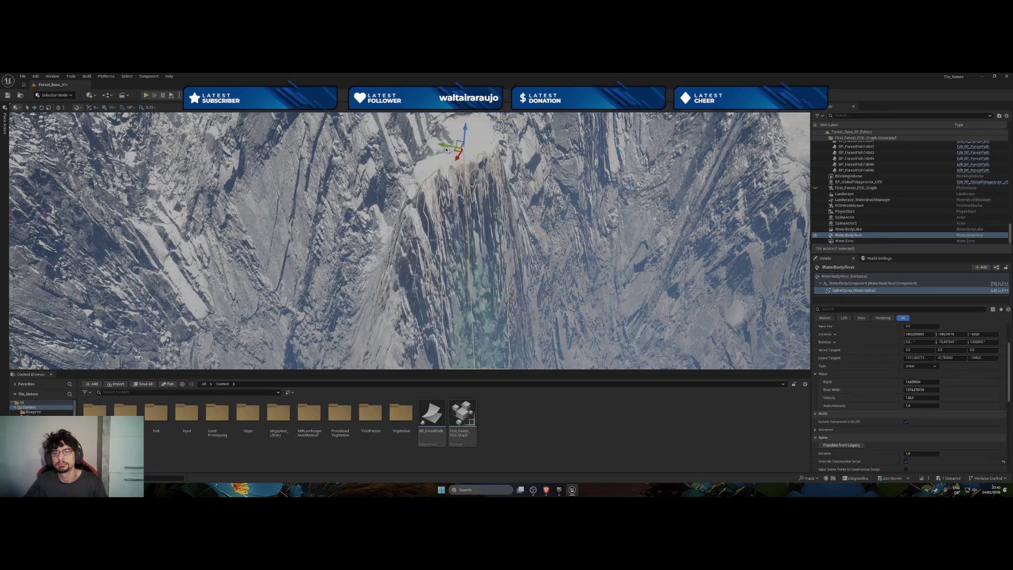
pyautogui.hotkey('ctrl', 'z')
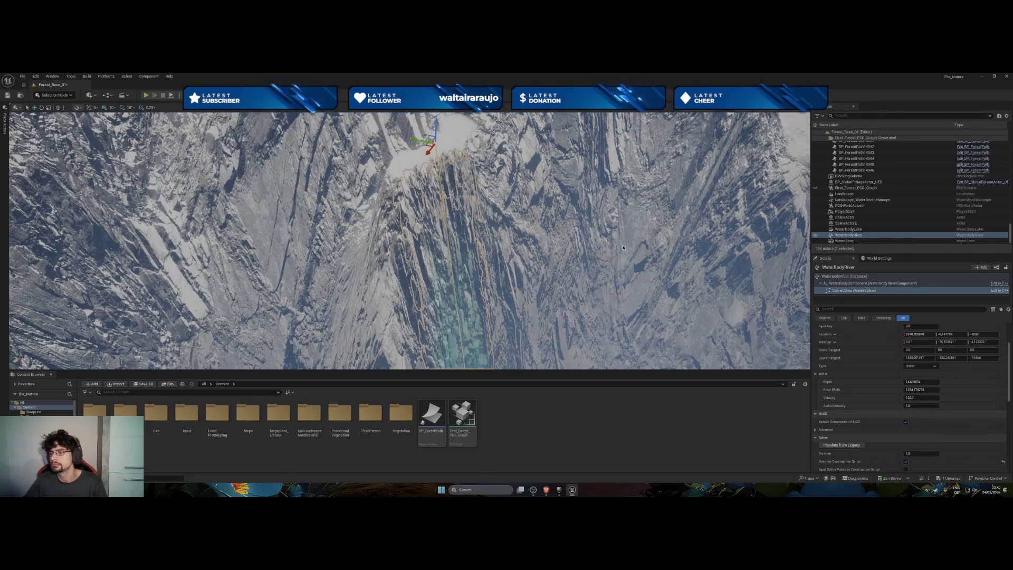
pyautogui.click(788, 110)
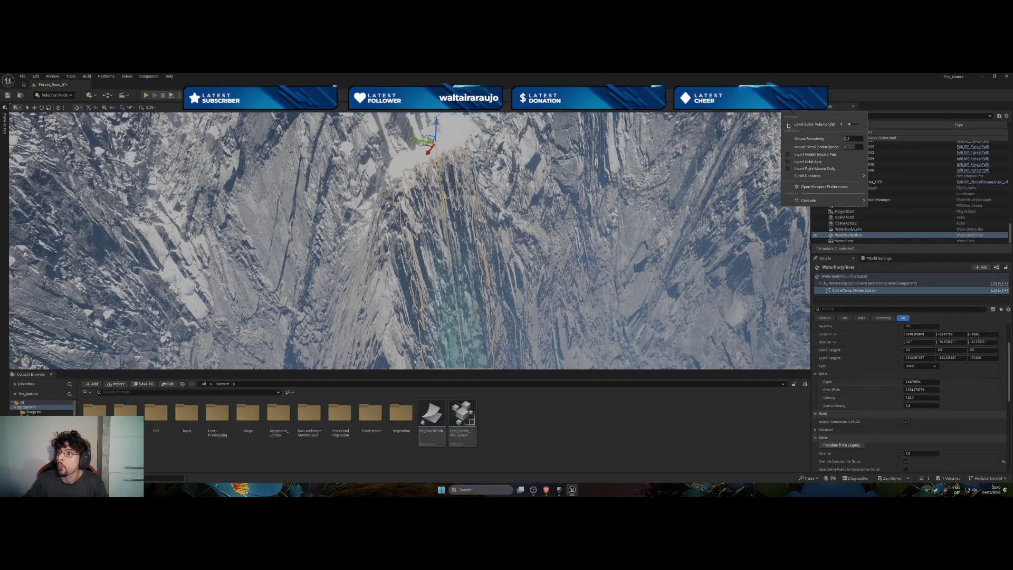
# Mute the Level Editor volume and switch the transform coordinate system to Local Space.
pyautogui.click(843, 125)
pyautogui.click(843, 125)
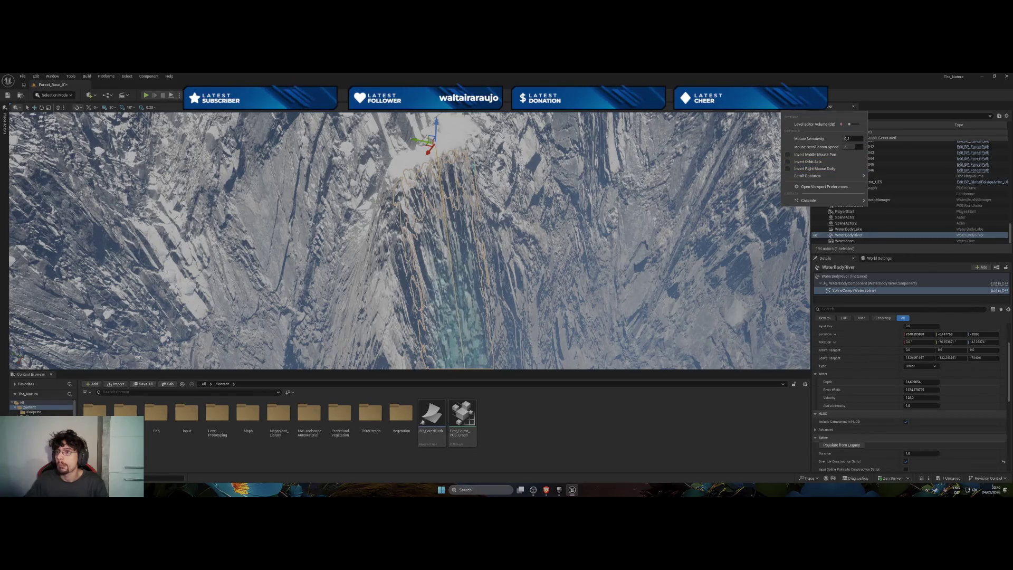
pyautogui.click(771, 110)
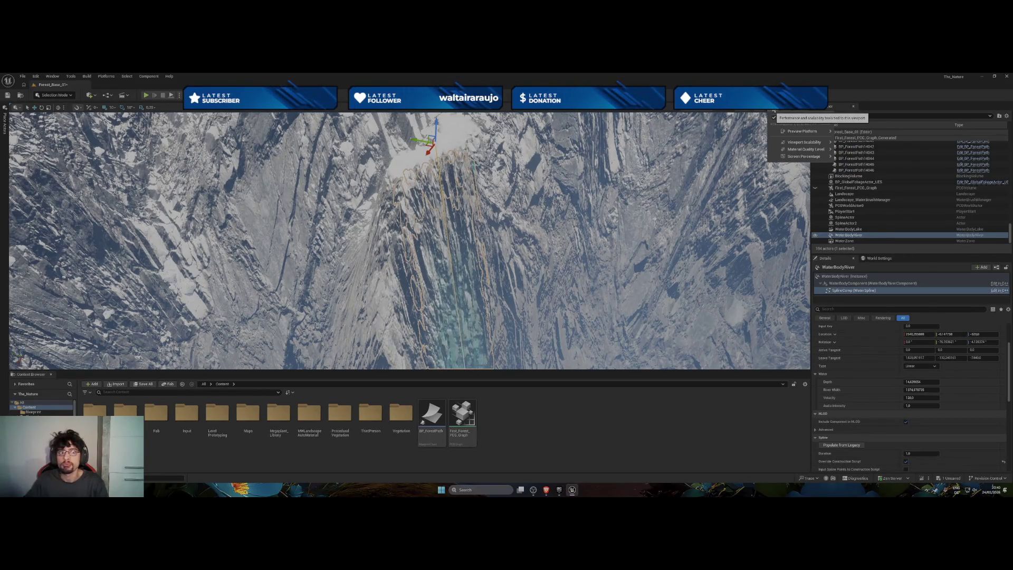
pyautogui.moveTo(797, 131)
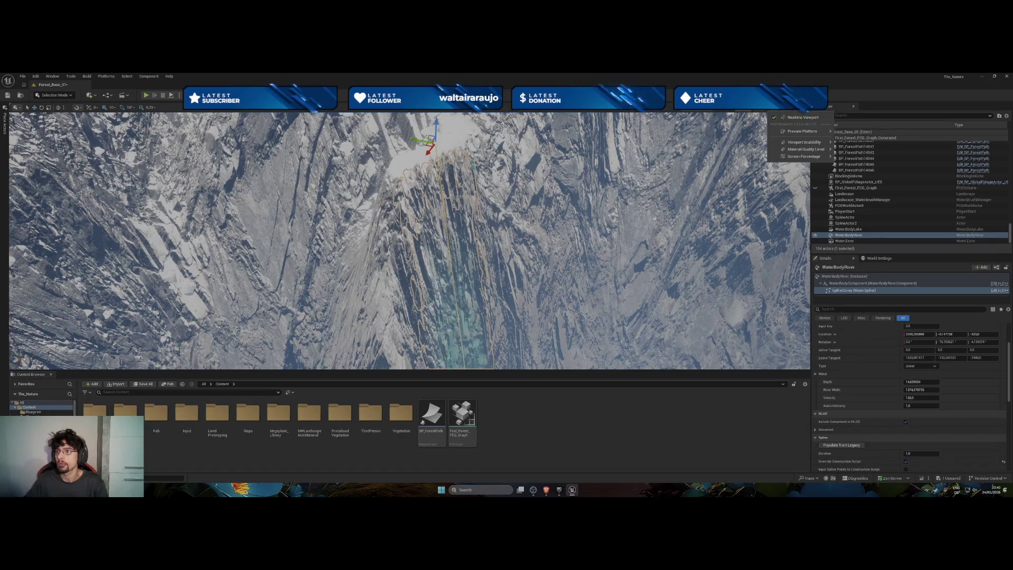
pyautogui.click(705, 110)
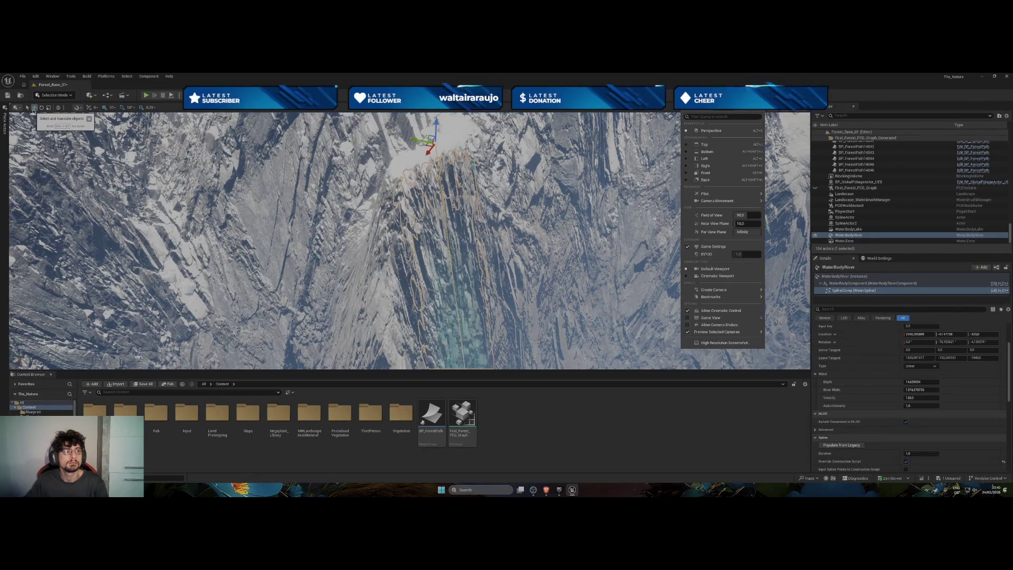
pyautogui.click(21, 108)
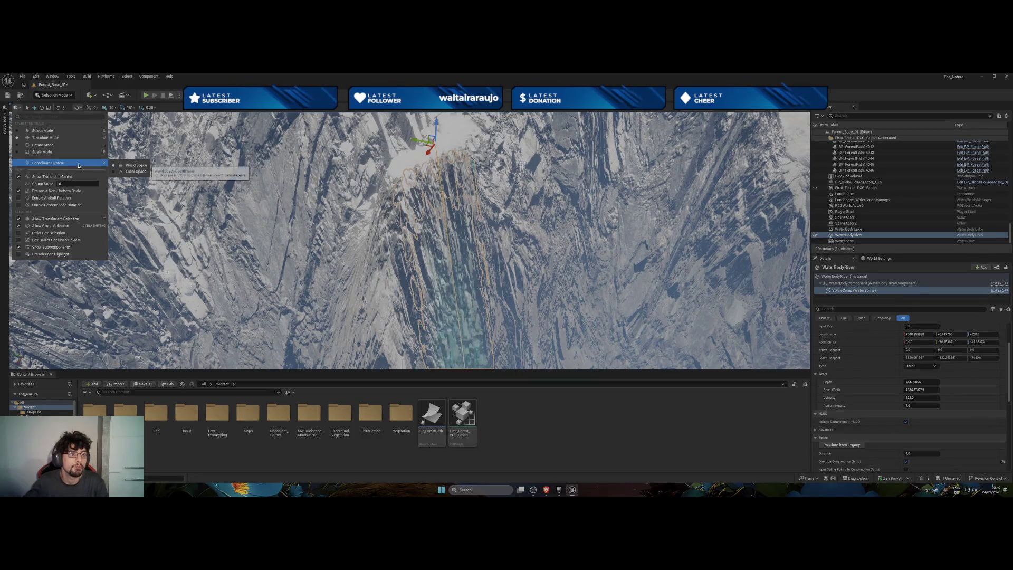
pyautogui.click(126, 173)
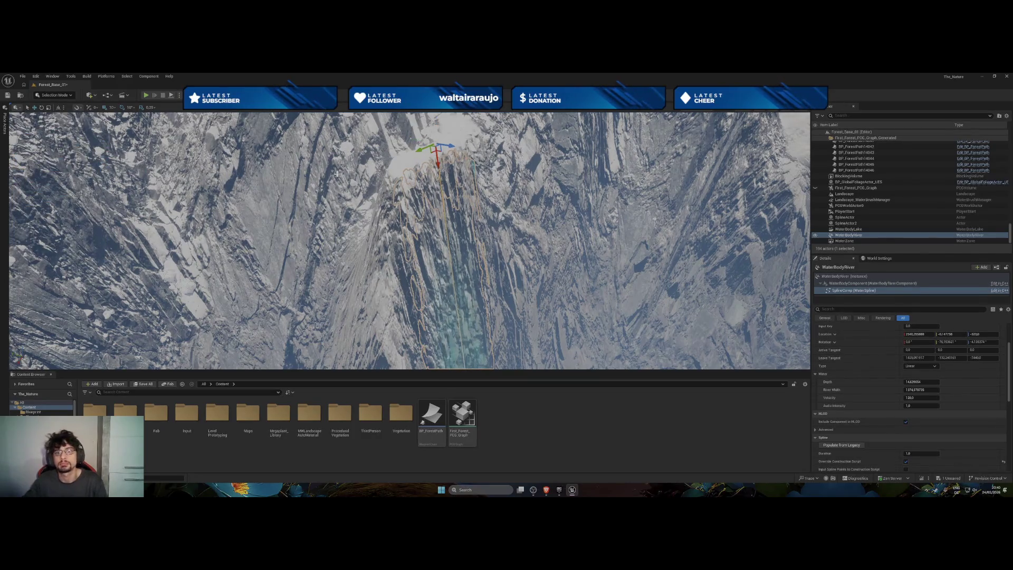
# Move the river's top spline point left, then nudge it along one axis.
pyautogui.moveTo(447, 146); pyautogui.dragTo(404, 147)
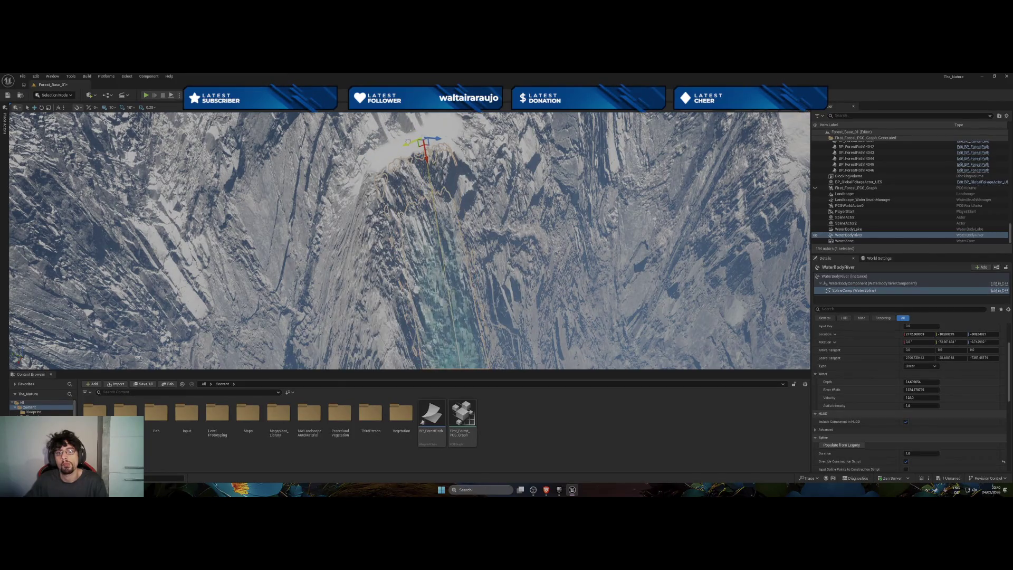
pyautogui.scroll(5, 407, 145)
pyautogui.scroll(-5, 406, 240)
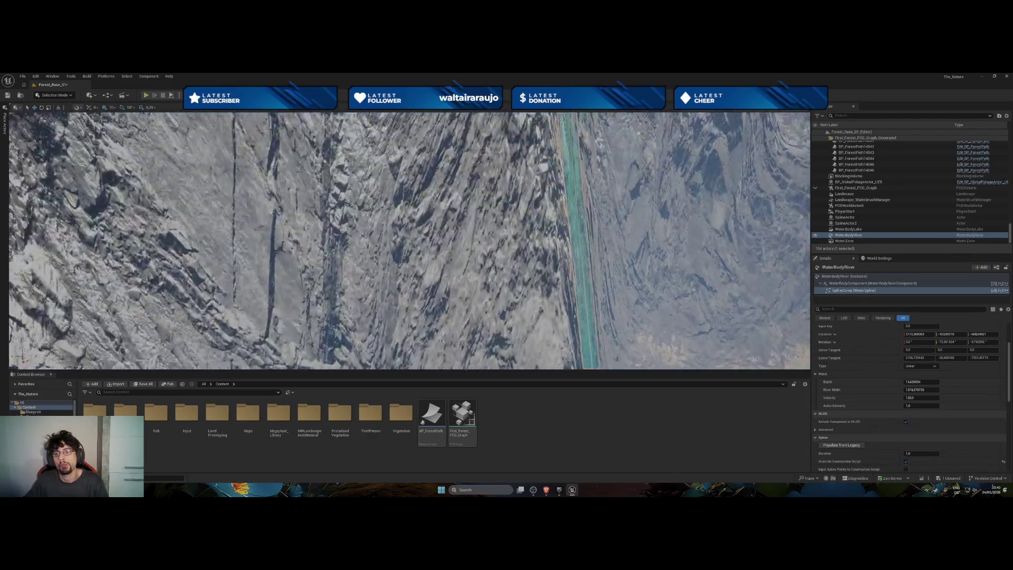
pyautogui.scroll(-2, 427, 206)
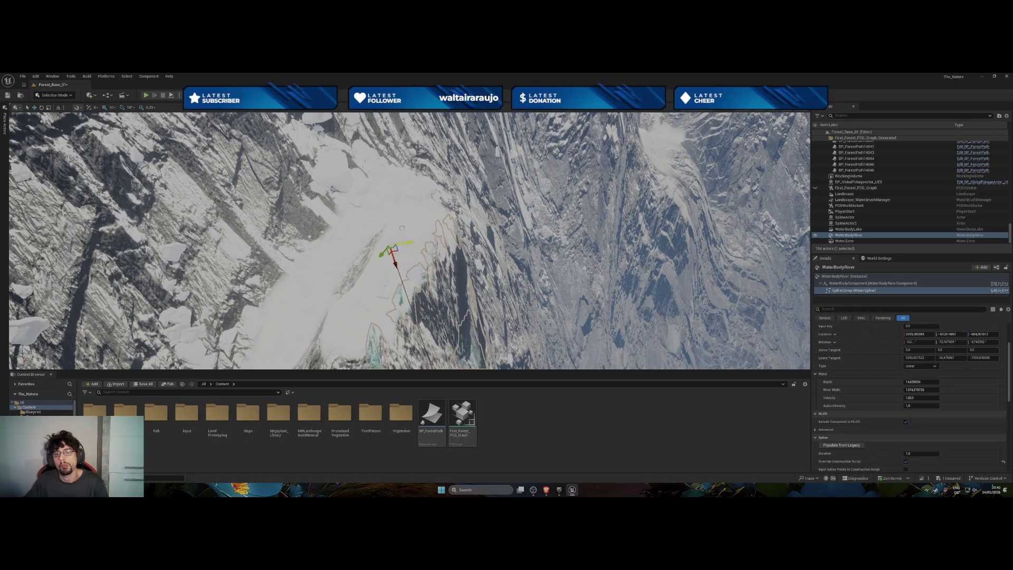
pyautogui.scroll(5, 401, 228)
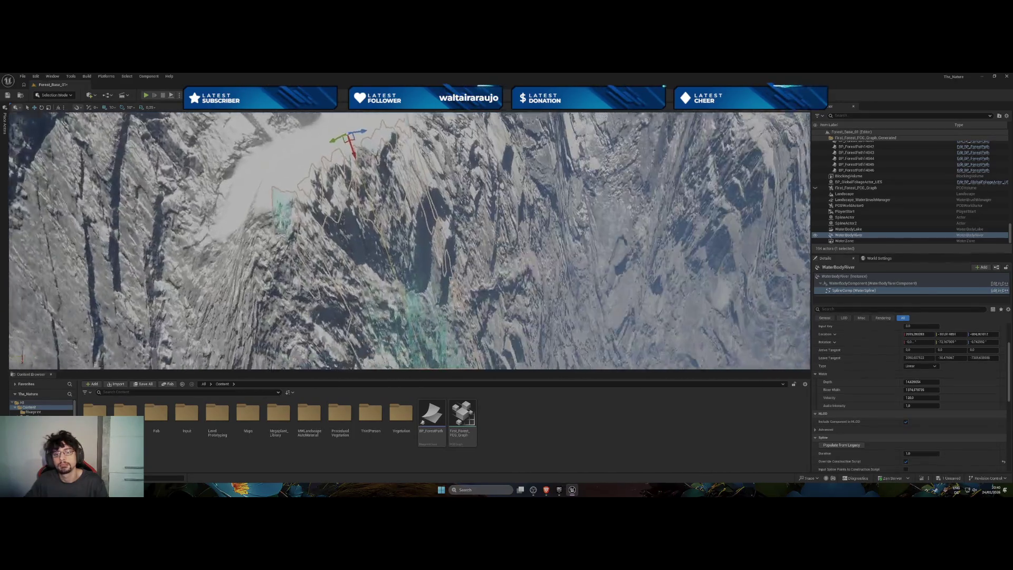
pyautogui.scroll(4, 455, 138)
pyautogui.moveTo(455, 138); pyautogui.dragTo(468, 138)
pyautogui.scroll(2, 528, 202)
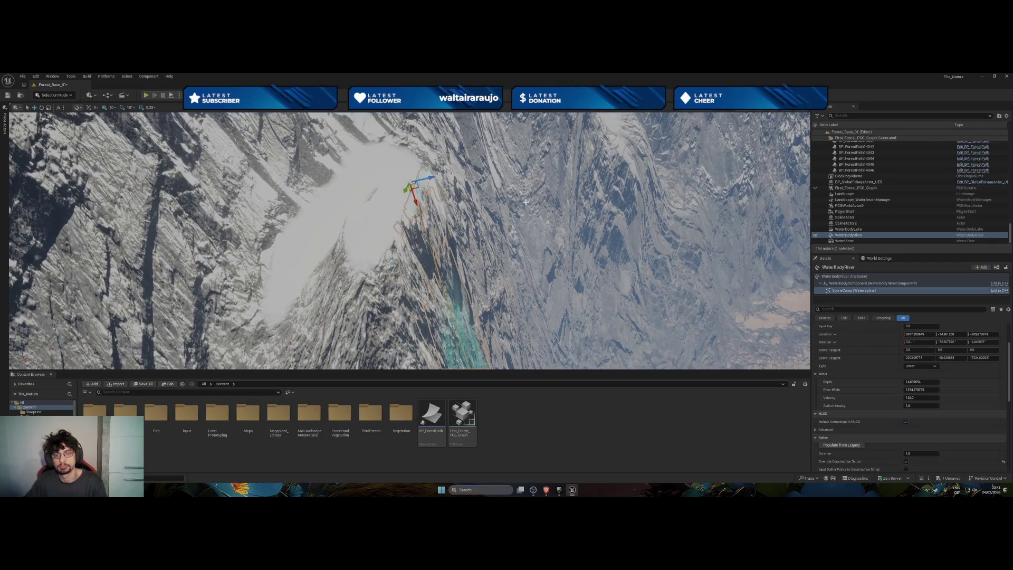
# Undo the unwanted moves and drag the top point down into the snowy basin.
pyautogui.hotkey('ctrl', 'z')
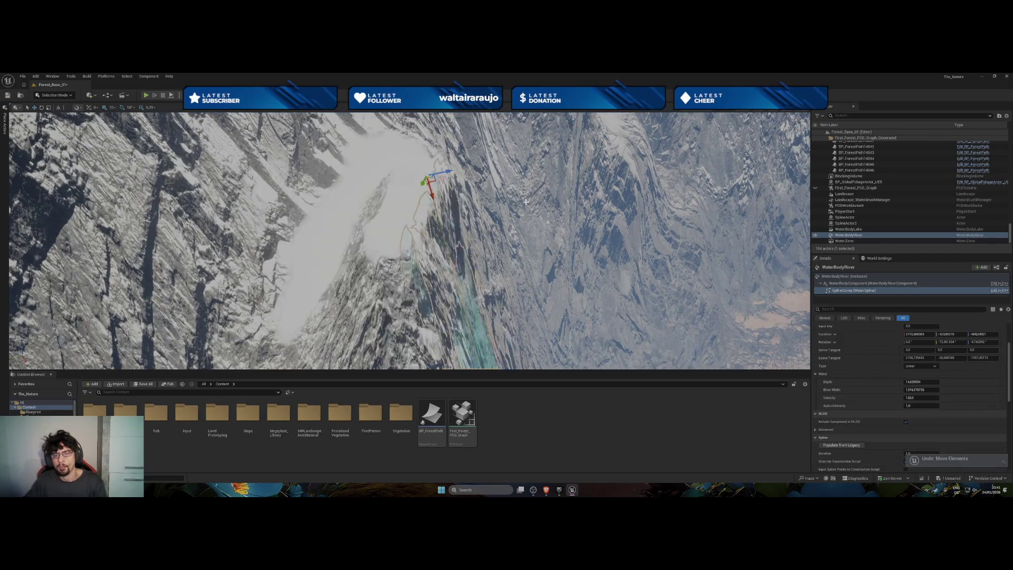
pyautogui.hotkey('ctrl', 'z')
pyautogui.hotkey('ctrl', 'z')
pyautogui.hotkey('ctrl', 'z')
pyautogui.hotkey('ctrl', 'z')
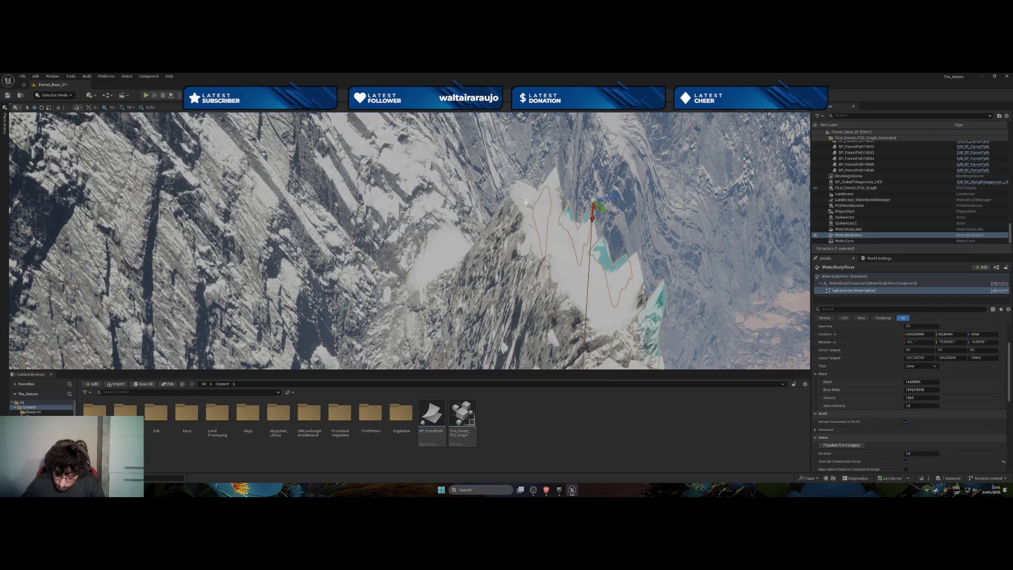
pyautogui.hotkey('ctrl', 'z')
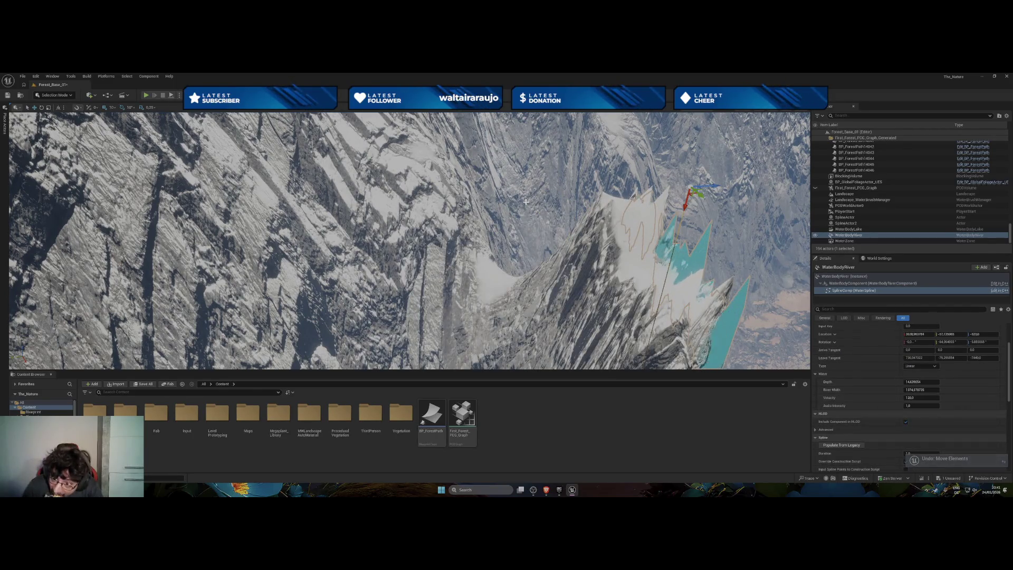
pyautogui.hotkey('ctrl', 'z')
pyautogui.hotkey('ctrl', 'z')
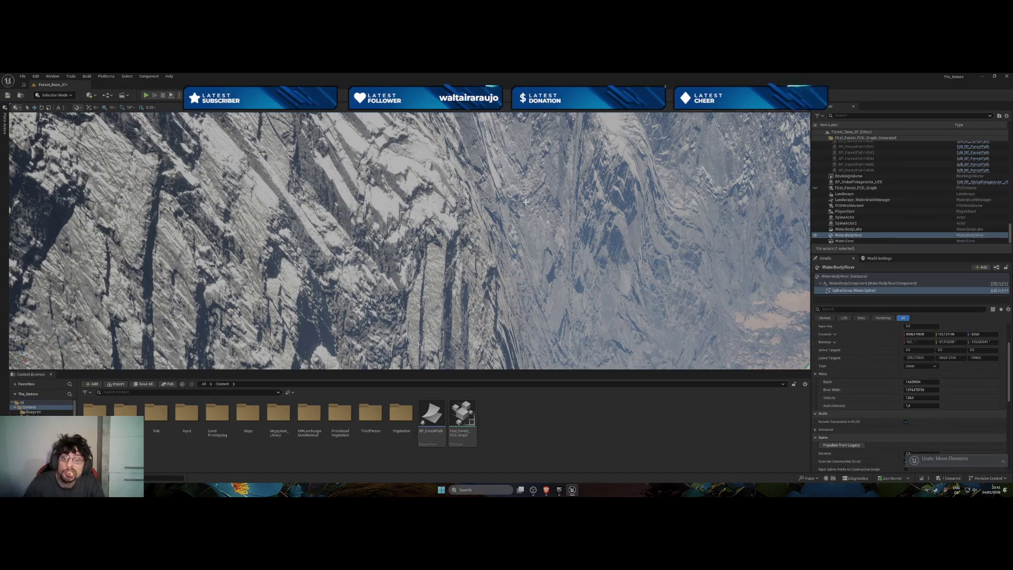
pyautogui.press('f')
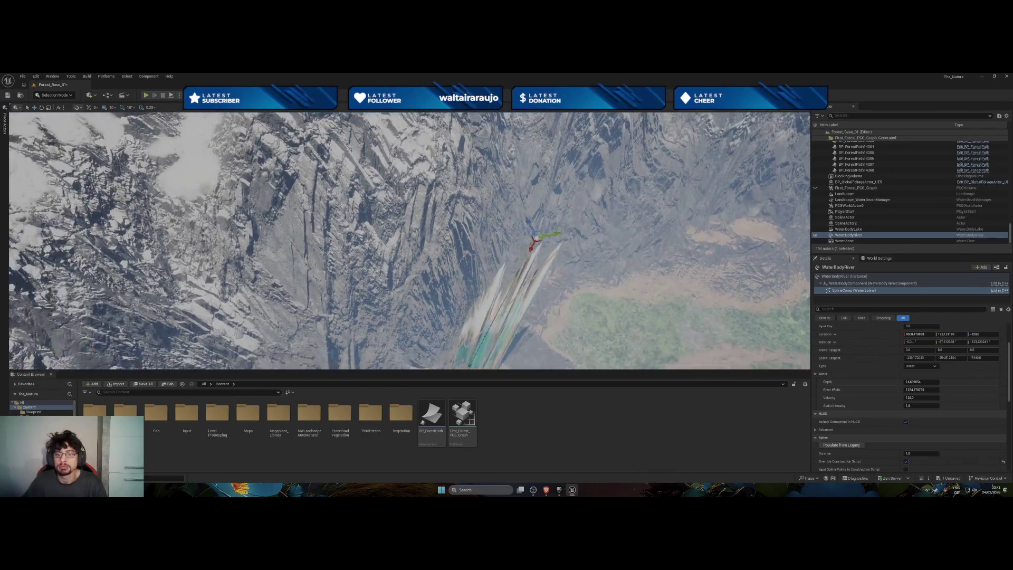
pyautogui.hotkey('ctrl', 'z')
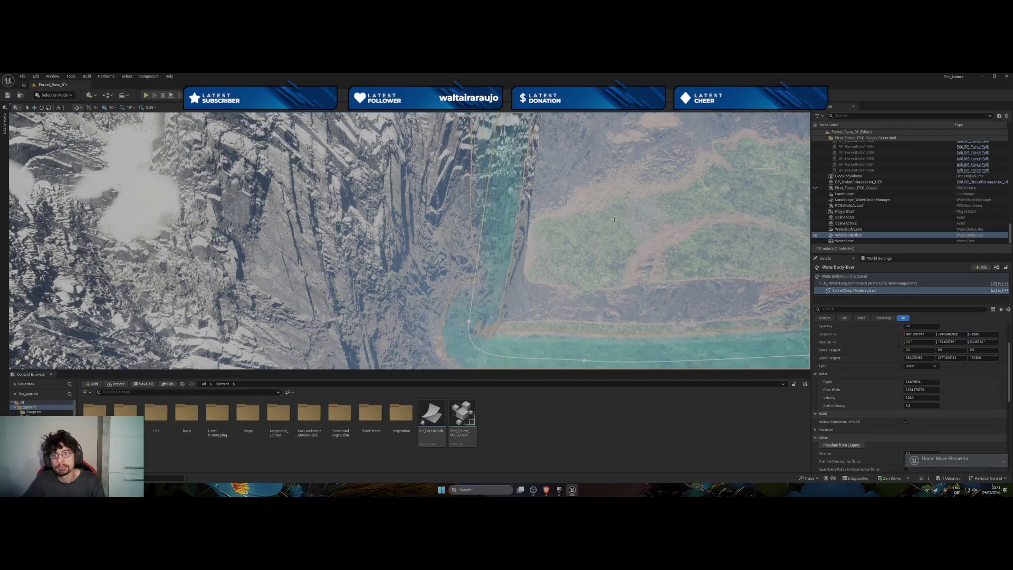
pyautogui.hotkey('ctrl', 'z')
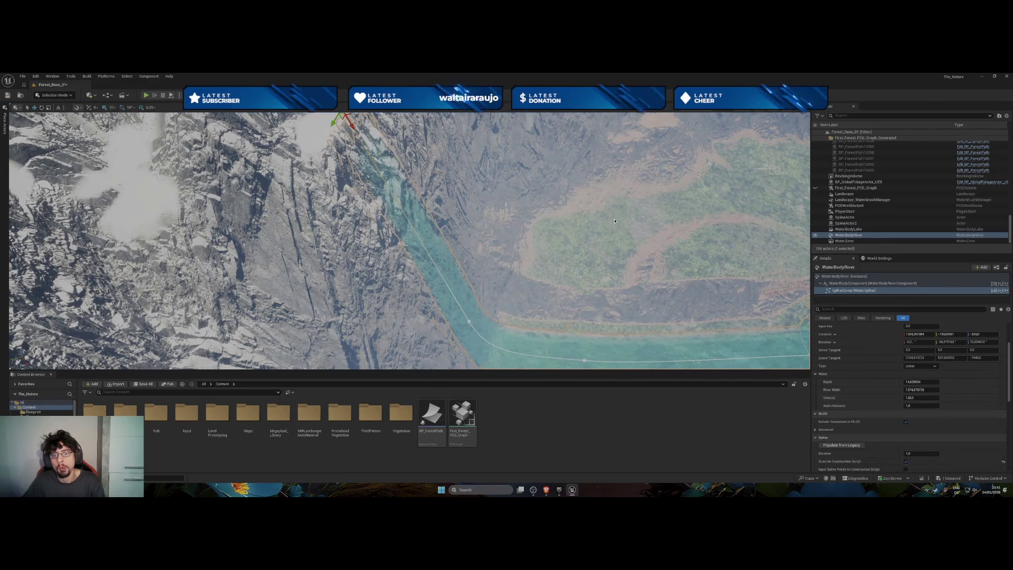
pyautogui.press('f')
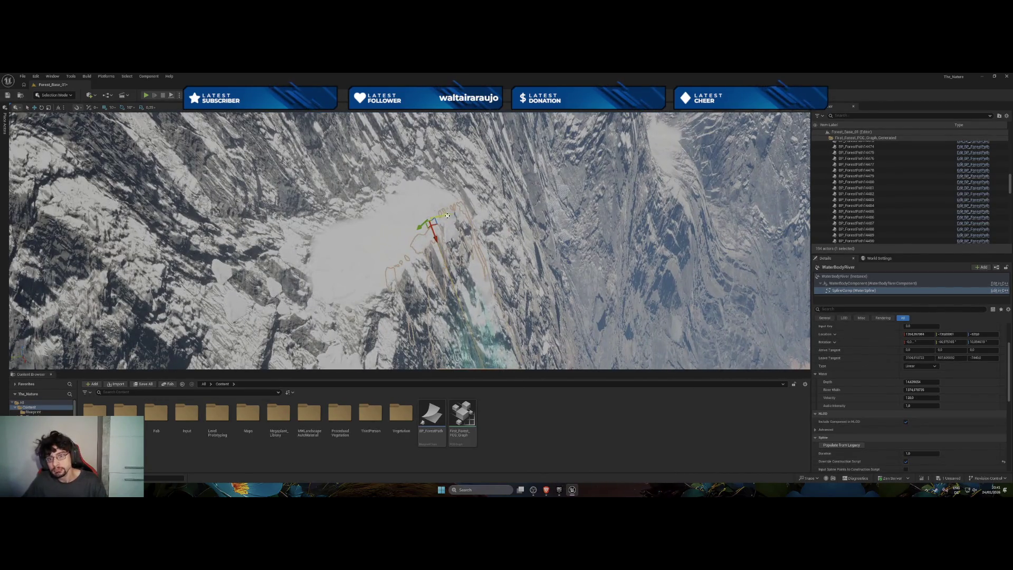
pyautogui.moveTo(448, 215)
pyautogui.mouseDown()
pyautogui.moveTo(417, 228)
pyautogui.moveTo(405, 220)
pyautogui.mouseUp()
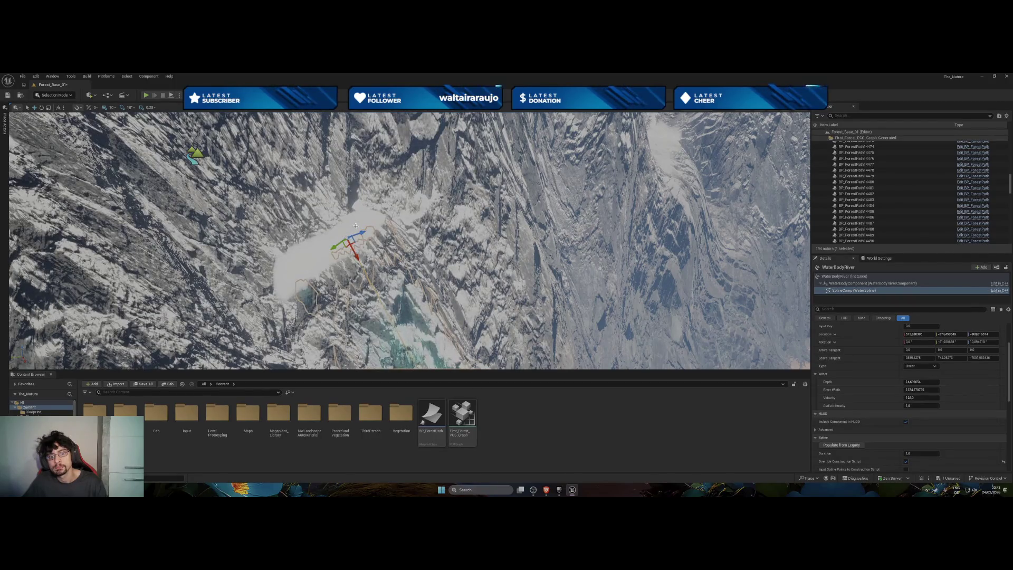
# Add a spline point high on the mountain and pull the new point down-left.
pyautogui.rightClick(372, 288)
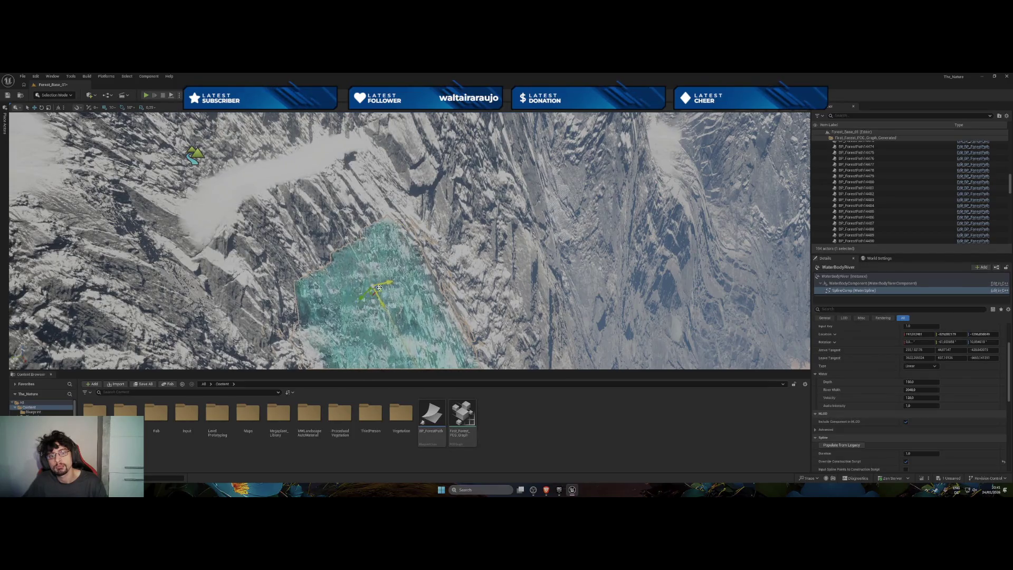
pyautogui.press('f')
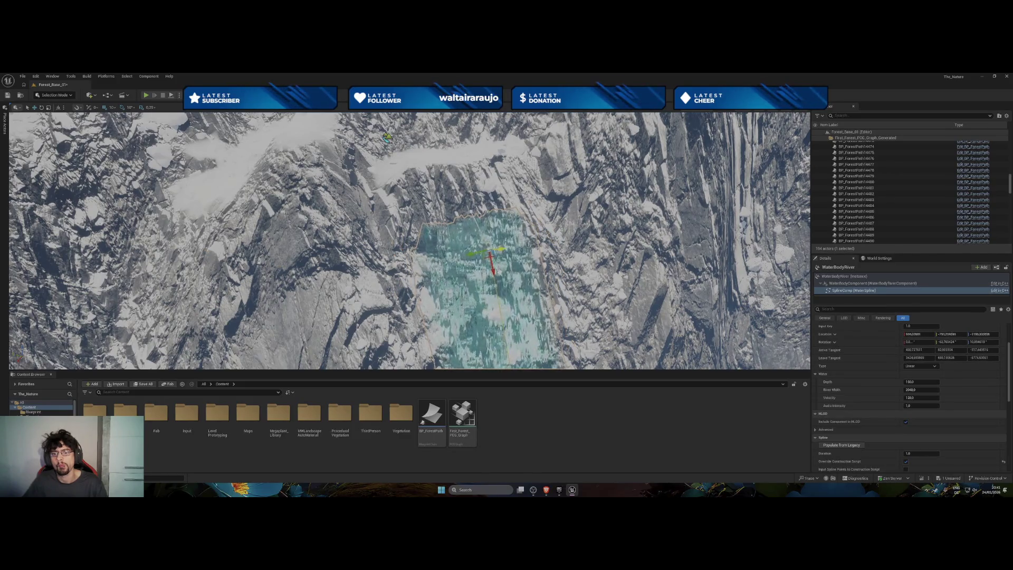
pyautogui.click(477, 206)
pyautogui.moveTo(477, 206); pyautogui.dragTo(461, 222)
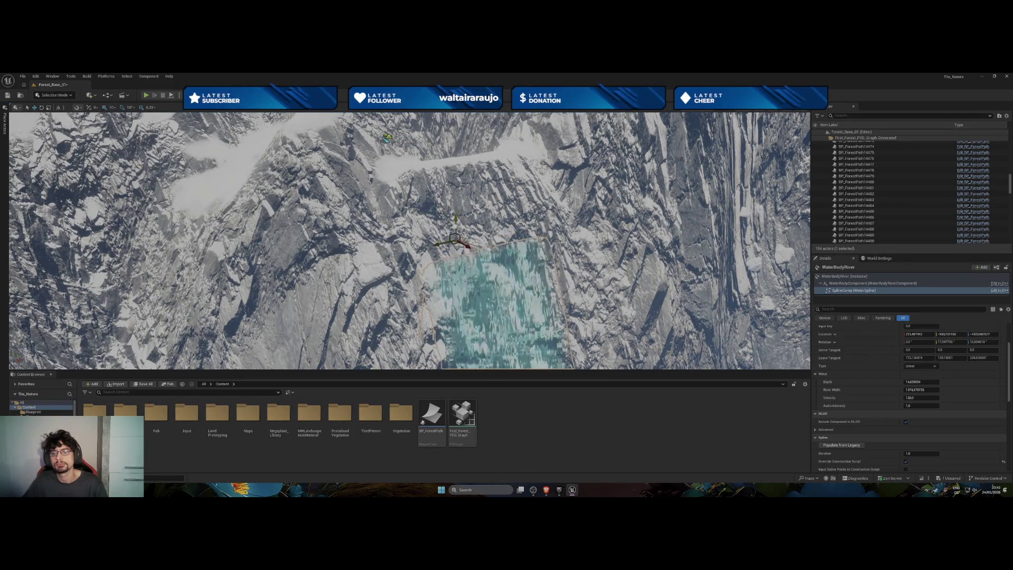
pyautogui.moveTo(455, 230)
pyautogui.mouseDown()
pyautogui.moveTo(407, 219)
pyautogui.moveTo(391, 193)
pyautogui.mouseUp()
# Give the top spline point River Width 0 and Depth 0, then check Velocity and Audio Intensity.
pyautogui.click(928, 390)
pyautogui.write('0')
pyautogui.press('Return')
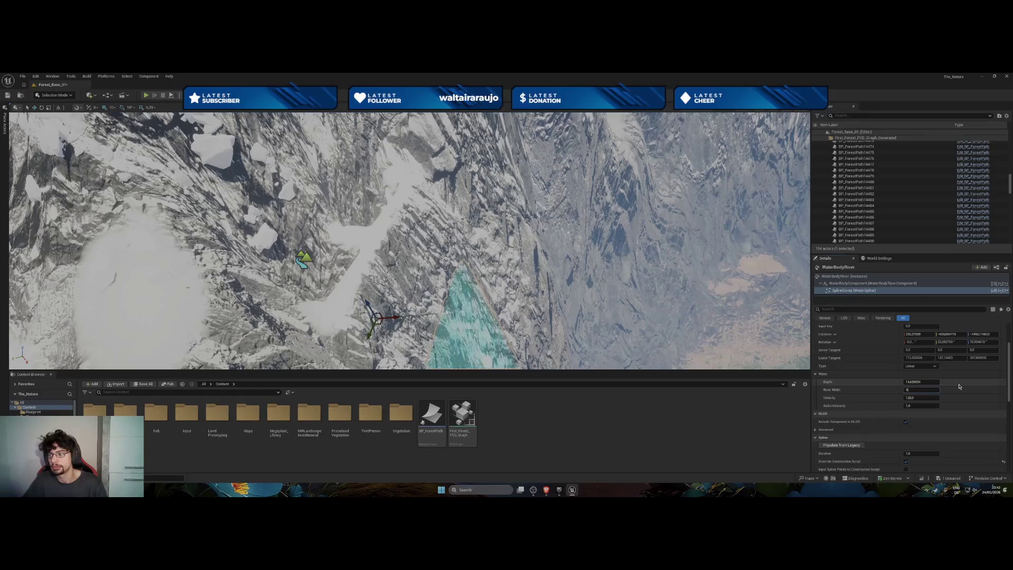
pyautogui.click(934, 382)
pyautogui.write('0')
pyautogui.press('Return')
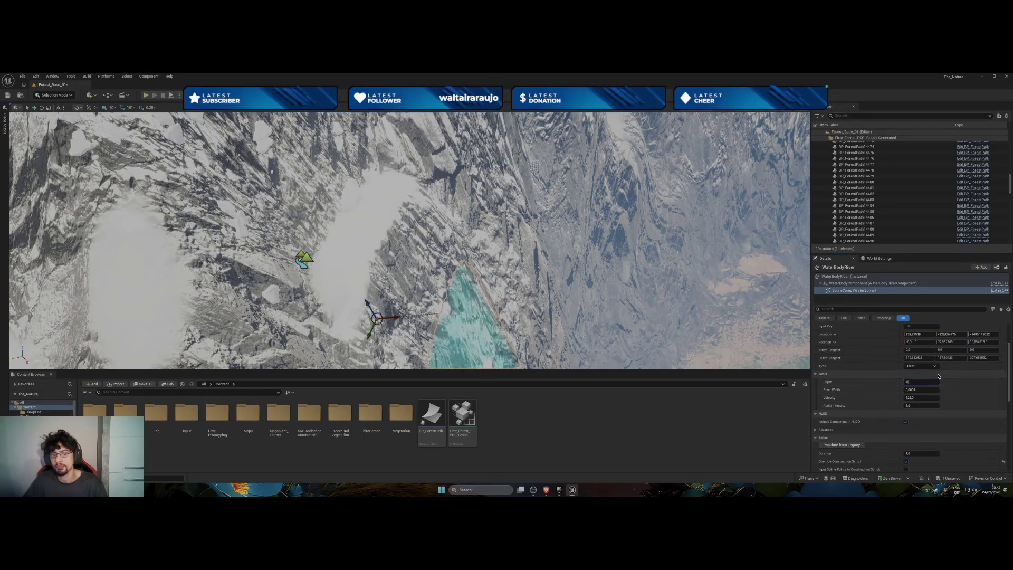
pyautogui.click(928, 399)
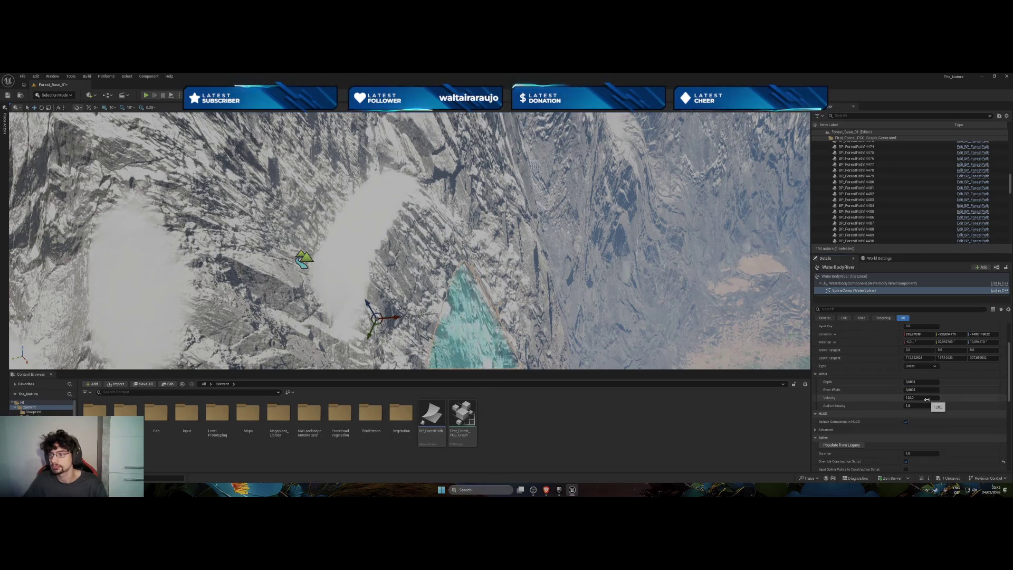
pyautogui.click(924, 407)
pyautogui.press('f')
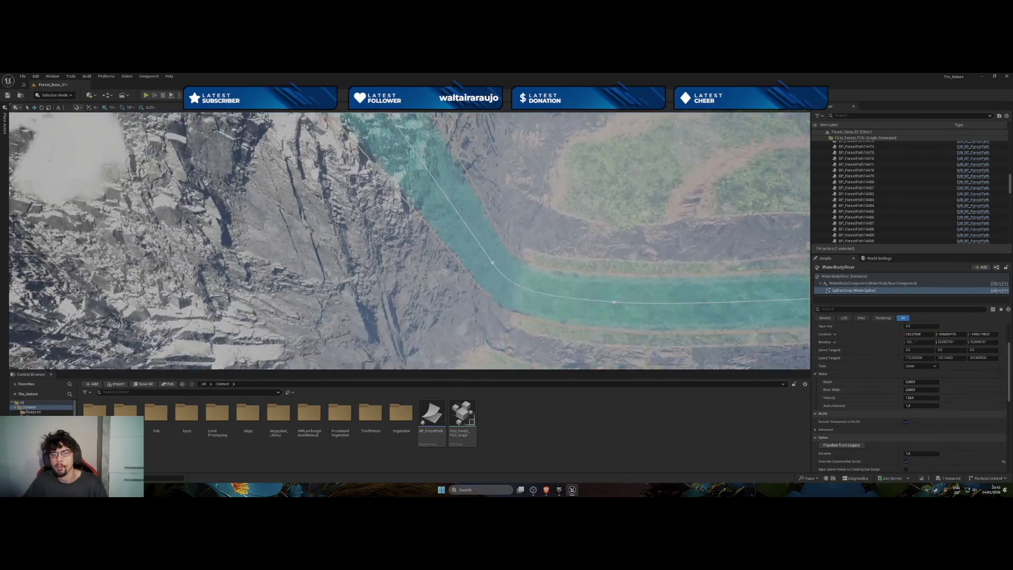
# Drag the upper river spline points high in the snowy mountains into new positions along the gorge.
pyautogui.click(505, 262)
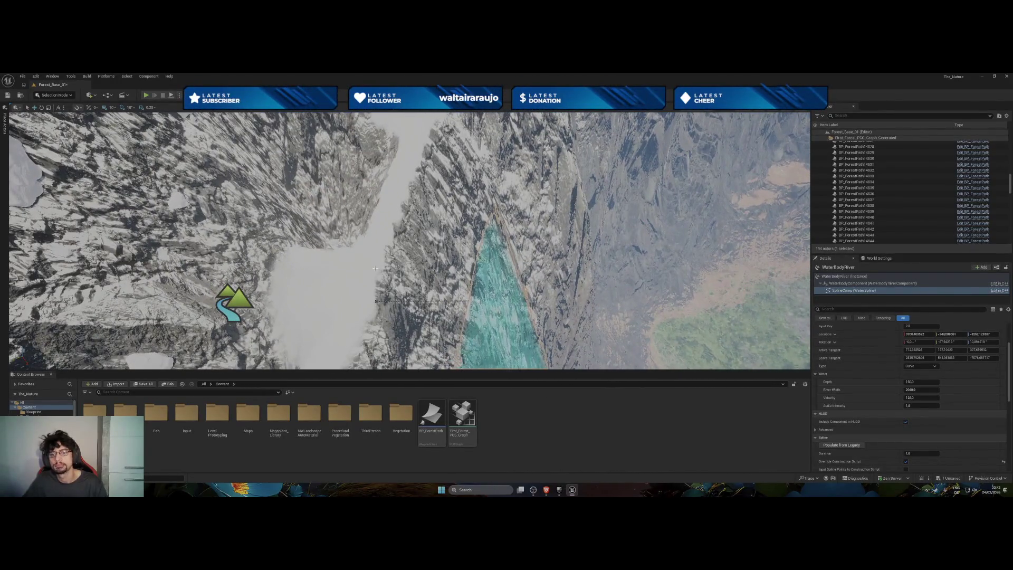
pyautogui.click(378, 302)
pyautogui.moveTo(371, 294)
pyautogui.mouseDown()
pyautogui.moveTo(349, 244)
pyautogui.moveTo(366, 232)
pyautogui.mouseUp()
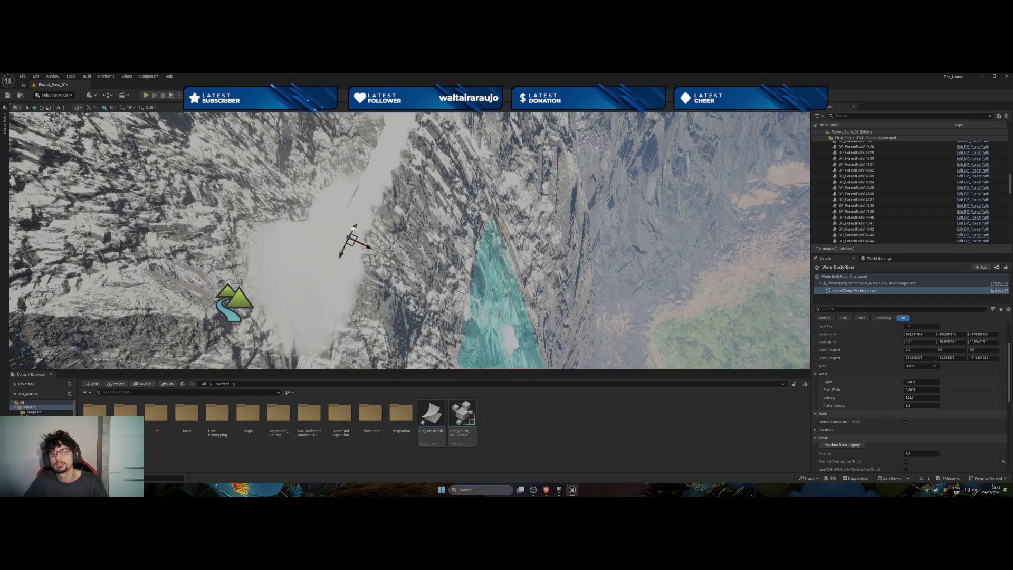
pyautogui.moveTo(353, 232); pyautogui.dragTo(325, 230)
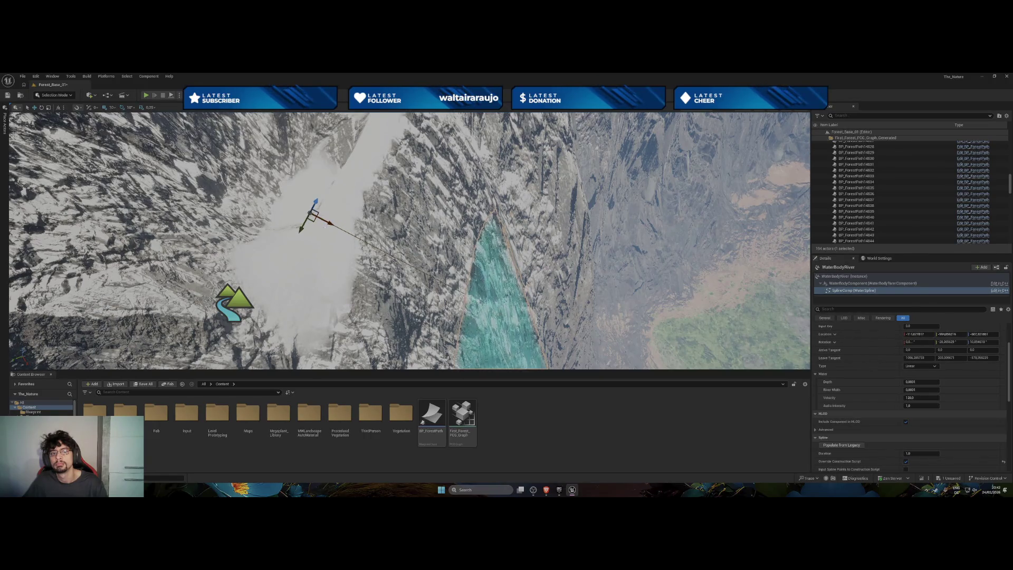
pyautogui.moveTo(339, 223)
pyautogui.mouseDown()
pyautogui.moveTo(304, 185)
pyautogui.moveTo(215, 194)
pyautogui.mouseUp()
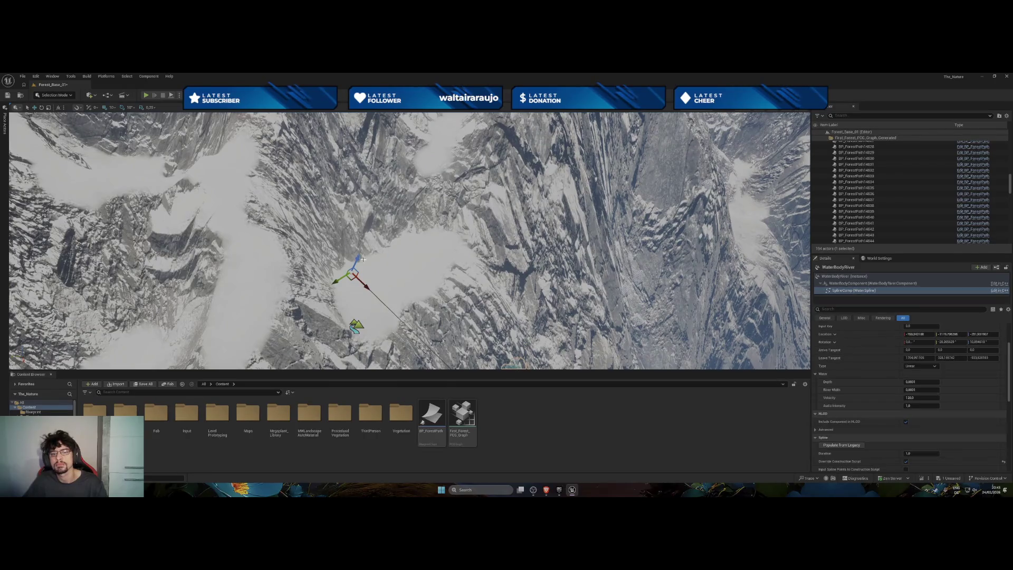
pyautogui.moveTo(366, 286)
pyautogui.mouseDown()
pyautogui.moveTo(337, 344)
pyautogui.moveTo(316, 322)
pyautogui.mouseUp()
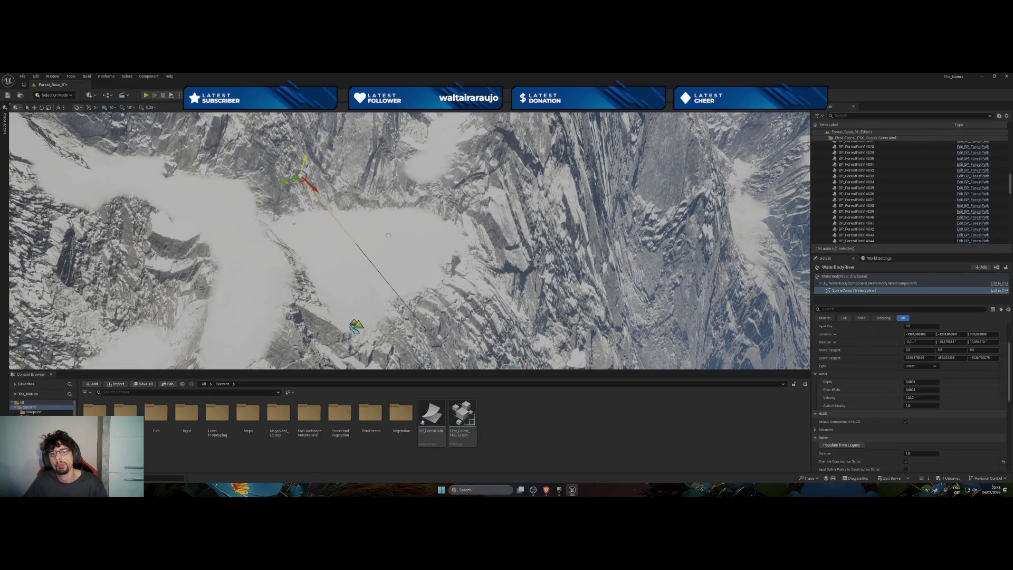
pyautogui.press('f')
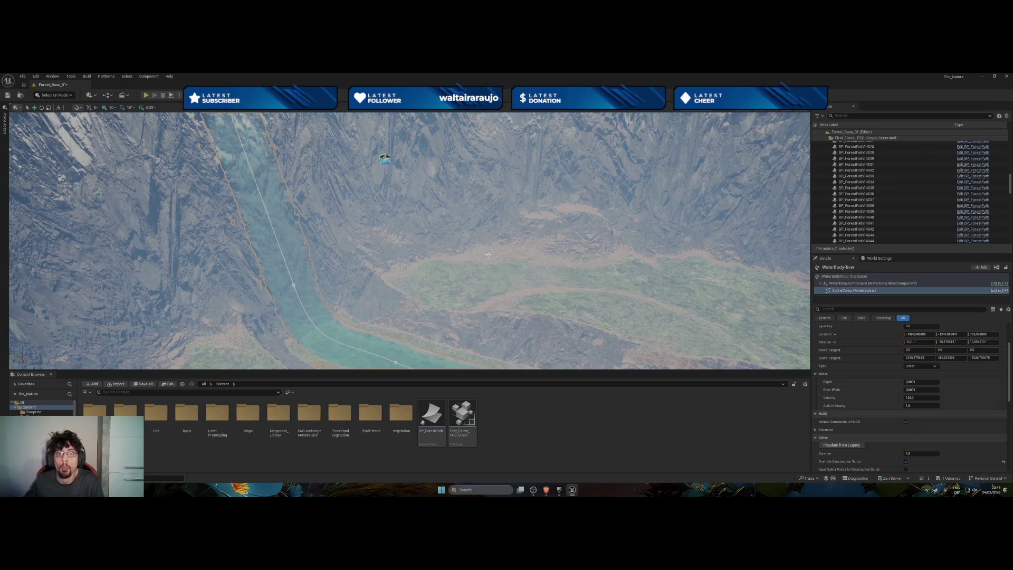
# Reshape the river across the valley by moving three of its spline points.
pyautogui.moveTo(488, 255); pyautogui.dragTo(454, 285)
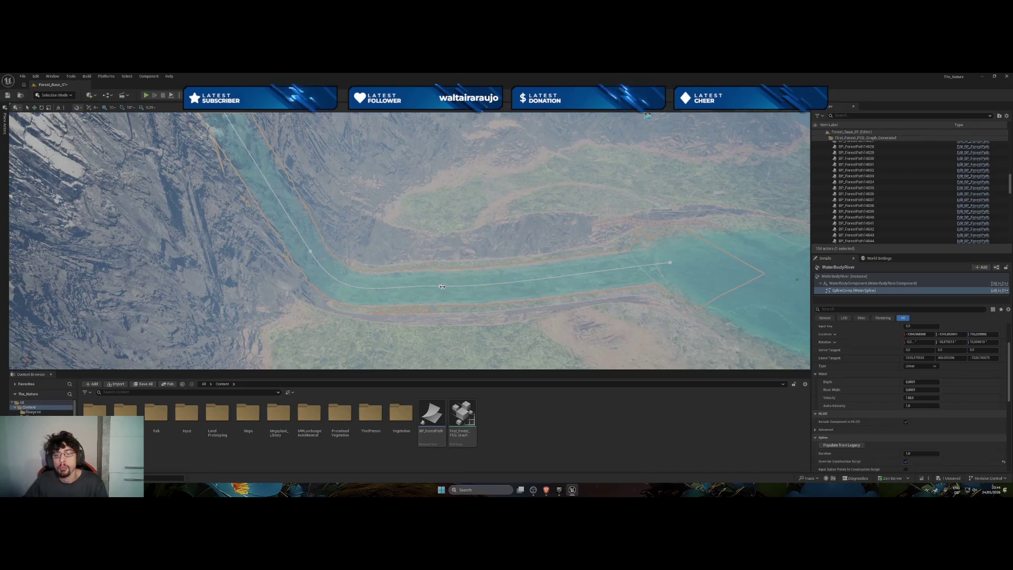
pyautogui.click(443, 287)
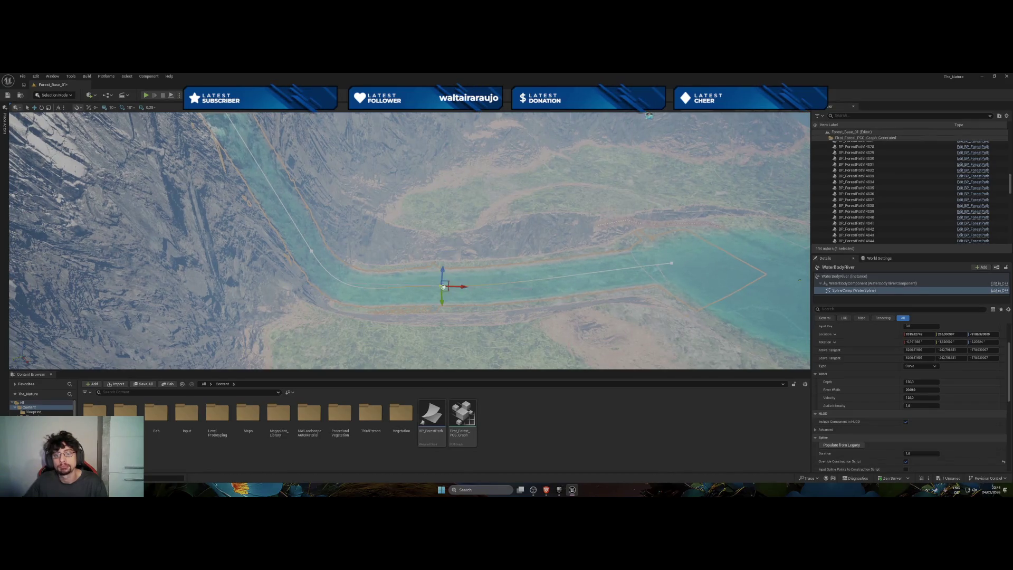
pyautogui.moveTo(446, 287); pyautogui.dragTo(446, 256)
pyautogui.click(313, 252)
pyautogui.moveTo(313, 251)
pyautogui.mouseDown()
pyautogui.moveTo(291, 221)
pyautogui.moveTo(306, 249)
pyautogui.mouseUp()
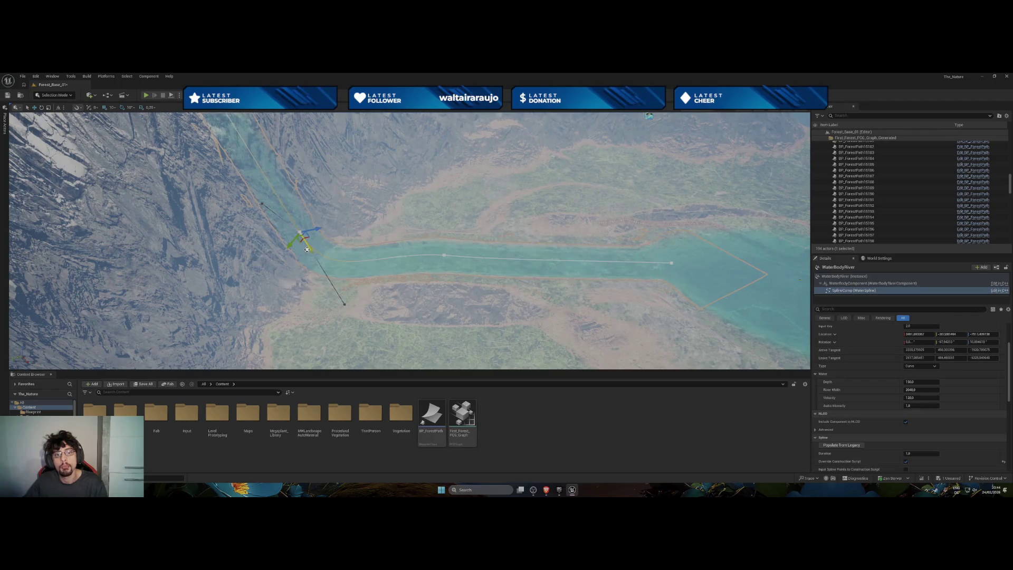
pyautogui.click(442, 254)
pyautogui.click(445, 255)
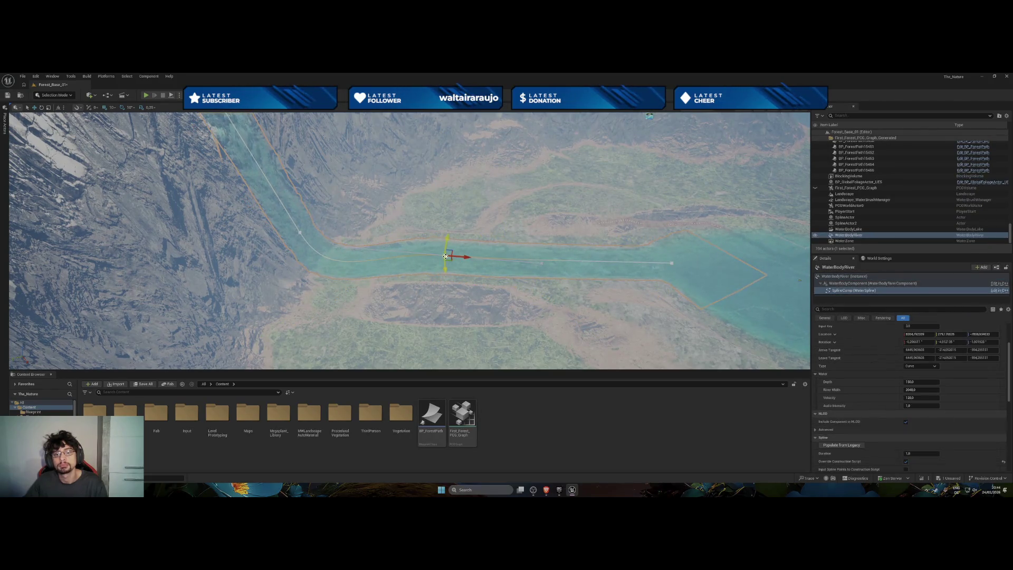
pyautogui.moveTo(445, 256)
pyautogui.mouseDown()
pyautogui.moveTo(443, 268)
pyautogui.moveTo(248, 253)
pyautogui.moveTo(203, 232)
pyautogui.moveTo(184, 238)
pyautogui.moveTo(420, 283)
pyautogui.mouseUp()
# Alt-drag the river's end point to add a new point east, then pull it back toward the lake.
pyautogui.click(254, 270)
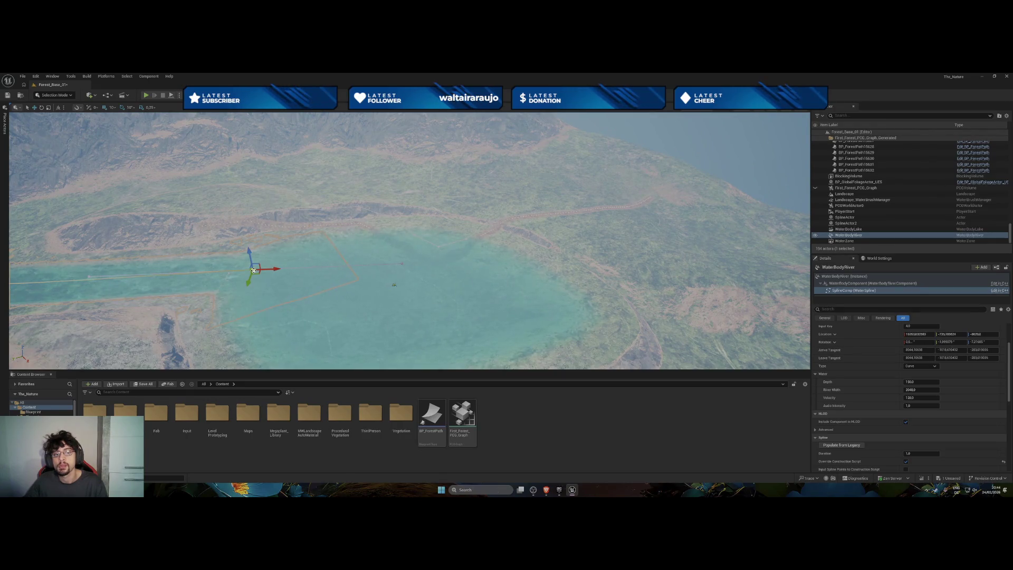
pyautogui.rightClick(258, 271)
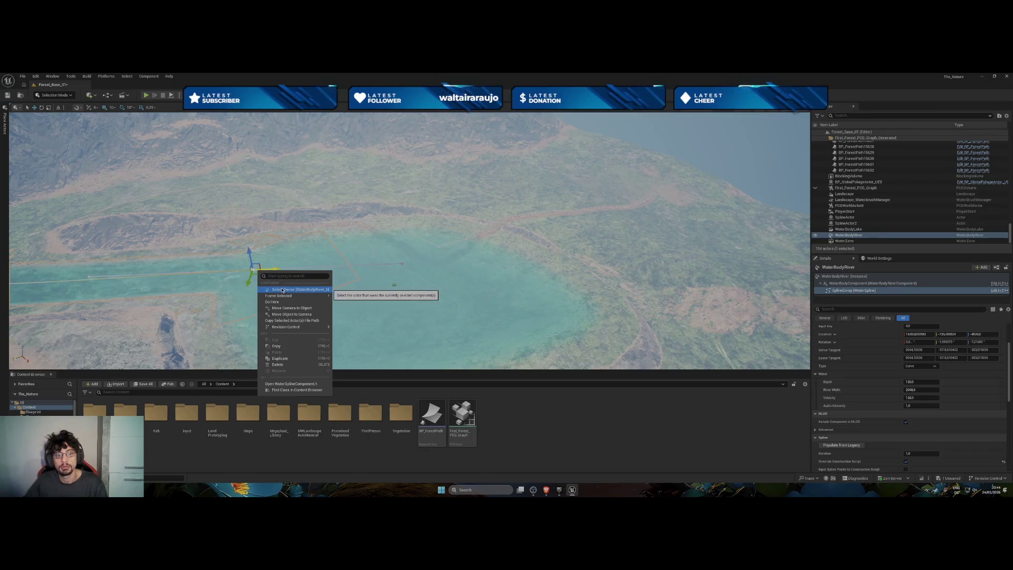
pyautogui.rightClick(216, 271)
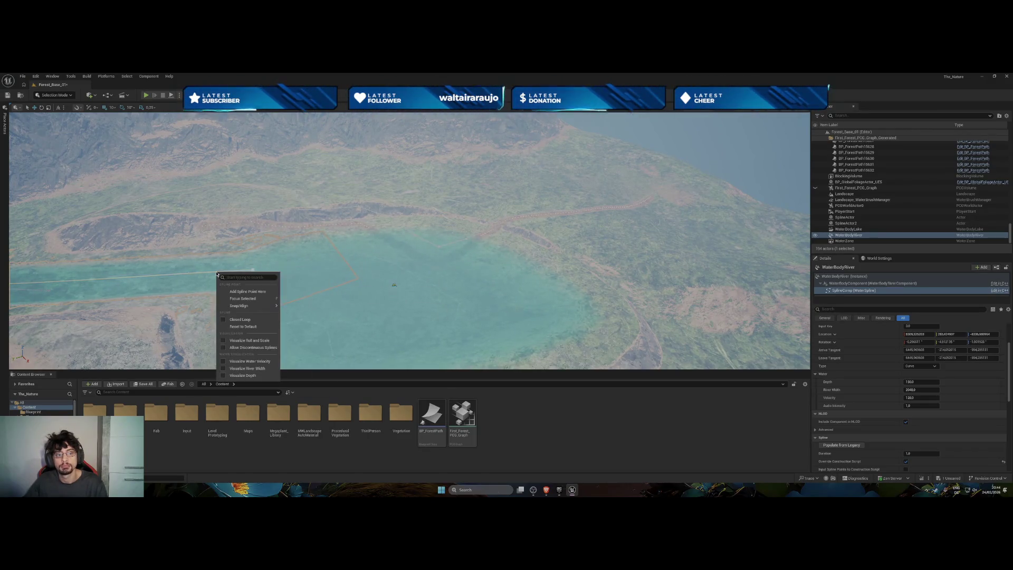
pyautogui.click(246, 293)
pyautogui.click(254, 271)
pyautogui.moveTo(247, 268); pyautogui.dragTo(607, 274)
pyautogui.press('w')
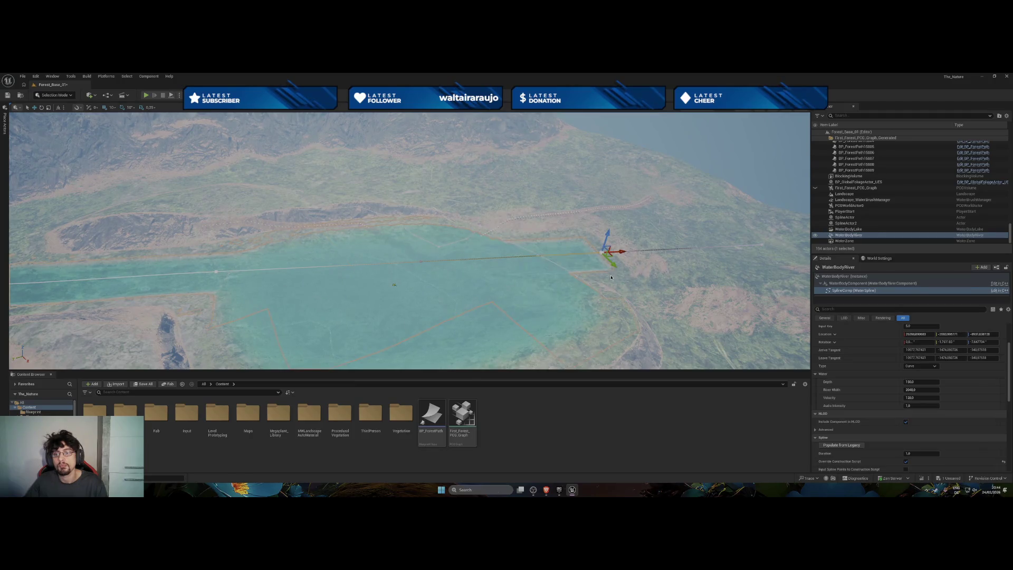
pyautogui.moveTo(606, 275); pyautogui.dragTo(606, 275)
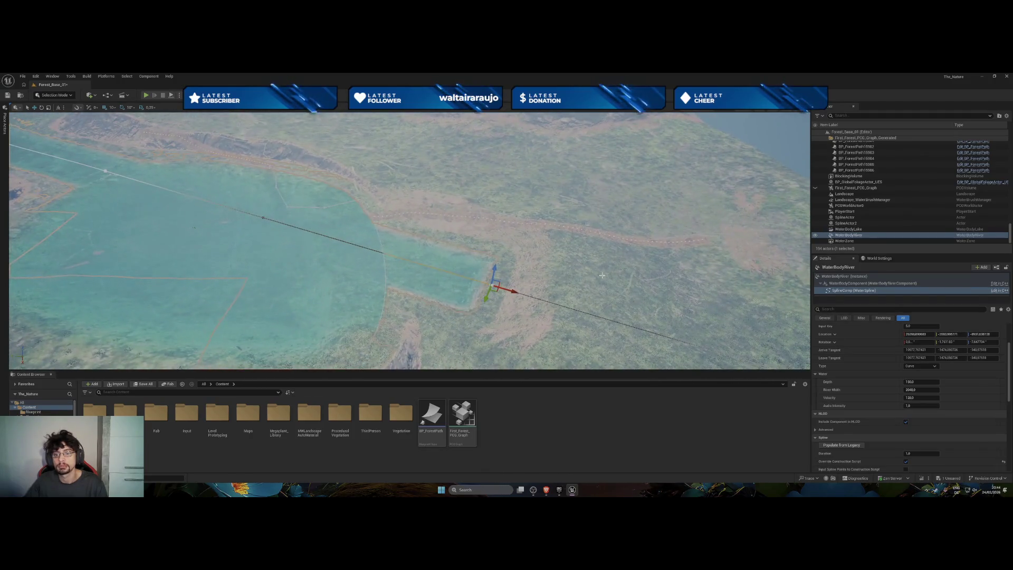
pyautogui.moveTo(512, 290)
pyautogui.mouseDown()
pyautogui.moveTo(447, 277)
pyautogui.moveTo(461, 249)
pyautogui.mouseUp()
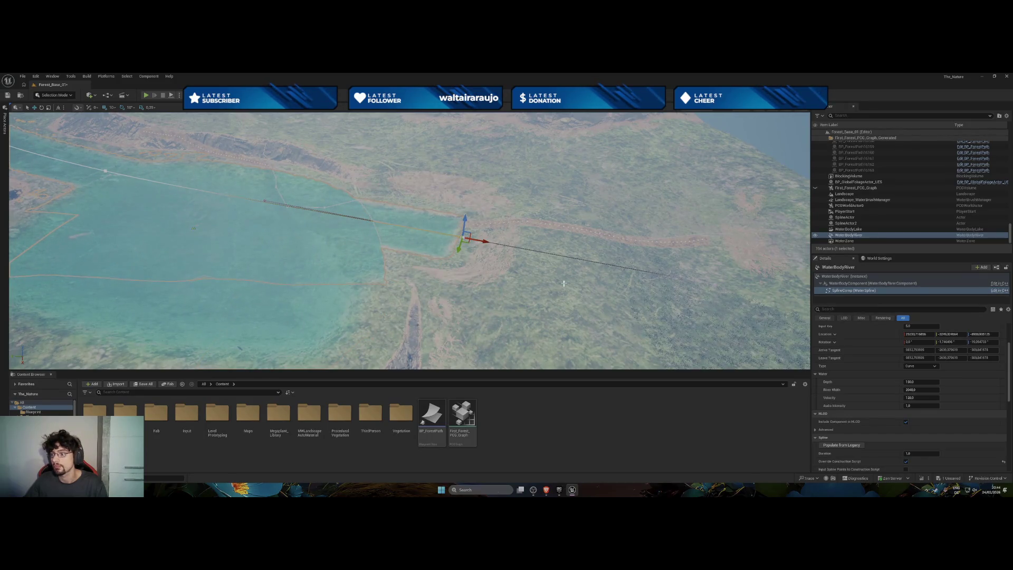
pyautogui.moveTo(482, 241)
pyautogui.mouseDown()
pyautogui.moveTo(462, 223)
pyautogui.moveTo(259, 199)
pyautogui.moveTo(227, 211)
pyautogui.moveTo(212, 240)
pyautogui.mouseUp()
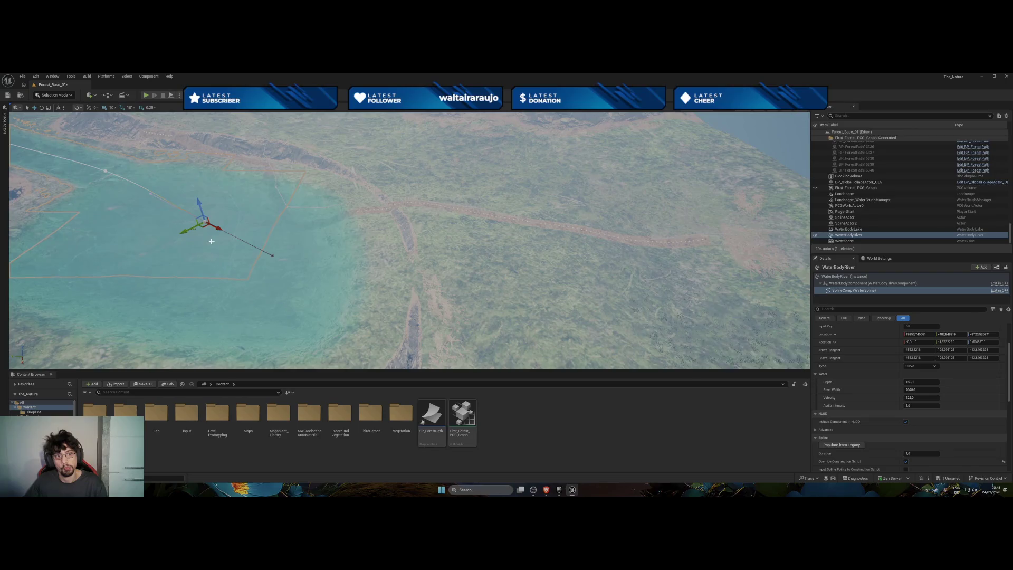
# Duplicate a spline point and push the new river points east along the valley.
pyautogui.rightClick(204, 223)
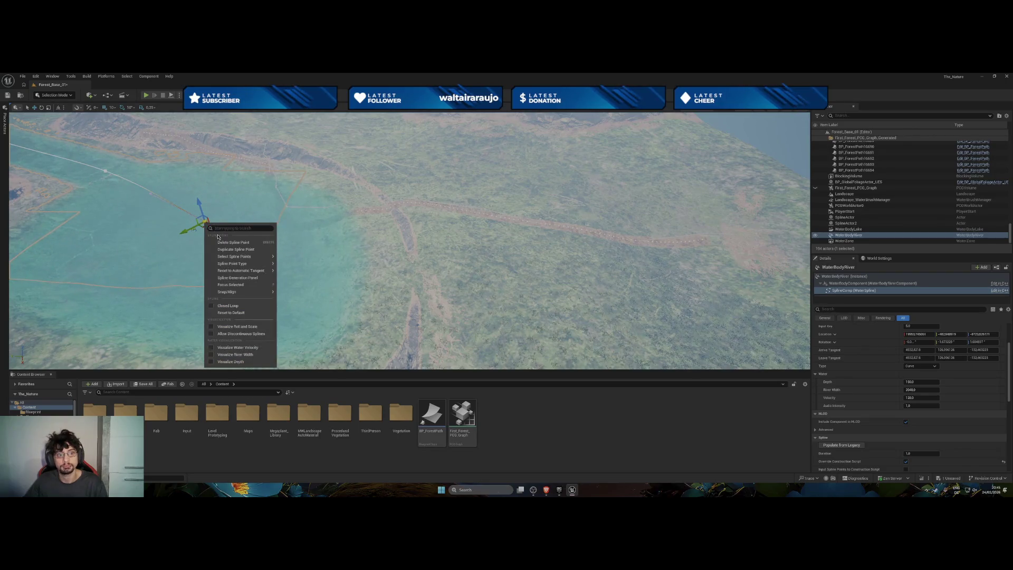
pyautogui.click(238, 252)
pyautogui.moveTo(211, 208)
pyautogui.mouseDown()
pyautogui.moveTo(295, 241)
pyautogui.moveTo(312, 230)
pyautogui.mouseUp()
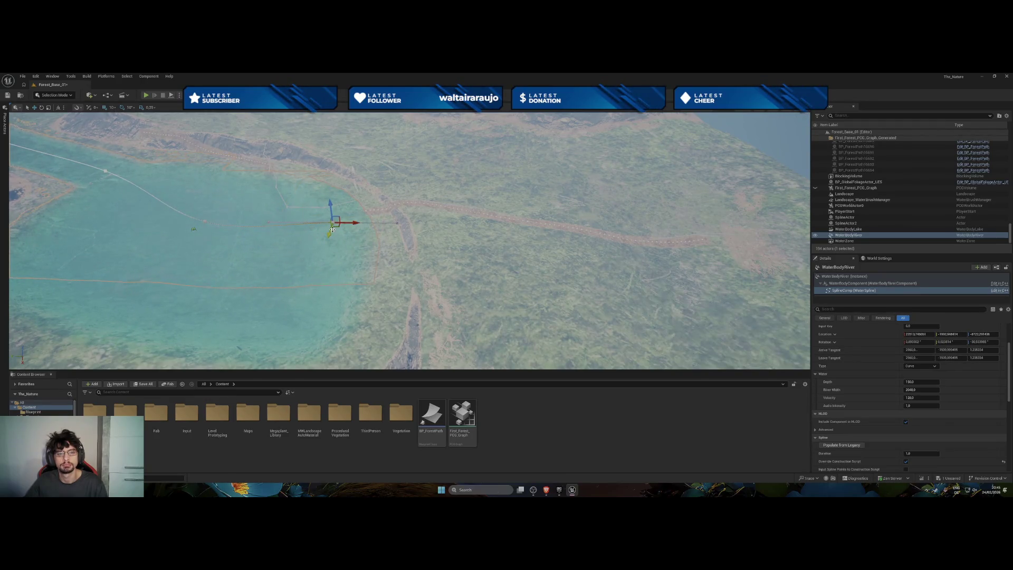
pyautogui.click(397, 223)
pyautogui.moveTo(417, 224)
pyautogui.mouseDown()
pyautogui.moveTo(516, 235)
pyautogui.moveTo(426, 228)
pyautogui.mouseUp()
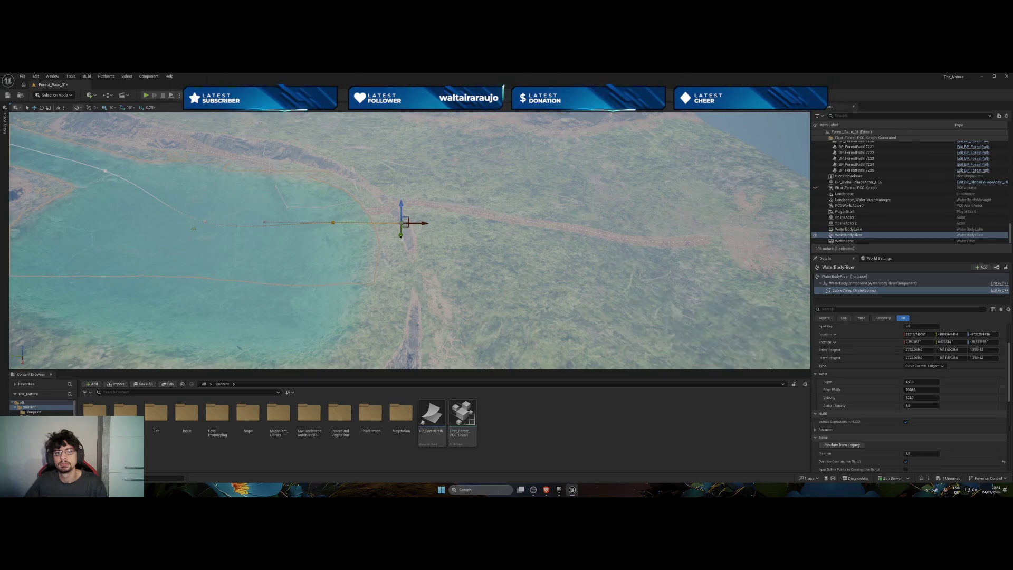
pyautogui.click(334, 223)
pyautogui.moveTo(352, 223); pyautogui.dragTo(532, 224)
pyautogui.press('Escape')
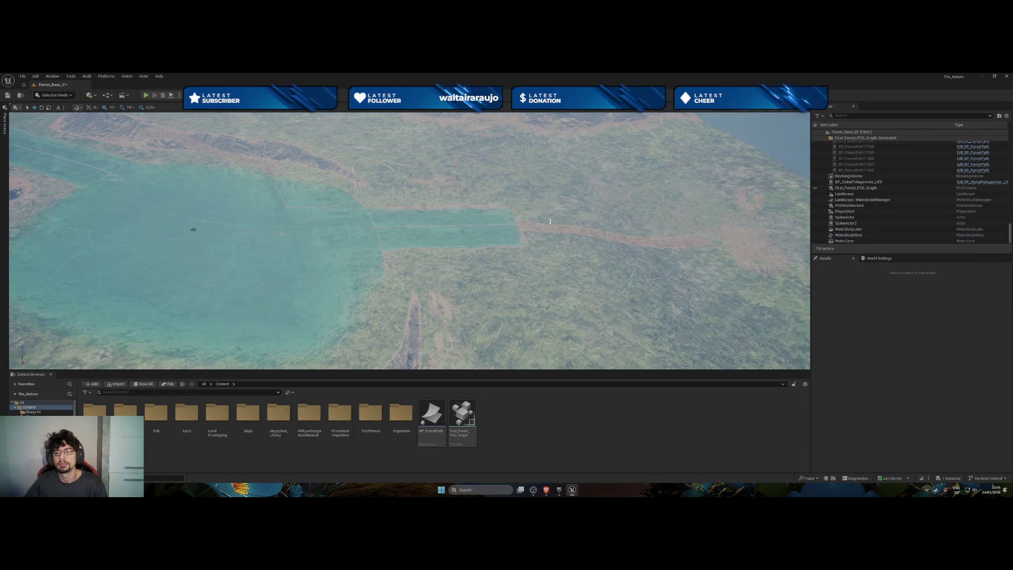
# Move WaterBodyRiver's end spline point east and down along the path, then reshape its tip curve.
pyautogui.click(524, 223)
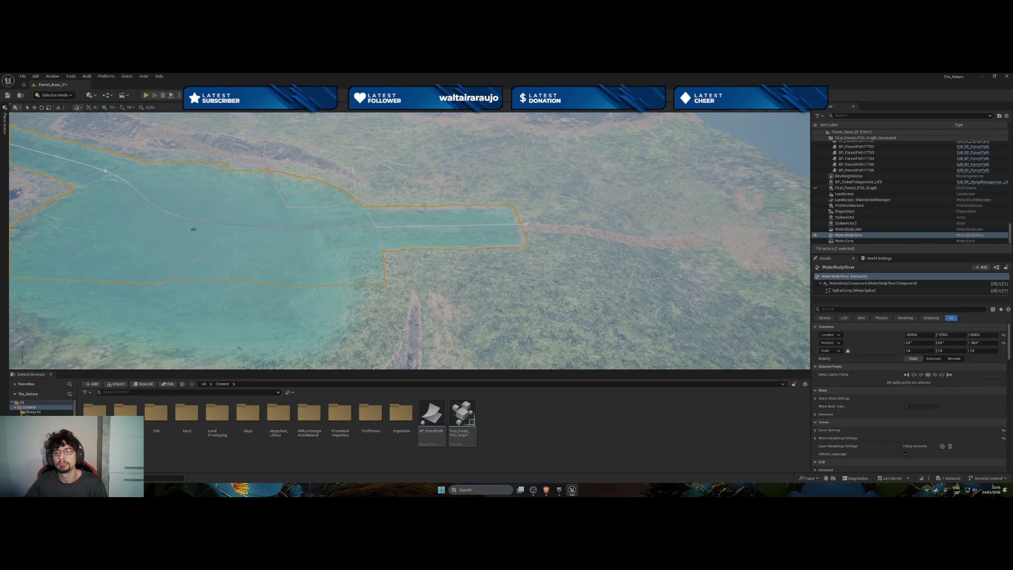
pyautogui.click(528, 225)
pyautogui.moveTo(587, 225)
pyautogui.mouseDown()
pyautogui.moveTo(654, 226)
pyautogui.moveTo(632, 291)
pyautogui.mouseUp()
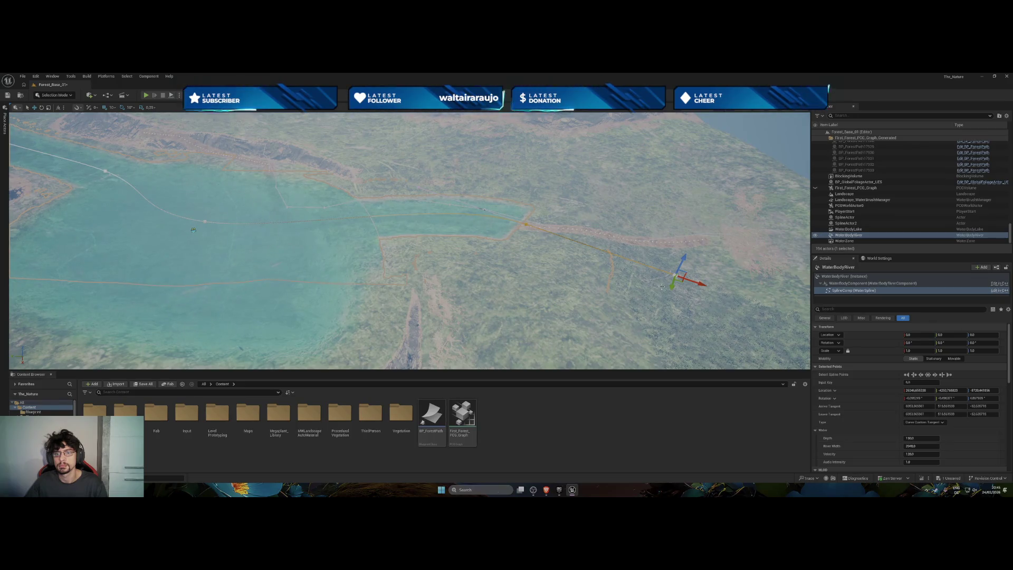
pyautogui.moveTo(658, 285); pyautogui.dragTo(650, 309)
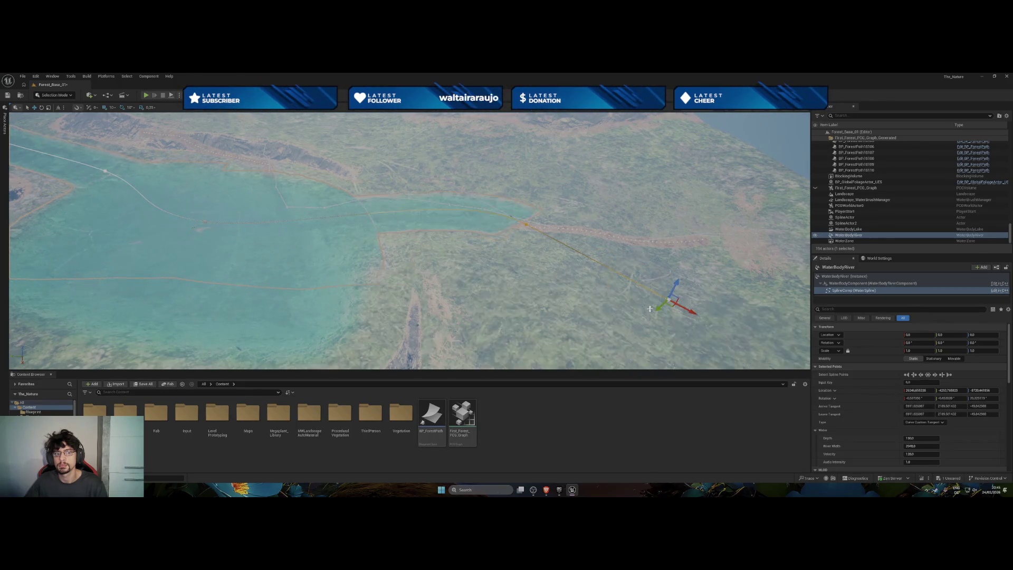
pyautogui.scroll(-5, 650, 309)
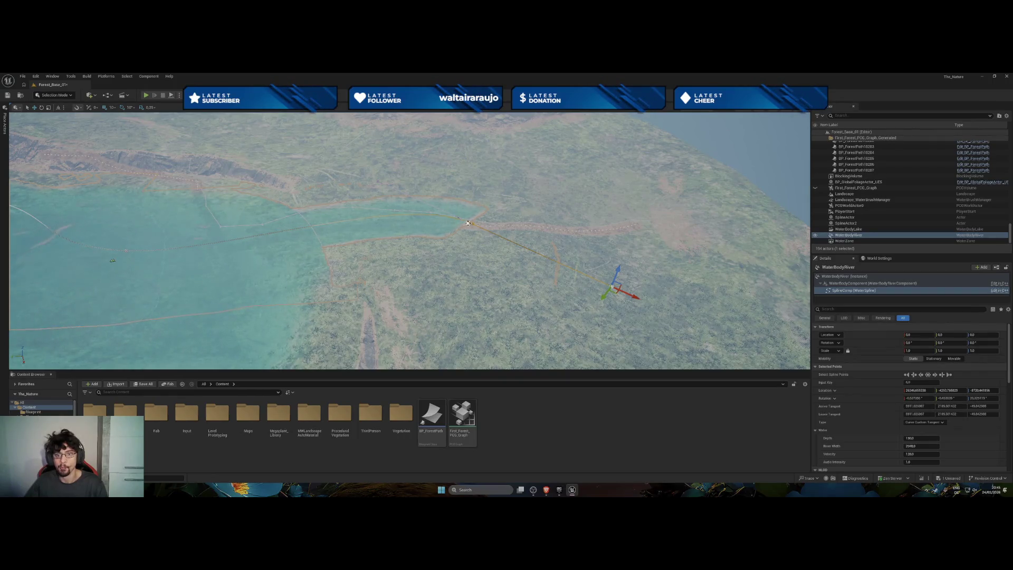
pyautogui.moveTo(612, 287)
pyautogui.mouseDown()
pyautogui.moveTo(511, 226)
pyautogui.moveTo(488, 226)
pyautogui.moveTo(570, 267)
pyautogui.moveTo(549, 285)
pyautogui.mouseUp()
pyautogui.scroll(5, 435, 305)
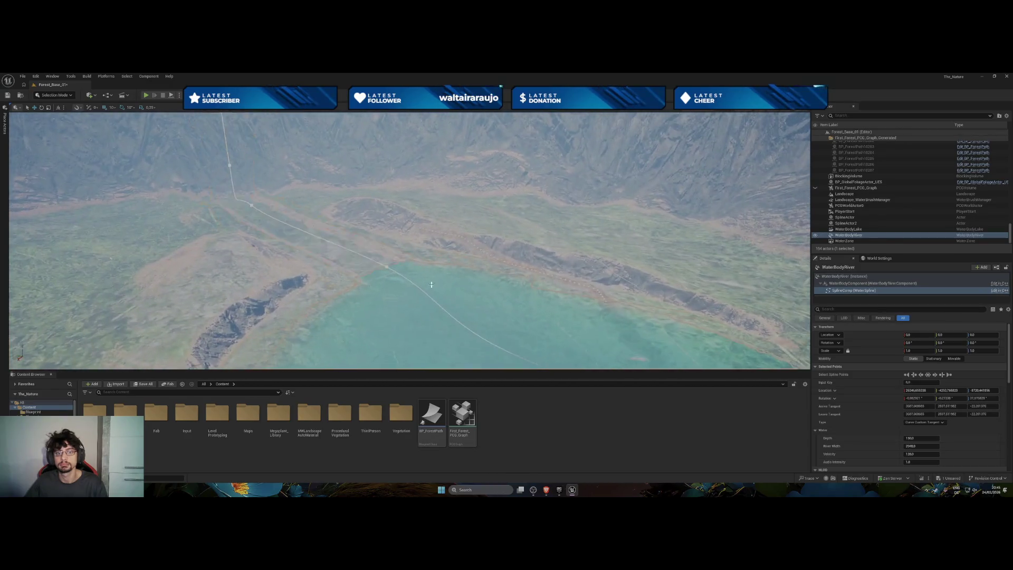
# Pull a river spline point's tangent handle left to smooth the bend into the valley.
pyautogui.click(252, 205)
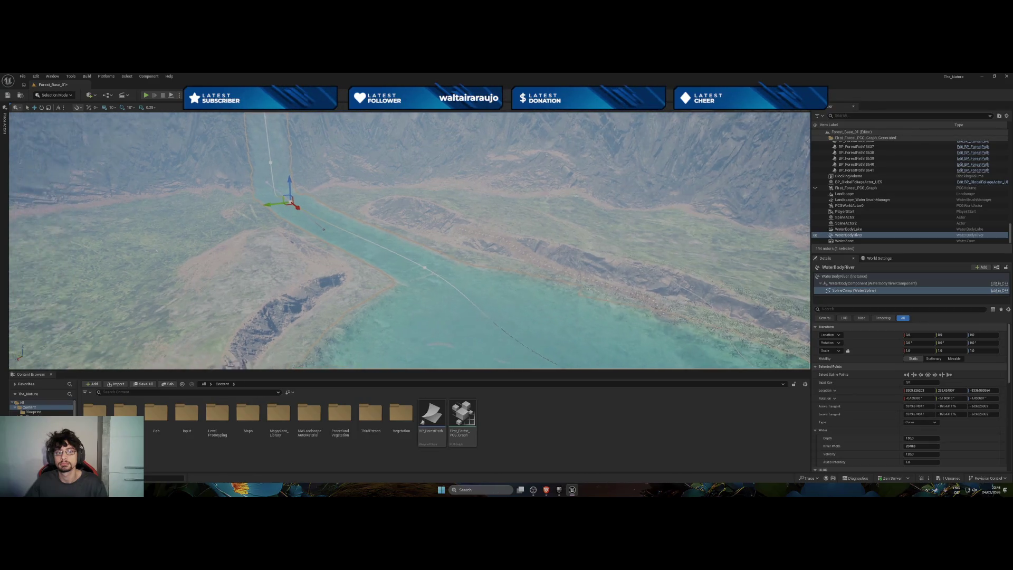
pyautogui.click(338, 228)
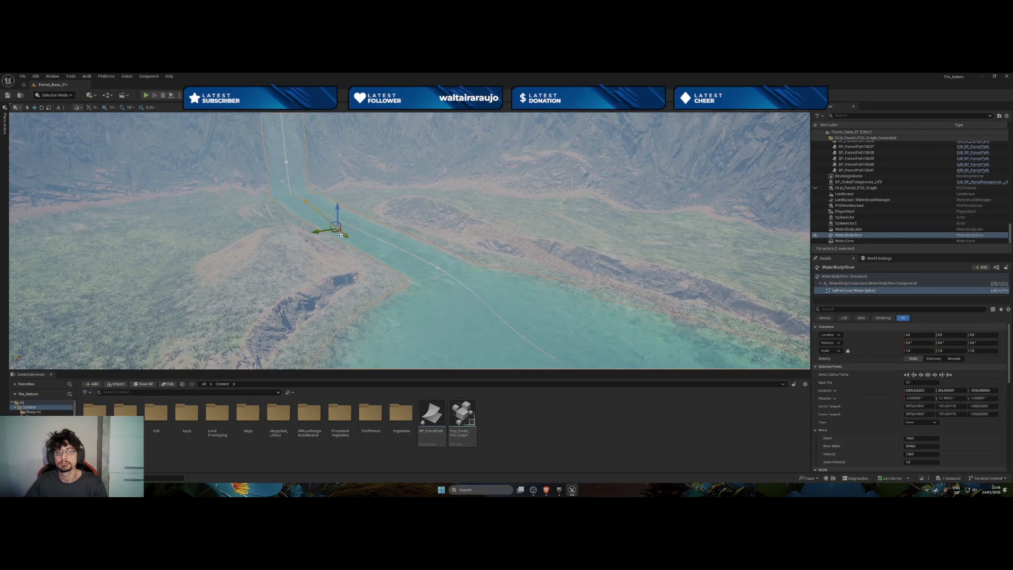
pyautogui.moveTo(320, 232); pyautogui.dragTo(240, 241)
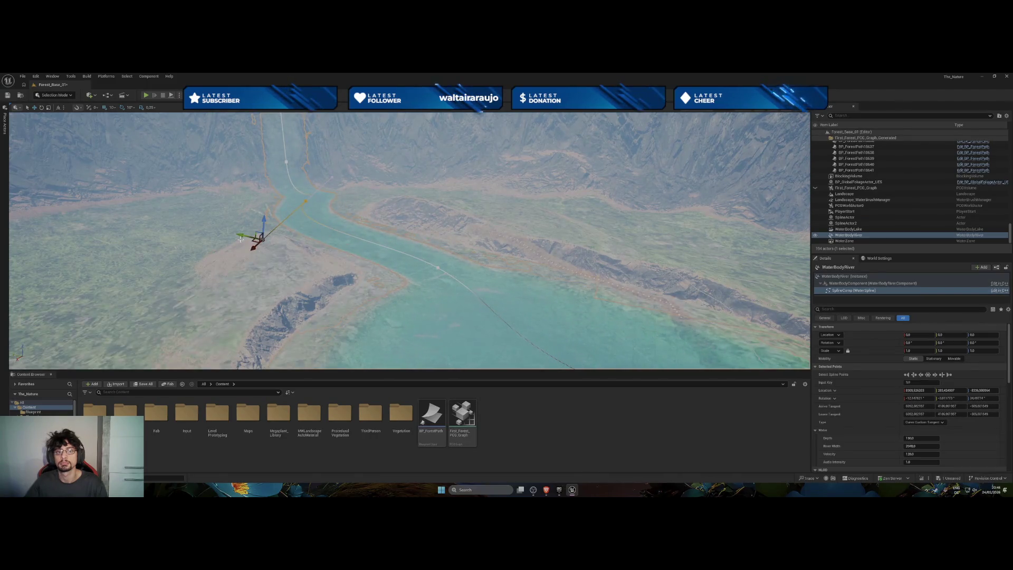
pyautogui.moveTo(256, 246); pyautogui.dragTo(269, 201)
pyautogui.moveTo(208, 226); pyautogui.dragTo(359, 255)
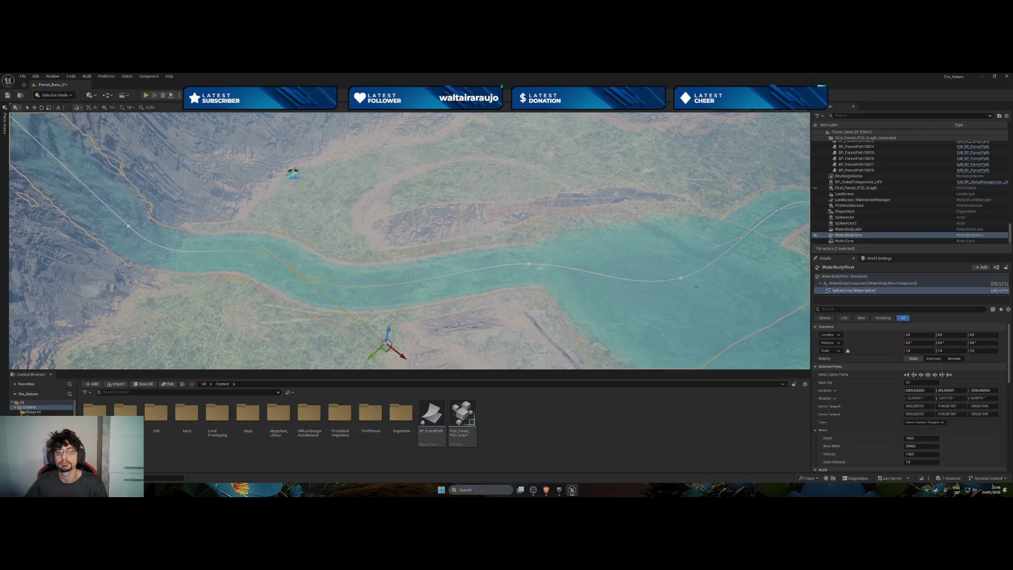
pyautogui.rightClick(417, 279)
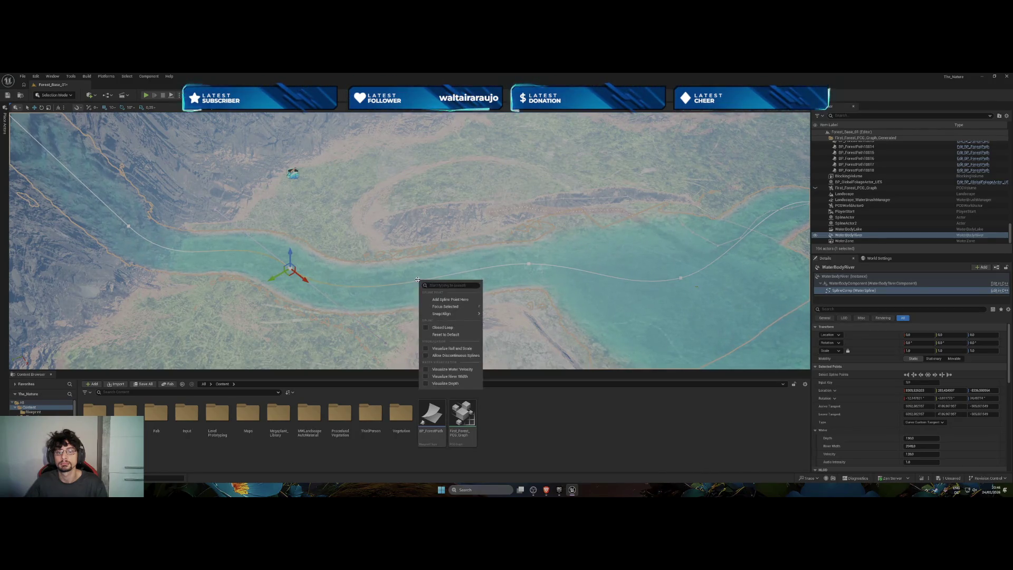
# Add a spline point at the river bend and rotate its tangent to curve through the valley.
pyautogui.click(434, 300)
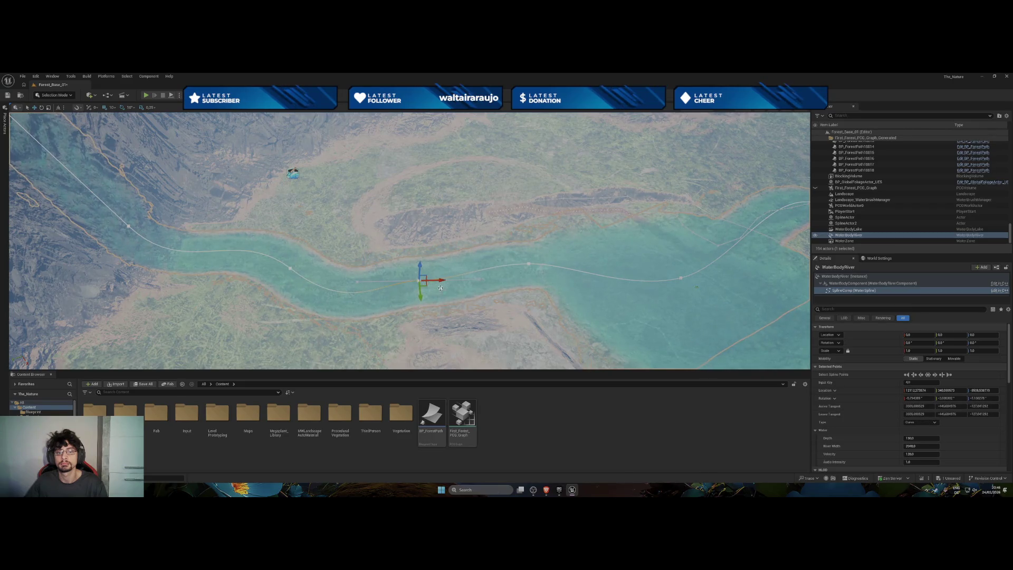
pyautogui.moveTo(481, 281); pyautogui.dragTo(505, 300)
pyautogui.click(499, 305)
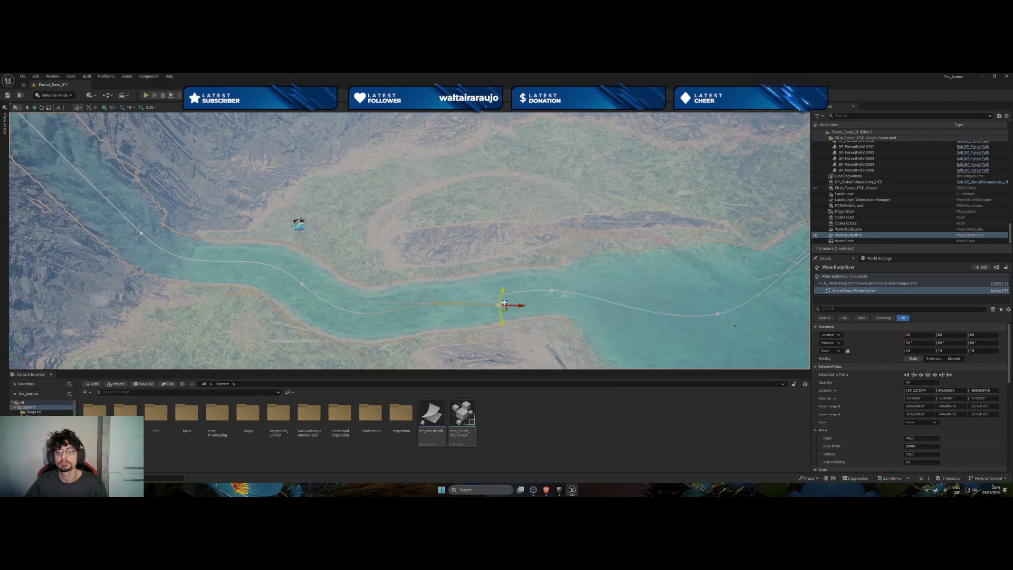
pyautogui.moveTo(502, 320)
pyautogui.mouseDown()
pyautogui.moveTo(496, 292)
pyautogui.moveTo(458, 238)
pyautogui.moveTo(487, 237)
pyautogui.moveTo(477, 251)
pyautogui.mouseUp()
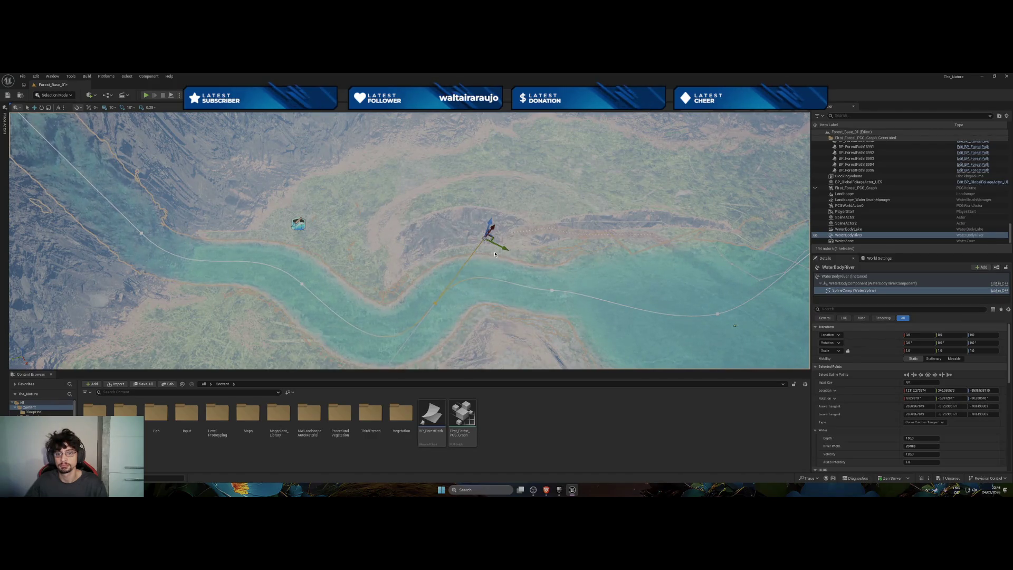
pyautogui.moveTo(497, 246); pyautogui.dragTo(527, 280)
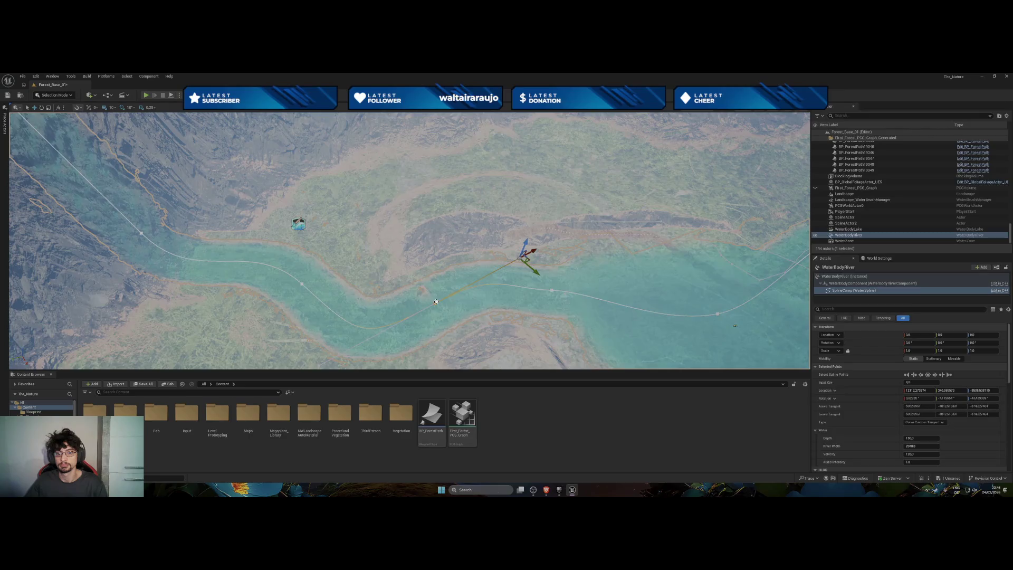
pyautogui.moveTo(433, 305); pyautogui.dragTo(602, 254)
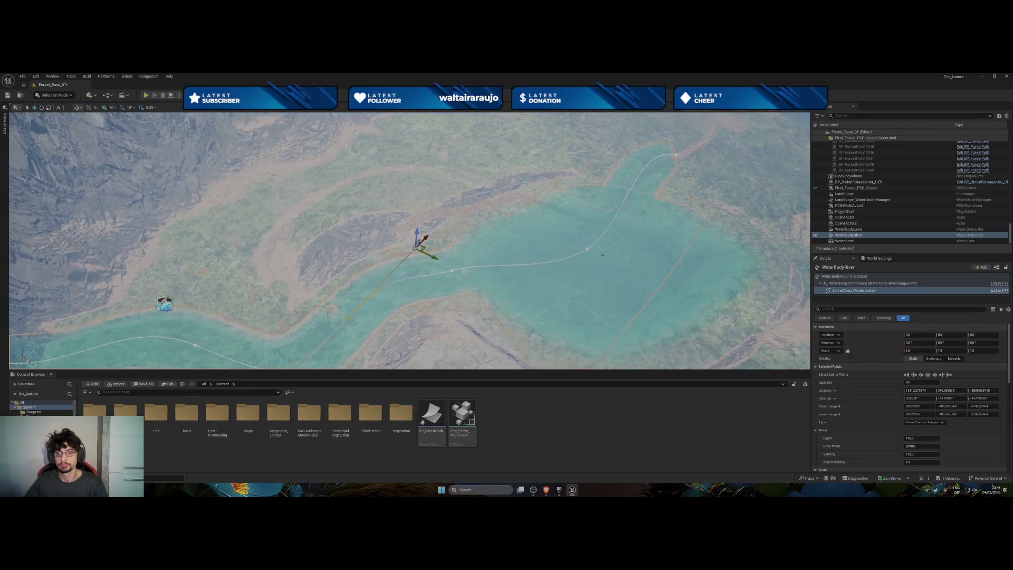
# Move the next spline point down the river onto the carved valley channel.
pyautogui.click(347, 320)
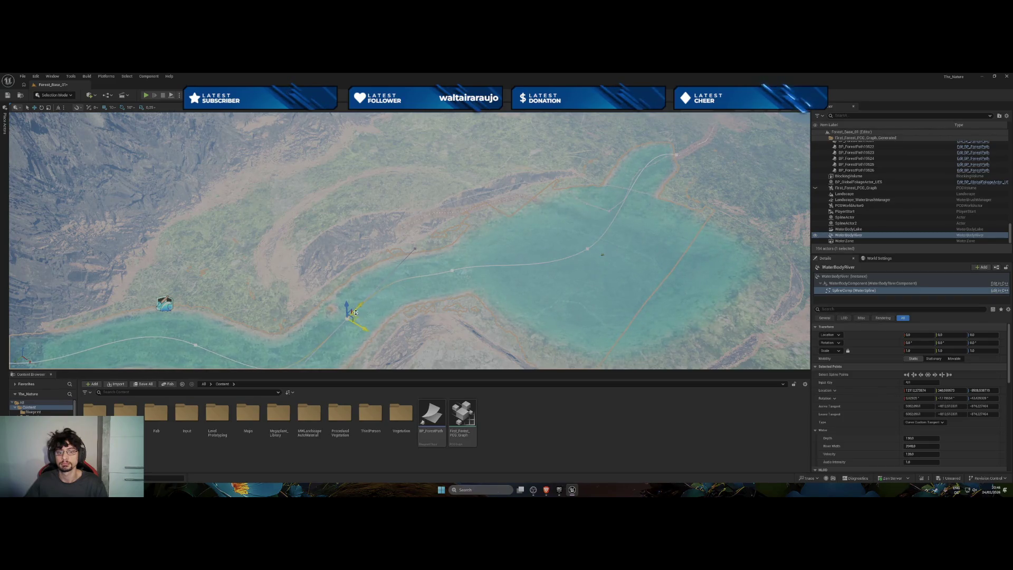
pyautogui.click(344, 271)
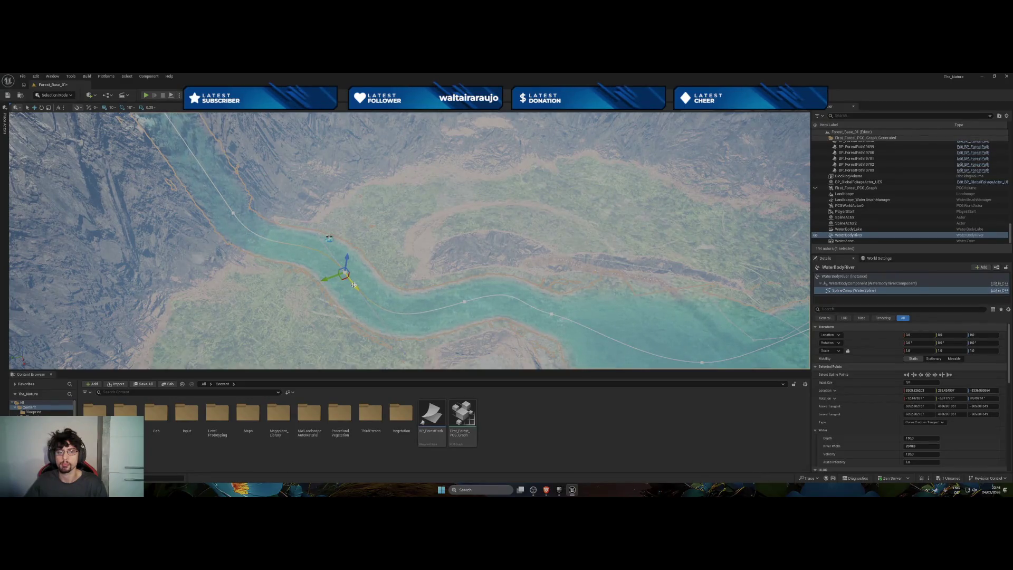
pyautogui.moveTo(354, 287); pyautogui.dragTo(347, 276)
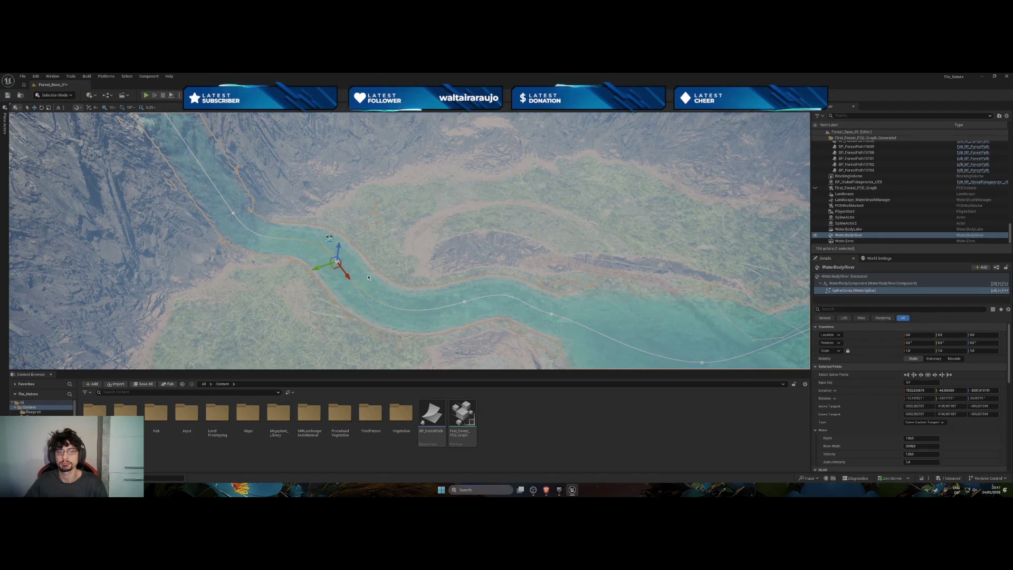
pyautogui.scroll(-5, 368, 278)
pyautogui.moveTo(368, 278)
pyautogui.mouseDown()
pyautogui.moveTo(412, 279)
pyautogui.moveTo(388, 226)
pyautogui.moveTo(418, 262)
pyautogui.moveTo(399, 283)
pyautogui.mouseUp()
pyautogui.click(385, 221)
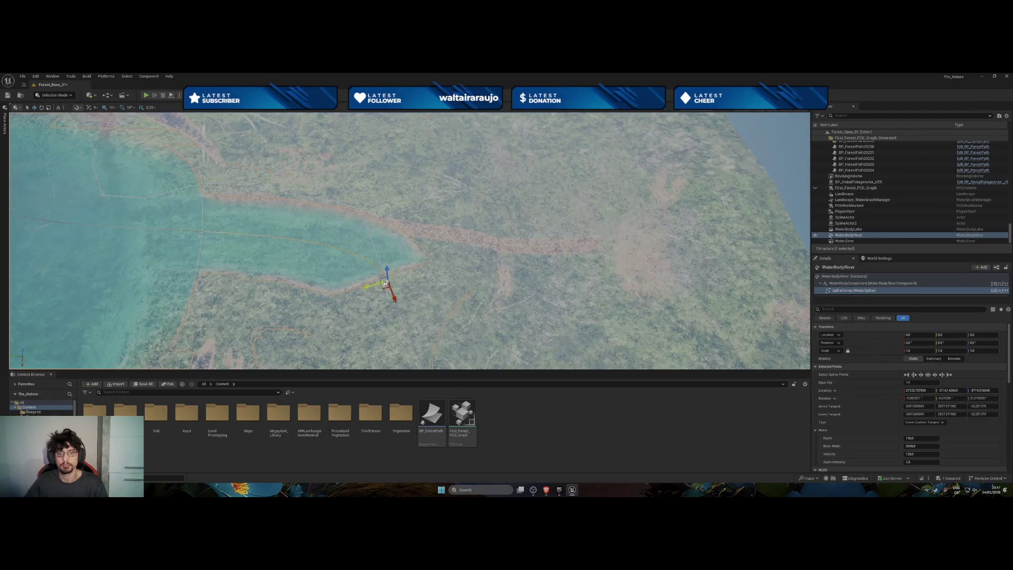
# Duplicate the last spline point and drag the new end point downstream toward the coast.
pyautogui.rightClick(385, 284)
pyautogui.moveTo(408, 319)
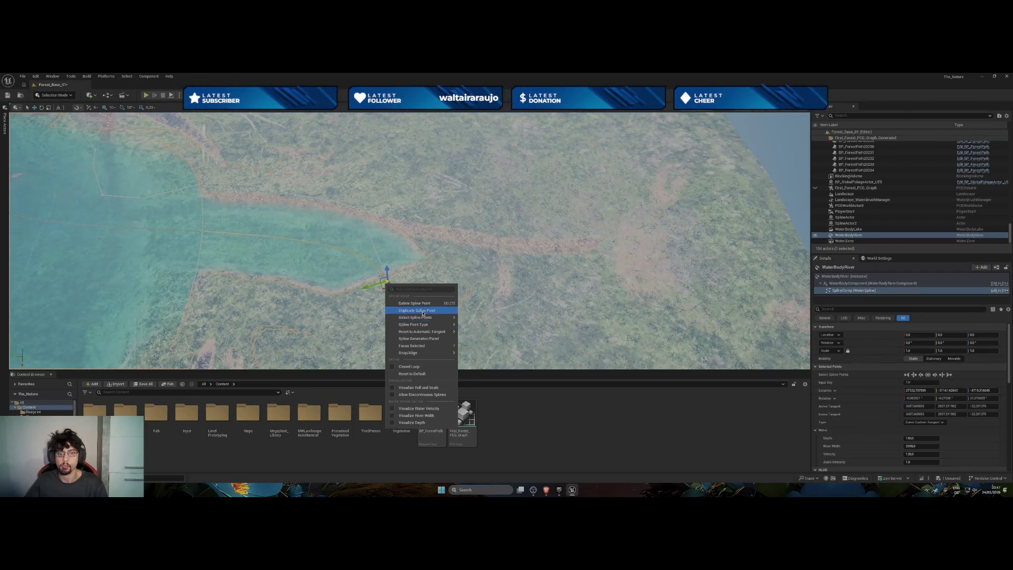
pyautogui.click(390, 293)
pyautogui.moveTo(390, 293); pyautogui.dragTo(401, 319)
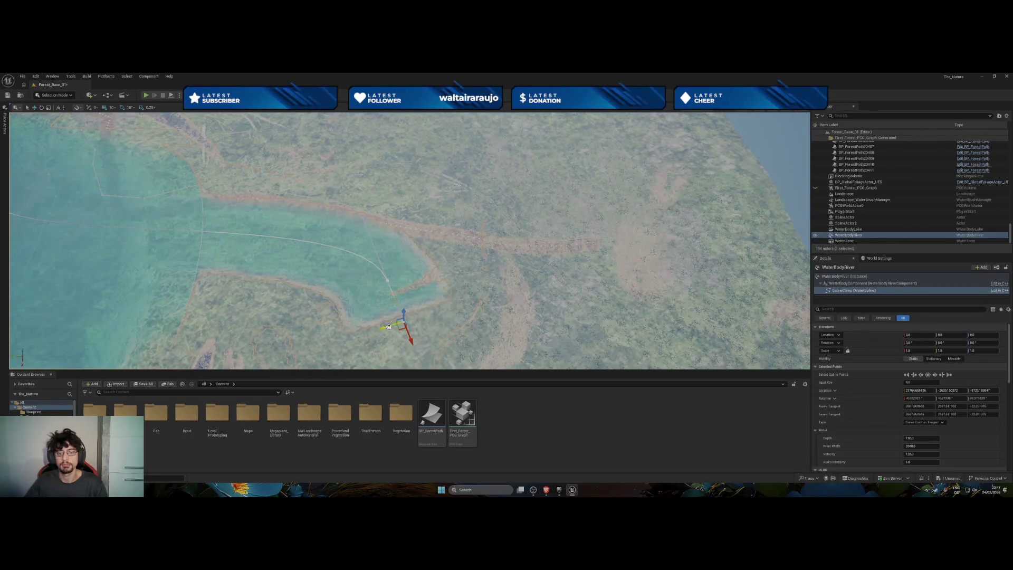
pyautogui.moveTo(404, 325)
pyautogui.mouseDown()
pyautogui.moveTo(364, 217)
pyautogui.moveTo(334, 226)
pyautogui.moveTo(350, 221)
pyautogui.mouseUp()
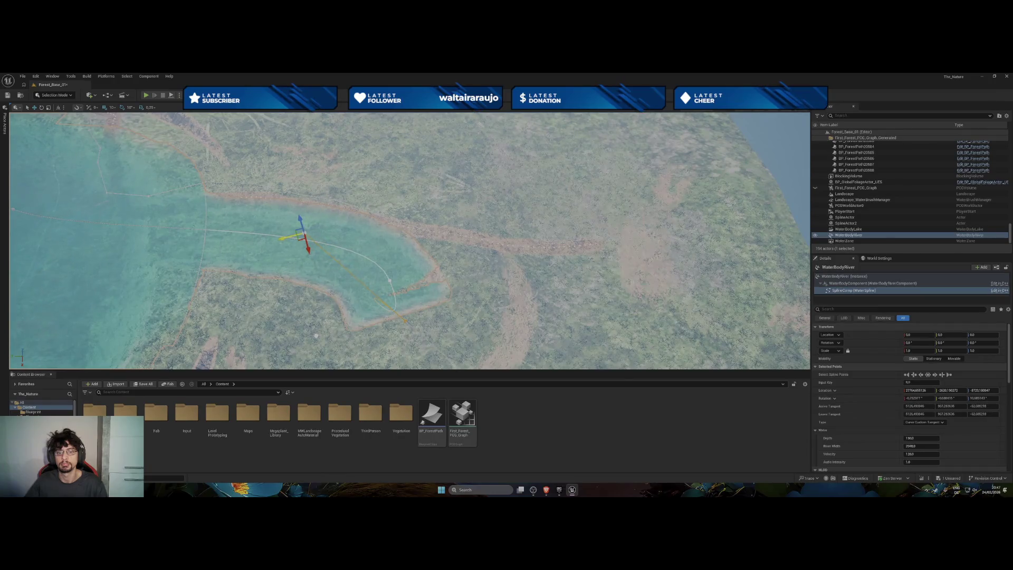
pyautogui.moveTo(319, 246); pyautogui.dragTo(378, 298)
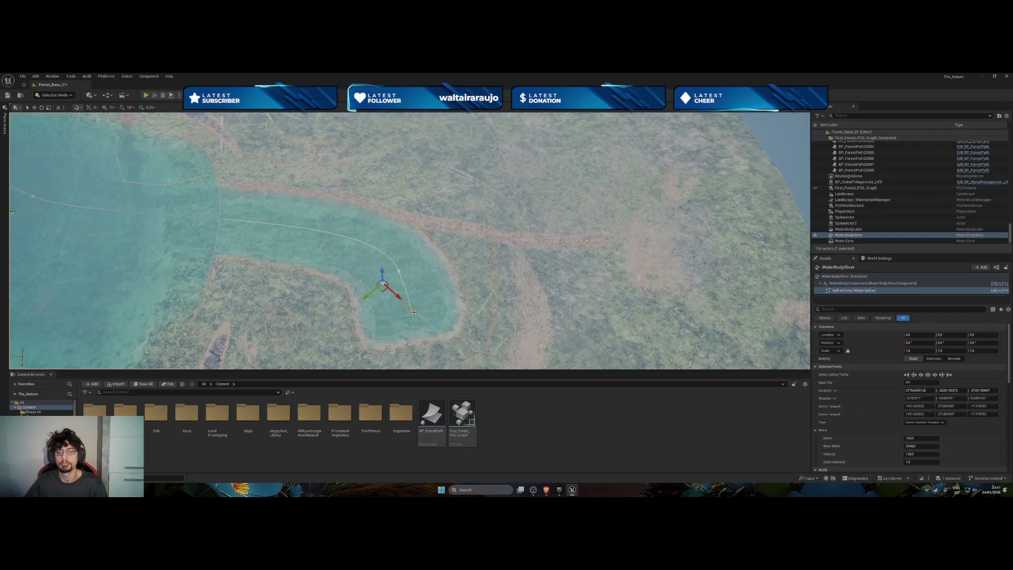
pyautogui.moveTo(414, 311); pyautogui.dragTo(577, 327)
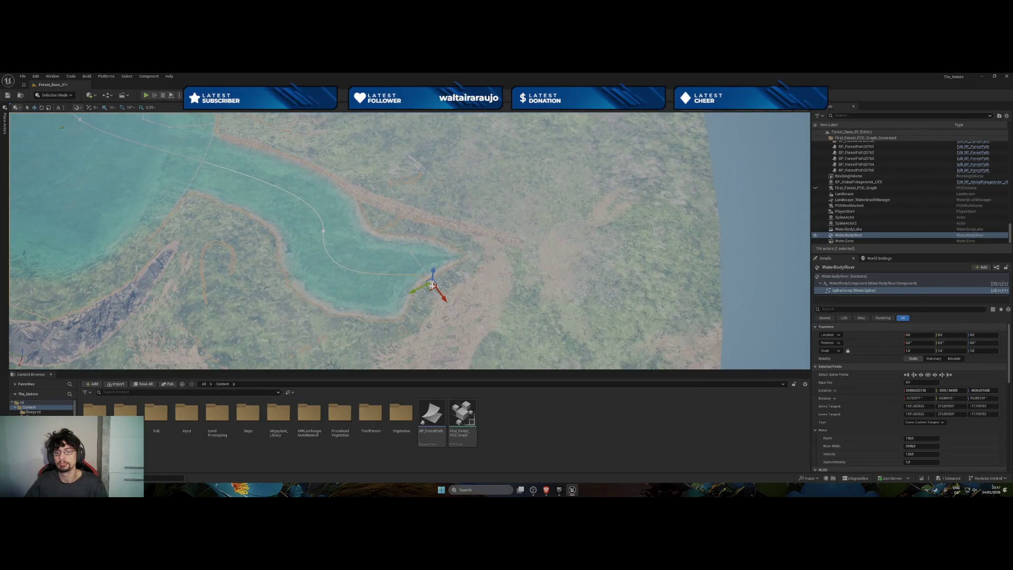
pyautogui.moveTo(445, 299); pyautogui.dragTo(607, 322)
# Adjust and shorten the end point's tangent to tighten the river's final bend.
pyautogui.scroll(3, 607, 322)
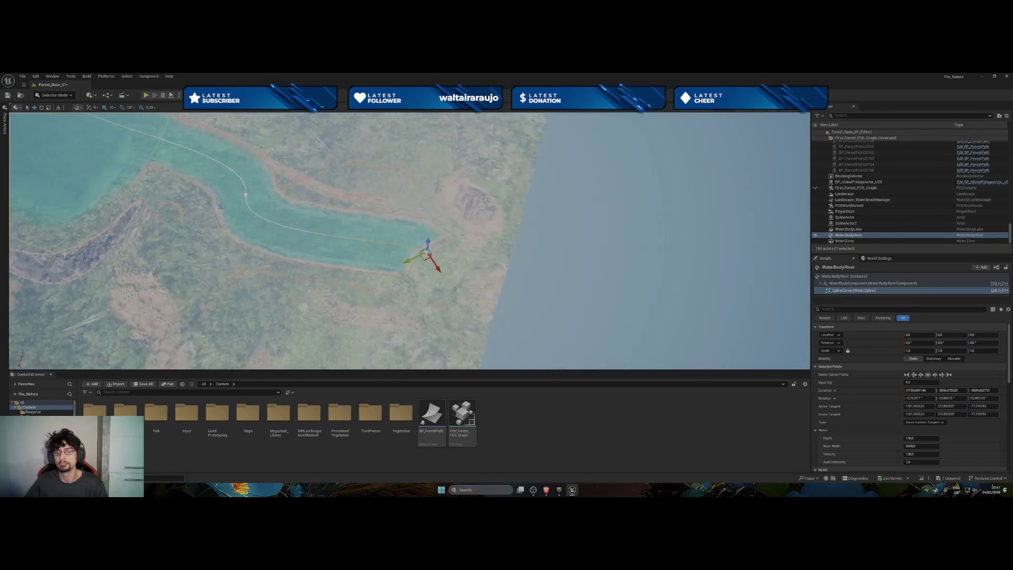
pyautogui.scroll(-3, 513, 314)
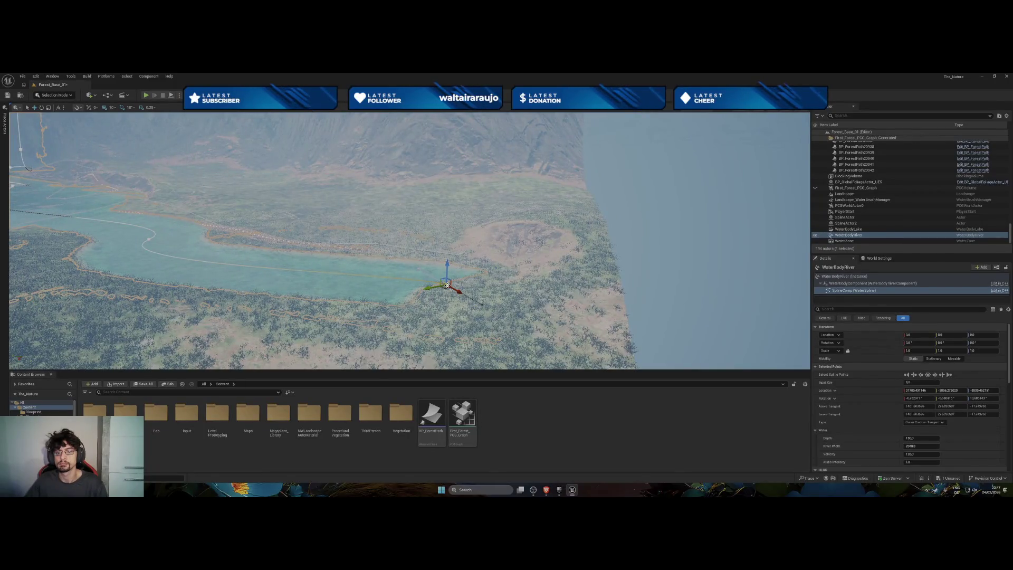
pyautogui.moveTo(530, 290)
pyautogui.mouseDown()
pyautogui.moveTo(575, 311)
pyautogui.moveTo(533, 312)
pyautogui.moveTo(620, 312)
pyautogui.mouseUp()
pyautogui.moveTo(452, 317); pyautogui.dragTo(452, 296)
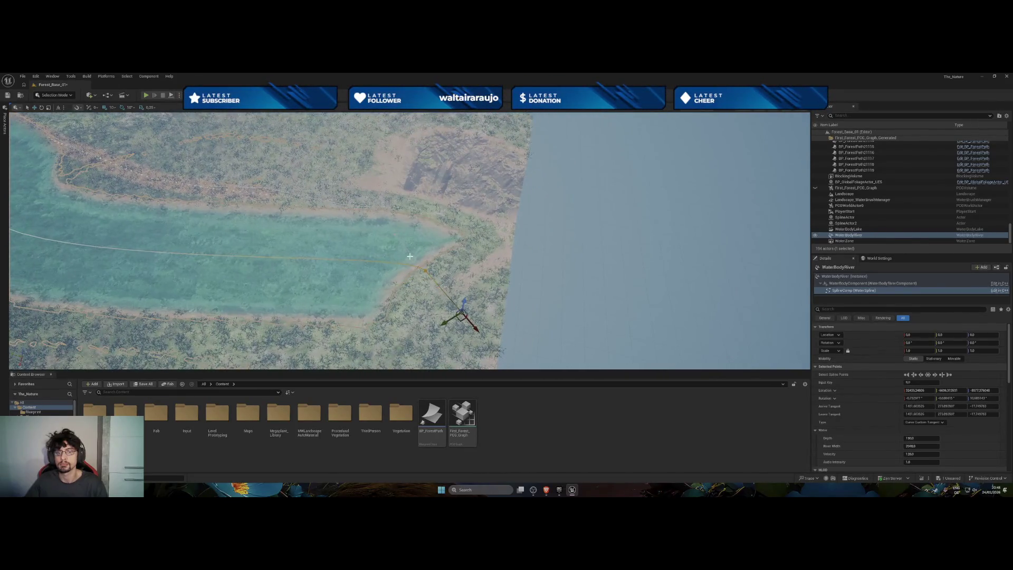
pyautogui.moveTo(475, 307)
pyautogui.mouseDown()
pyautogui.moveTo(498, 289)
pyautogui.moveTo(481, 364)
pyautogui.mouseUp()
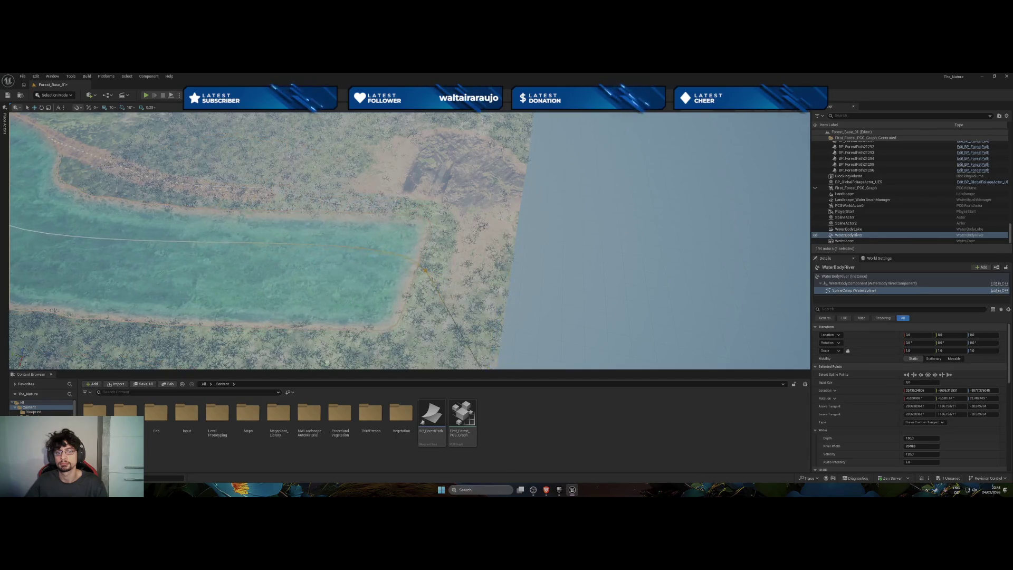
pyautogui.moveTo(326, 362); pyautogui.dragTo(425, 306)
pyautogui.press('f')
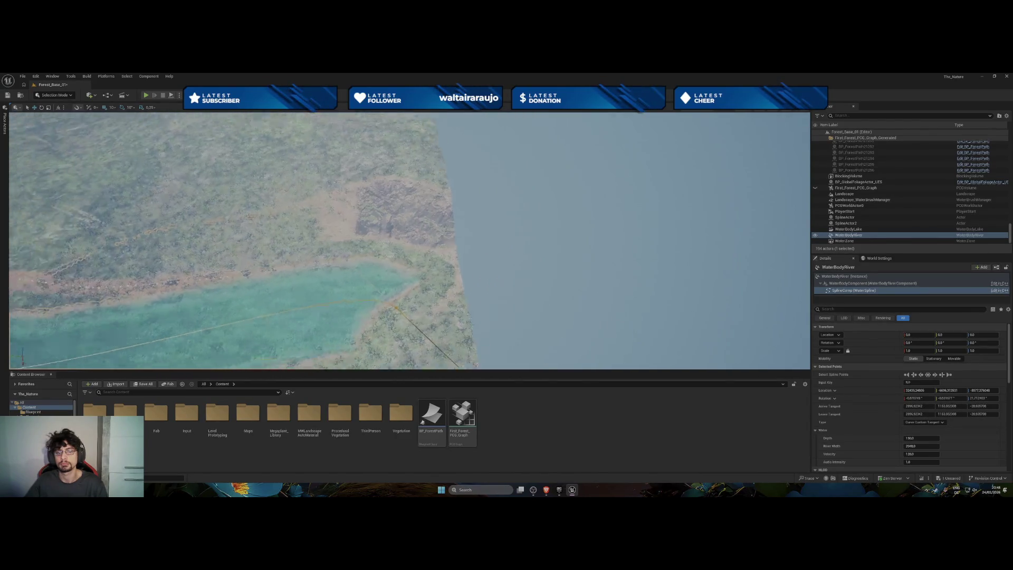
pyautogui.moveTo(474, 274); pyautogui.dragTo(432, 250)
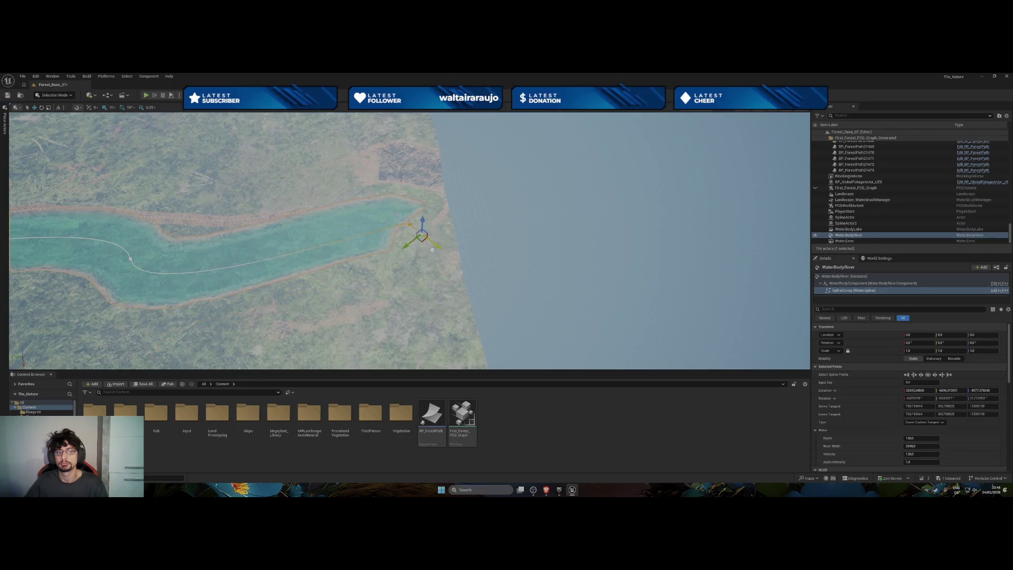
# Place the river's end point at the landscape edge where the channel meets the sea.
pyautogui.click(405, 223)
pyautogui.click(130, 259)
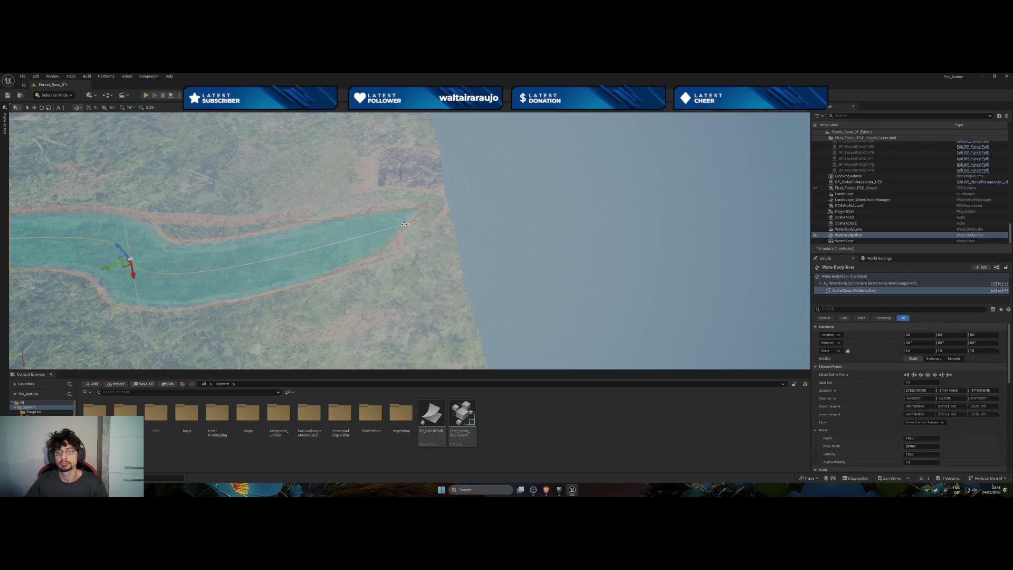
pyautogui.moveTo(410, 225)
pyautogui.mouseDown()
pyautogui.moveTo(411, 209)
pyautogui.moveTo(412, 222)
pyautogui.moveTo(508, 238)
pyautogui.moveTo(527, 226)
pyautogui.moveTo(501, 236)
pyautogui.moveTo(499, 211)
pyautogui.moveTo(504, 238)
pyautogui.moveTo(460, 247)
pyautogui.moveTo(507, 227)
pyautogui.moveTo(494, 214)
pyautogui.moveTo(513, 231)
pyautogui.moveTo(523, 218)
pyautogui.moveTo(524, 305)
pyautogui.moveTo(485, 221)
pyautogui.mouseUp()
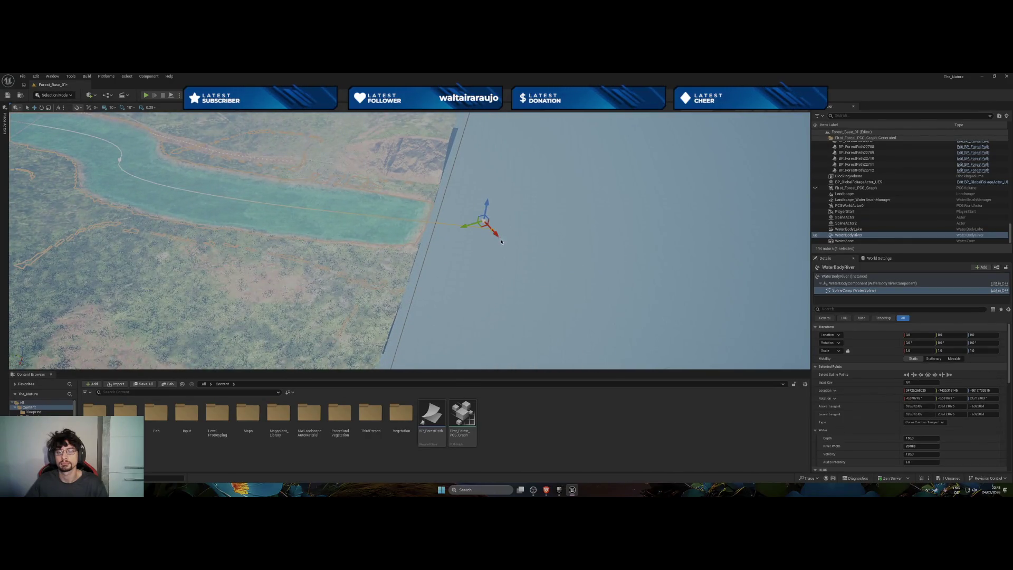
pyautogui.moveTo(500, 239)
pyautogui.mouseDown()
pyautogui.moveTo(532, 226)
pyautogui.moveTo(534, 196)
pyautogui.moveTo(543, 208)
pyautogui.moveTo(538, 219)
pyautogui.moveTo(512, 199)
pyautogui.moveTo(622, 181)
pyautogui.moveTo(518, 159)
pyautogui.moveTo(486, 163)
pyautogui.moveTo(508, 127)
pyautogui.moveTo(486, 164)
pyautogui.moveTo(495, 175)
pyautogui.moveTo(401, 222)
pyautogui.moveTo(468, 231)
pyautogui.moveTo(461, 224)
pyautogui.mouseUp()
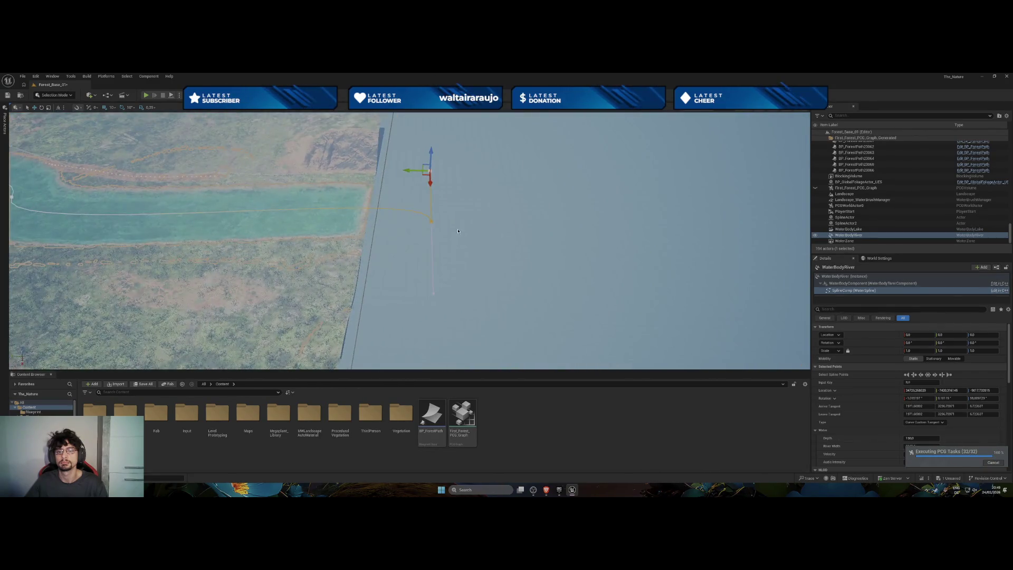
pyautogui.click(431, 222)
pyautogui.click(431, 222)
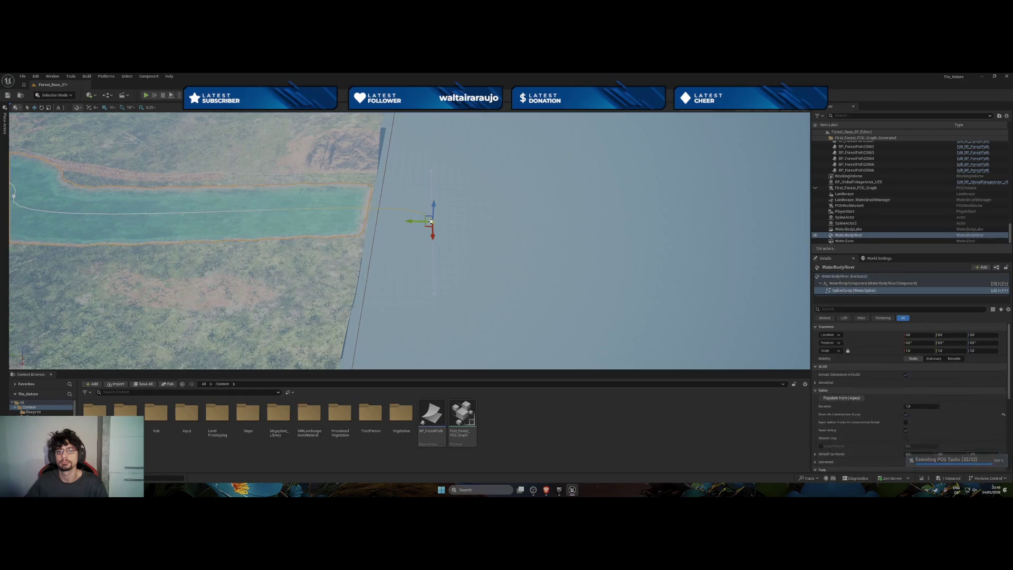
pyautogui.moveTo(431, 223)
pyautogui.mouseDown()
pyautogui.moveTo(370, 243)
pyautogui.moveTo(373, 222)
pyautogui.moveTo(377, 264)
pyautogui.moveTo(397, 207)
pyautogui.moveTo(361, 172)
pyautogui.moveTo(353, 207)
pyautogui.moveTo(370, 212)
pyautogui.moveTo(363, 204)
pyautogui.mouseUp()
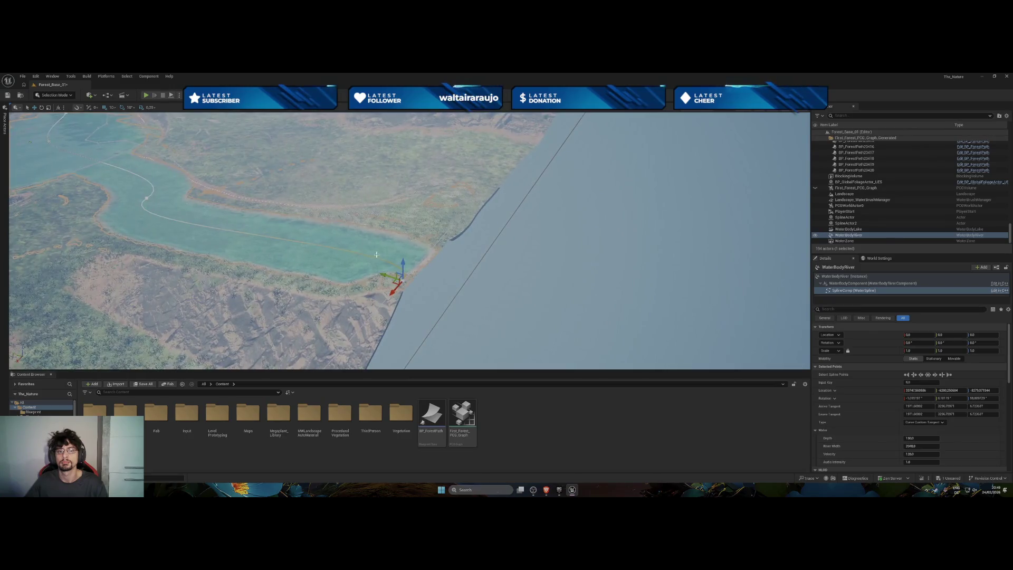
pyautogui.moveTo(400, 281)
pyautogui.mouseDown()
pyautogui.moveTo(406, 305)
pyautogui.moveTo(392, 314)
pyautogui.mouseUp()
pyautogui.scroll(3, 392, 313)
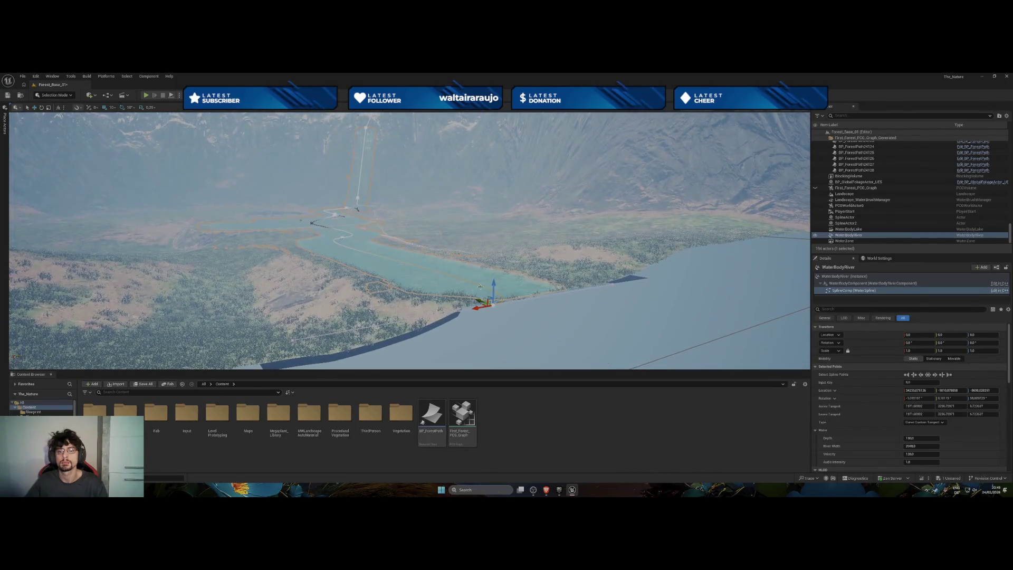
# Lower the river's end point toward the water level.
pyautogui.moveTo(494, 284); pyautogui.dragTo(511, 312)
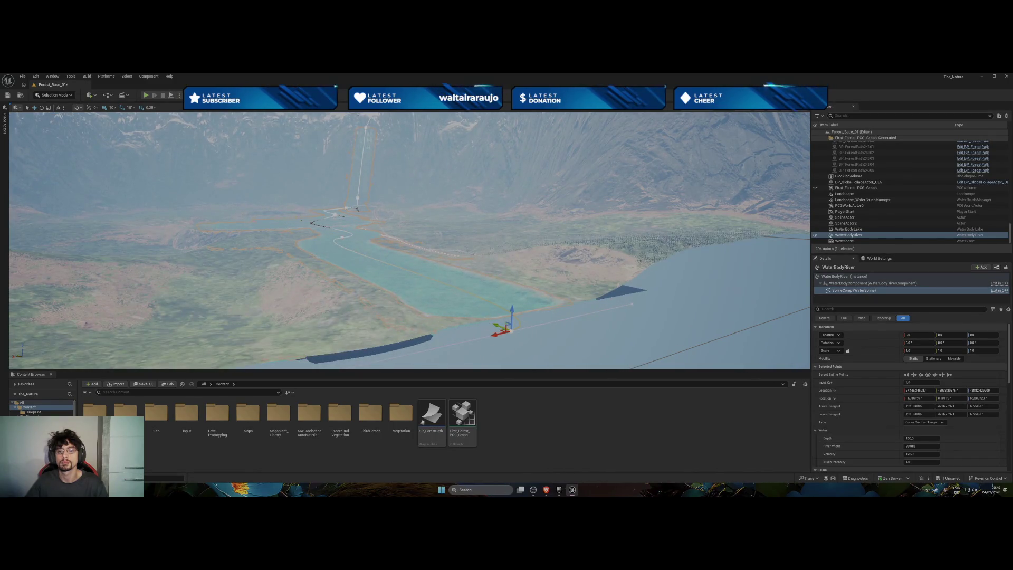
pyautogui.scroll(10, 410, 240)
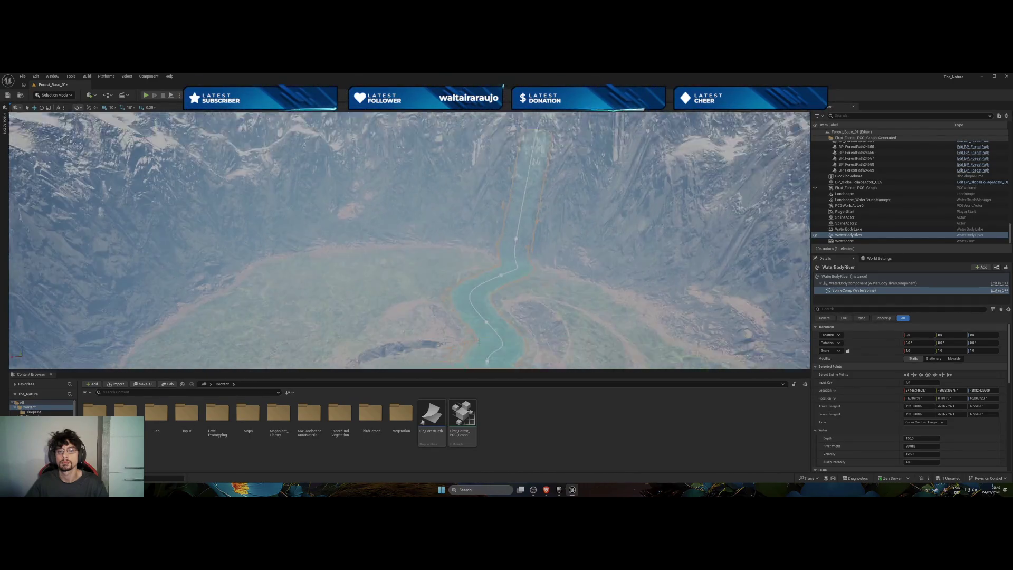
pyautogui.scroll(-10, 409, 241)
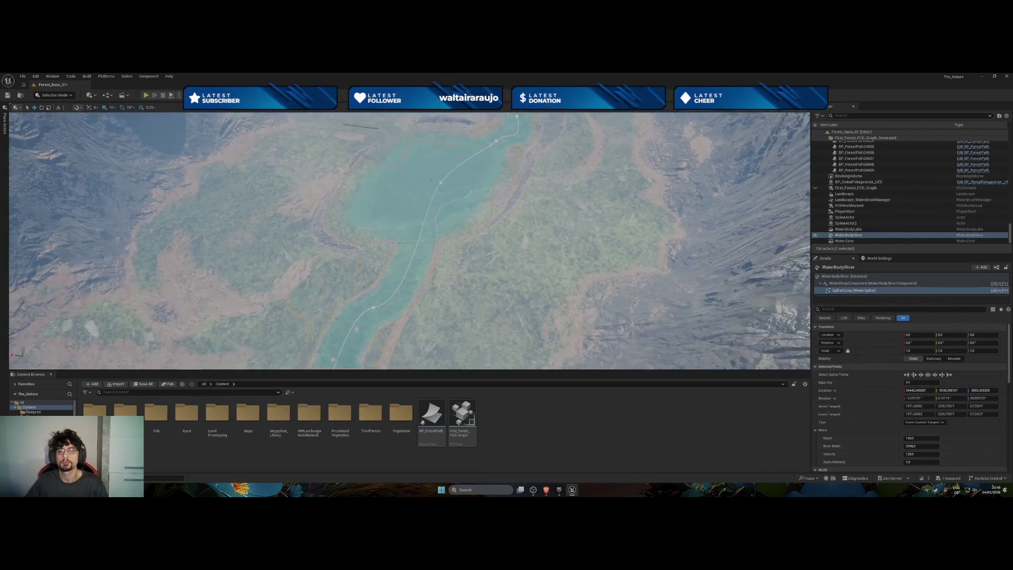
pyautogui.moveTo(489, 308)
pyautogui.mouseDown()
pyautogui.moveTo(465, 309)
pyautogui.moveTo(489, 308)
pyautogui.mouseUp()
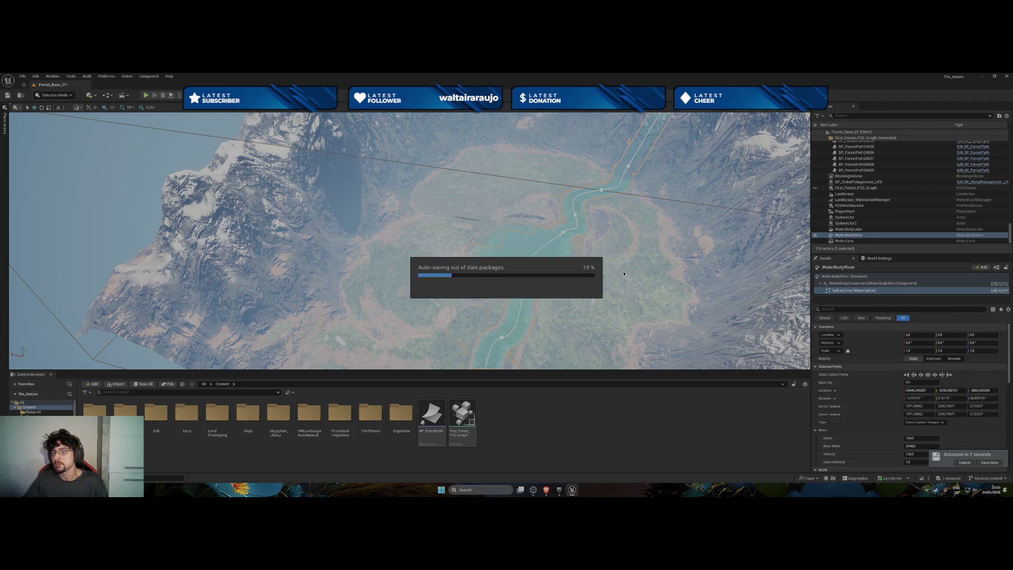
# Select PlayerStart in the Outliner and focus the viewport on it with F.
pyautogui.press('f')
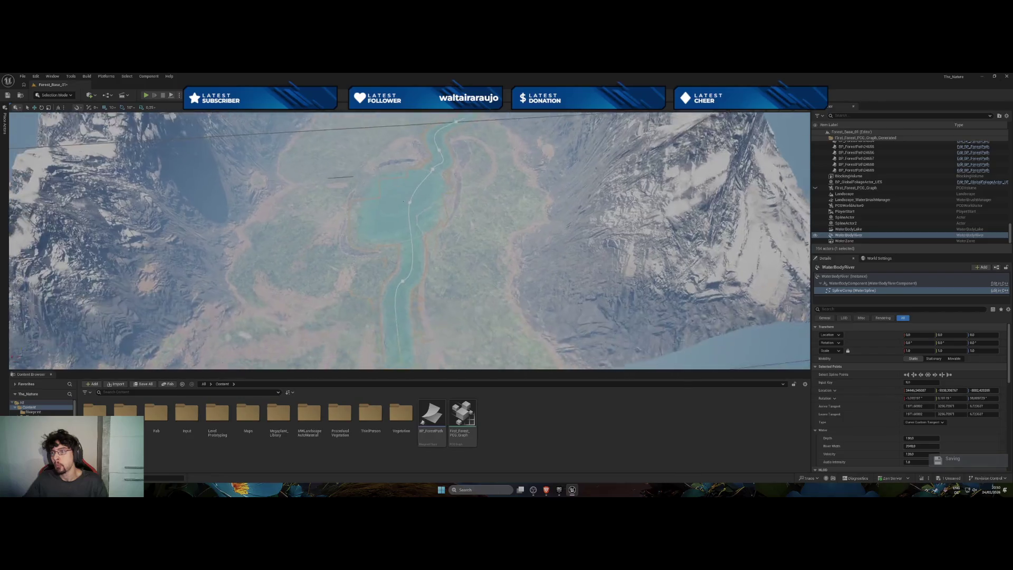
pyautogui.click(842, 212)
pyautogui.press('f')
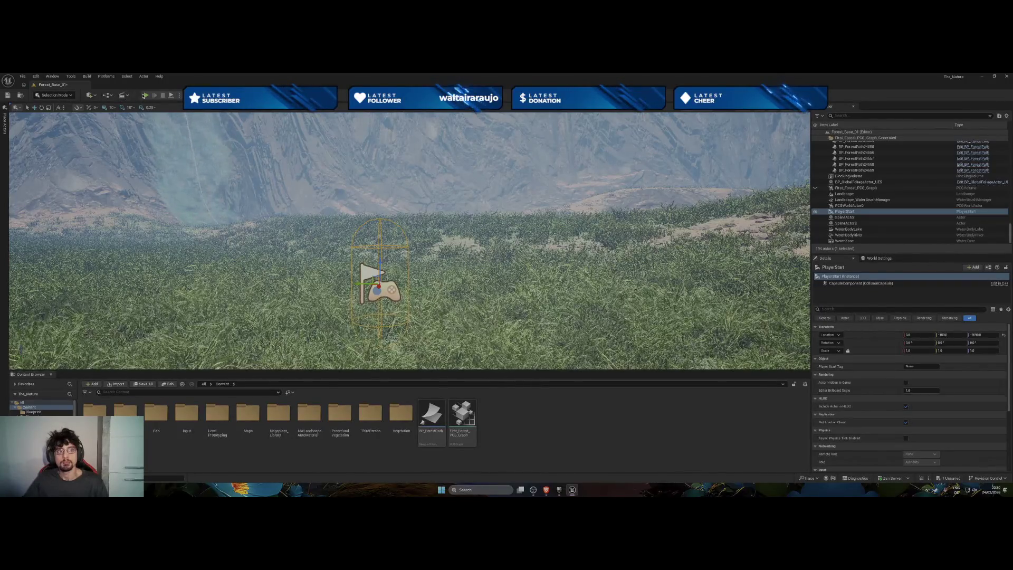
# Play the level in the editor, walk the character forward with W, then exit with Esc.
pyautogui.click(145, 96)
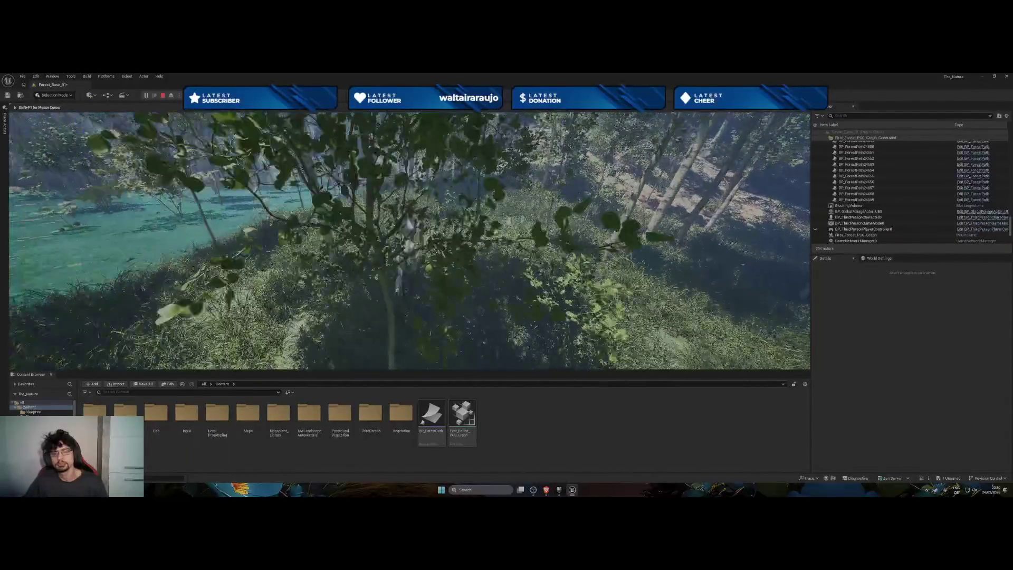
pyautogui.press('w')
pyautogui.press('w')
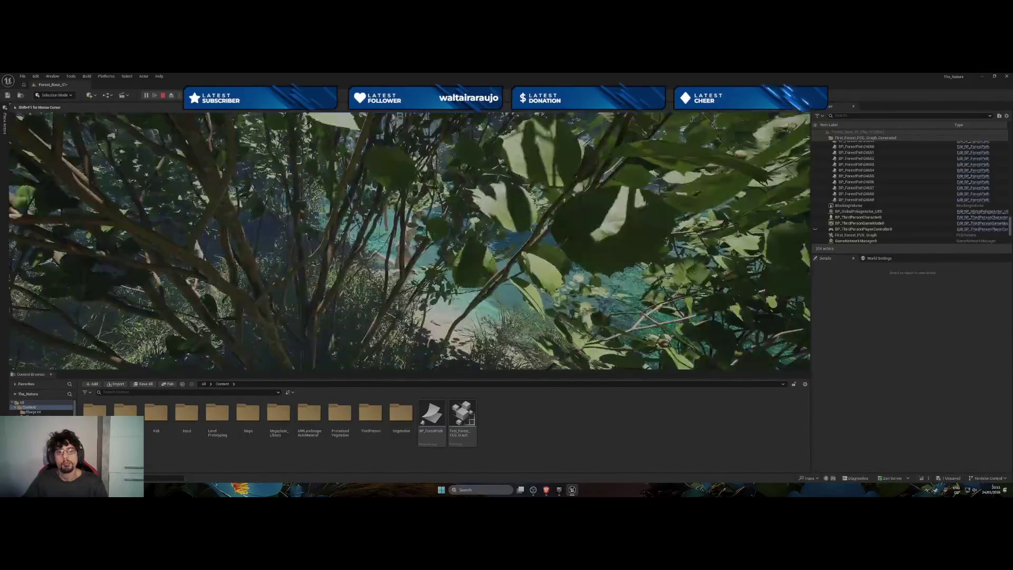
pyautogui.press('Escape')
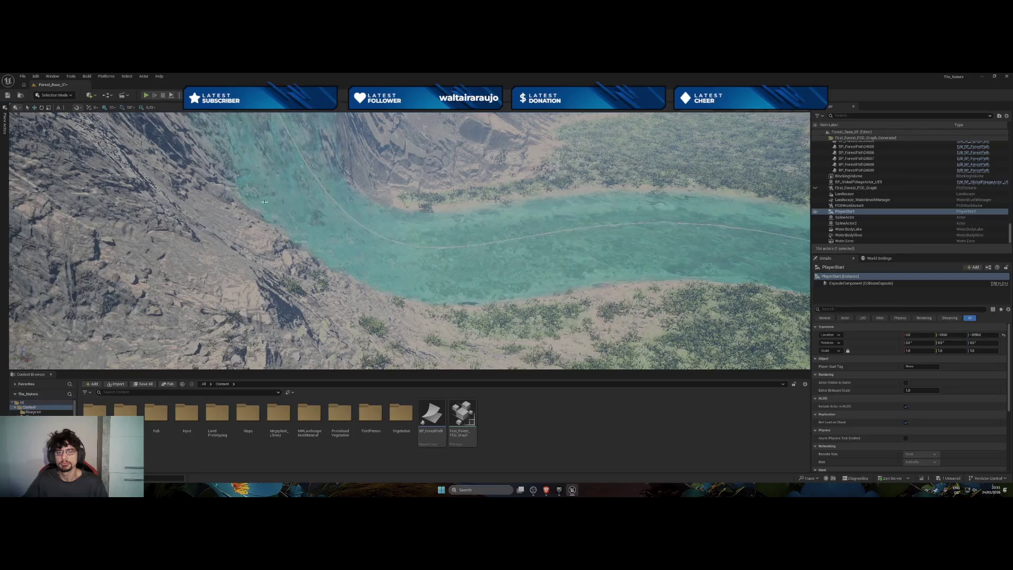
# Add a spline point at the river's canyon bend and shorten its tangent to tighten the curve.
pyautogui.click(288, 132)
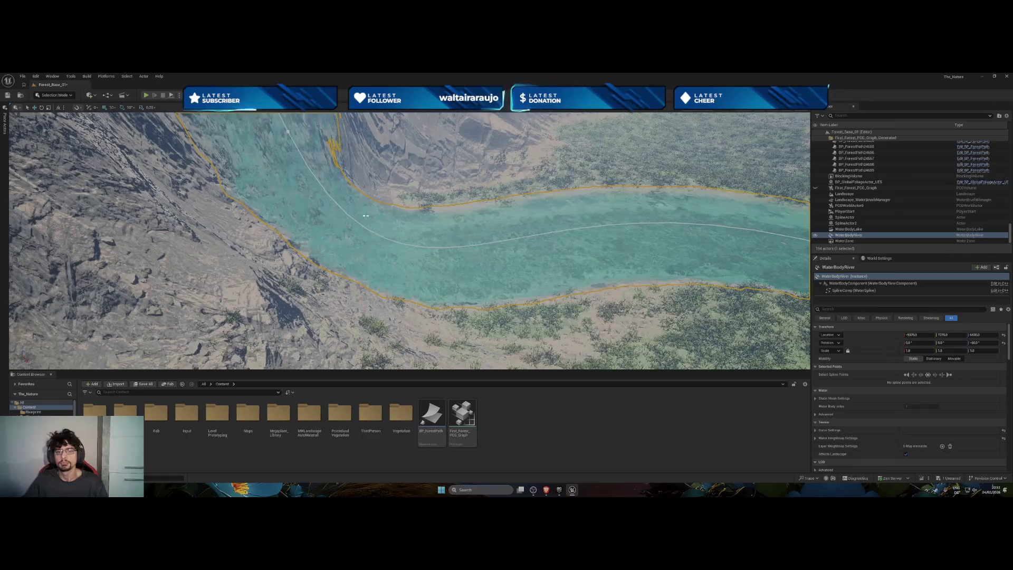
pyautogui.rightClick(410, 245)
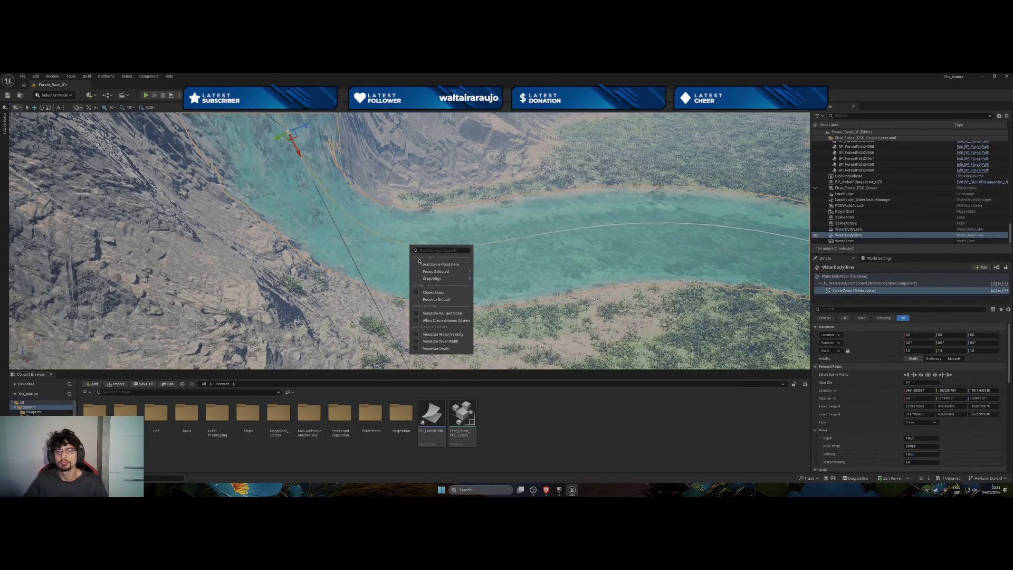
pyautogui.click(421, 263)
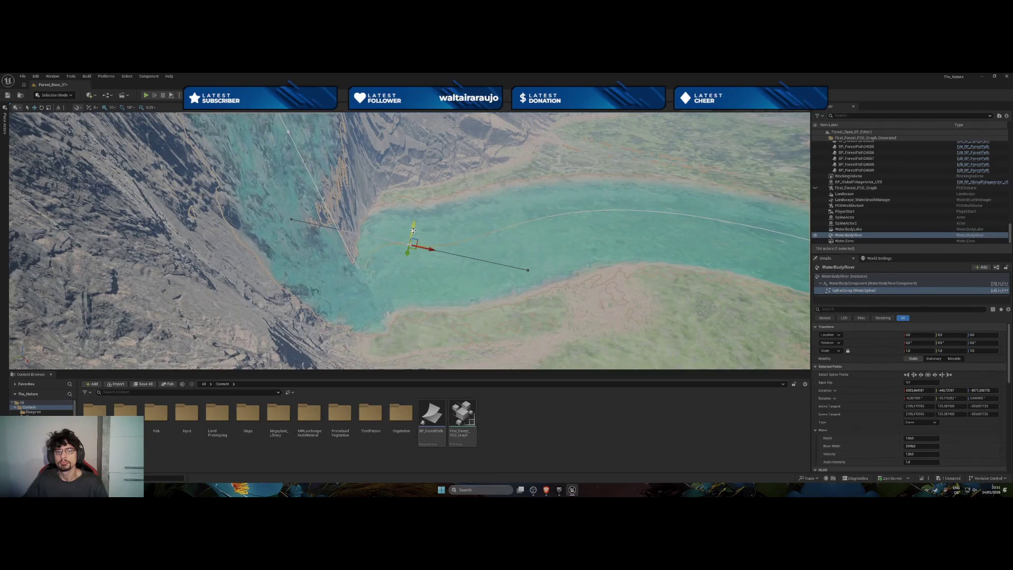
pyautogui.moveTo(409, 249); pyautogui.dragTo(415, 283)
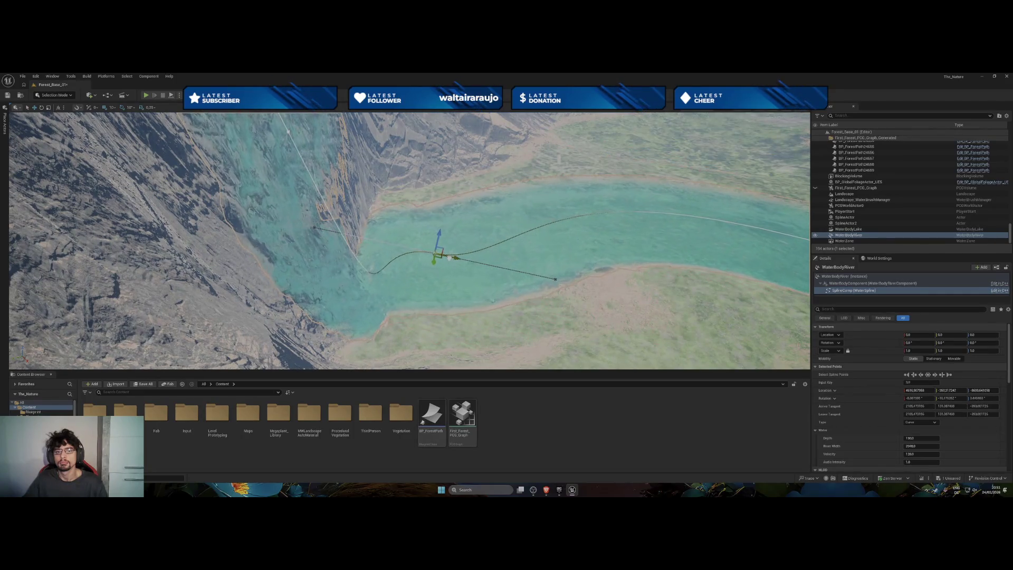
pyautogui.click(557, 279)
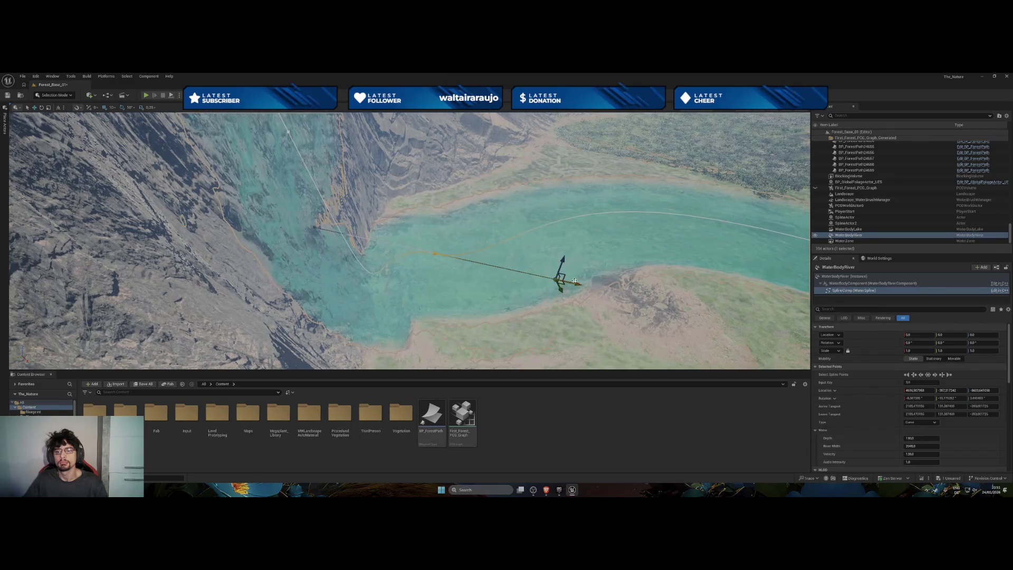
pyautogui.moveTo(573, 281); pyautogui.dragTo(516, 274)
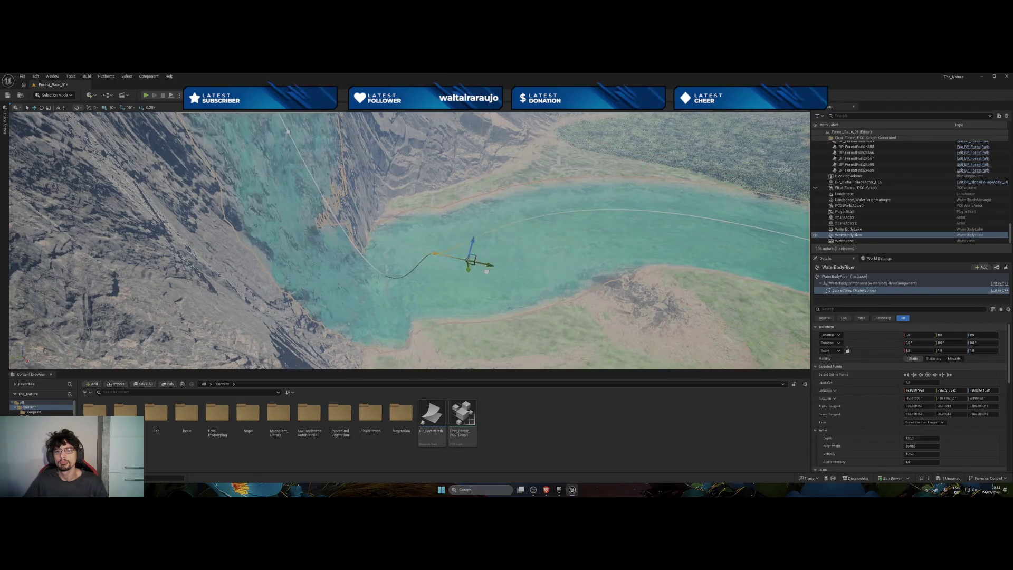
pyautogui.moveTo(464, 259)
pyautogui.mouseDown()
pyautogui.moveTo(418, 238)
pyautogui.moveTo(473, 247)
pyautogui.mouseUp()
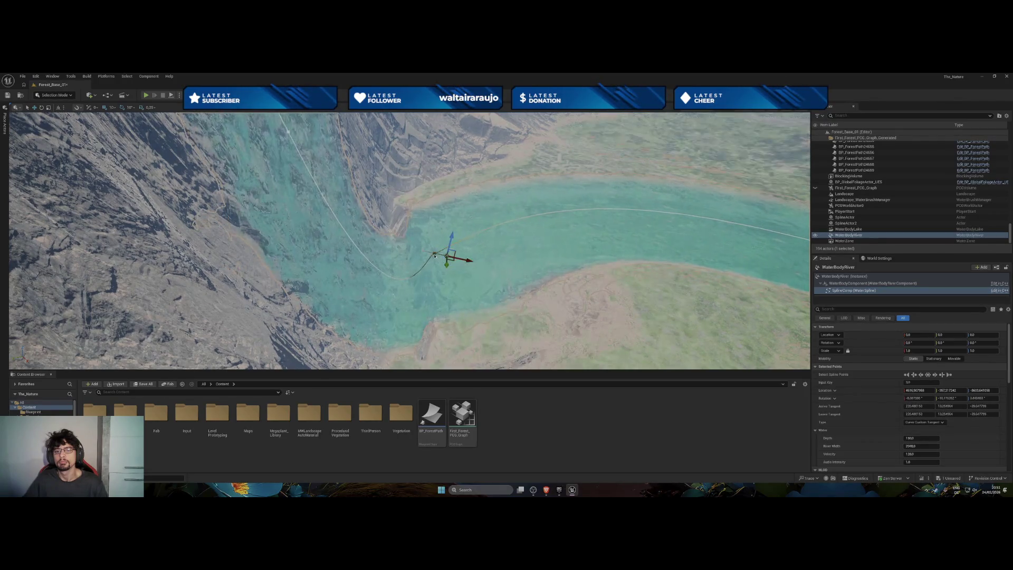
# Shift the bend's spline point and raise an upstream river point slightly higher.
pyautogui.press('Escape')
pyautogui.click(437, 240)
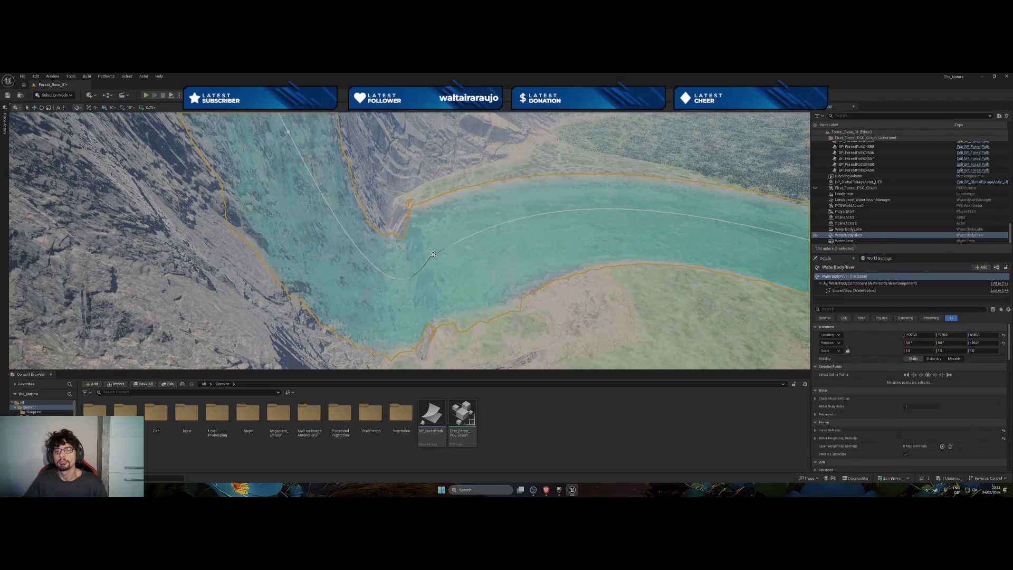
pyautogui.click(437, 239)
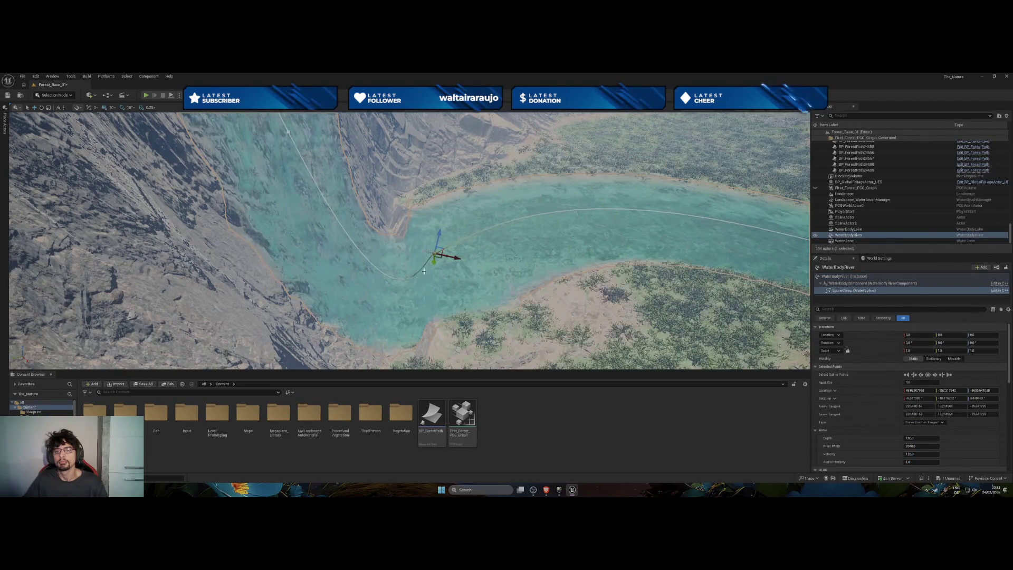
pyautogui.moveTo(439, 246)
pyautogui.mouseDown()
pyautogui.moveTo(482, 246)
pyautogui.moveTo(486, 287)
pyautogui.moveTo(359, 320)
pyautogui.mouseUp()
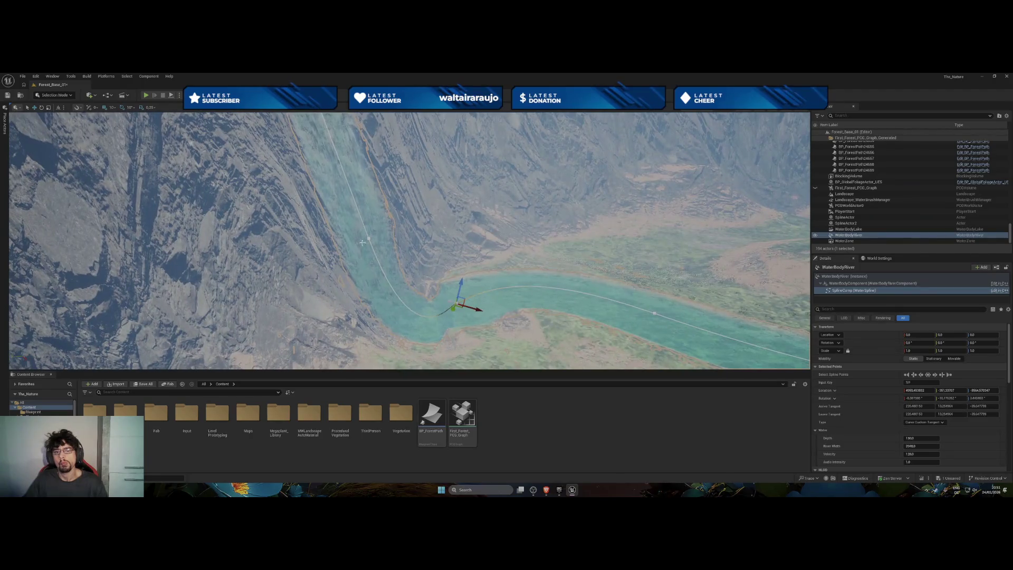
pyautogui.click(369, 240)
pyautogui.moveTo(369, 240); pyautogui.dragTo(363, 223)
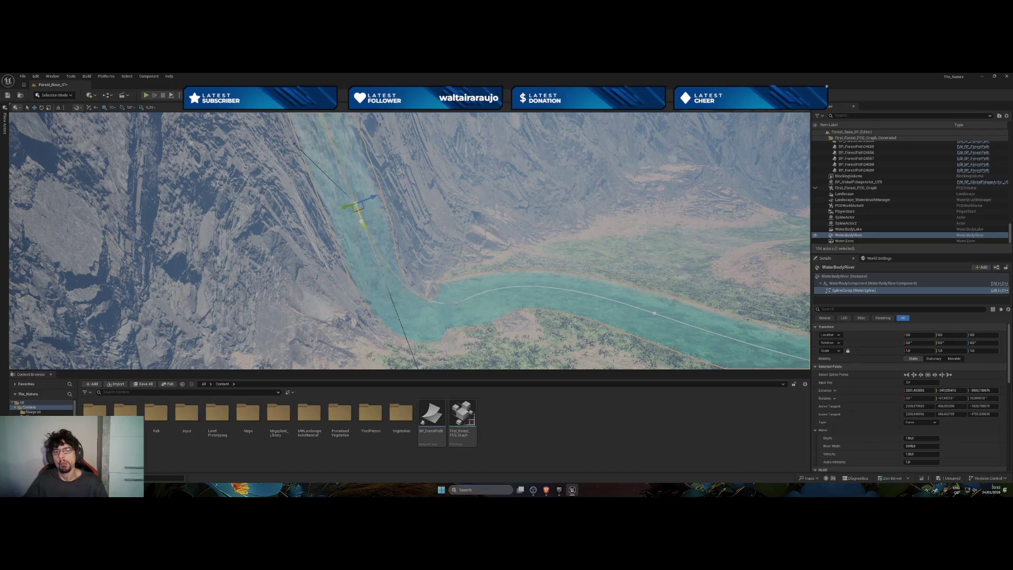
pyautogui.moveTo(355, 214); pyautogui.dragTo(353, 208)
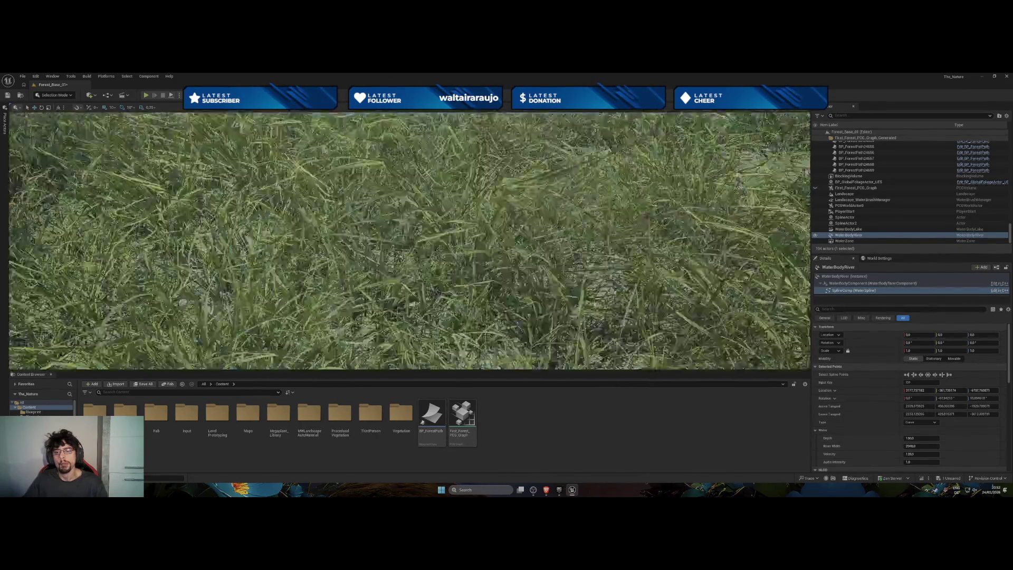
# Raise the river spline point by the lake with the Z arrow, then select another river point.
pyautogui.press('f')
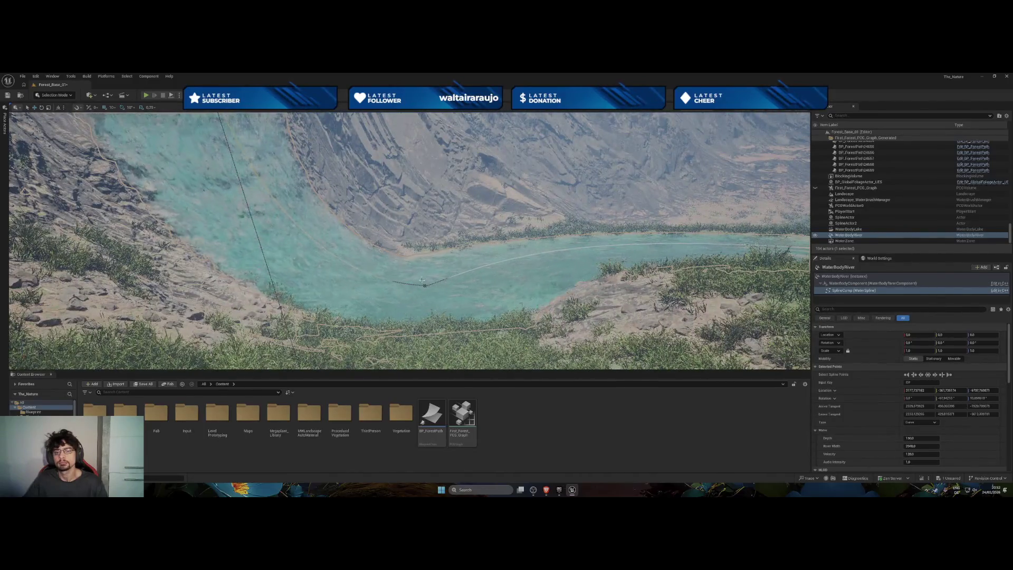
pyautogui.click(426, 286)
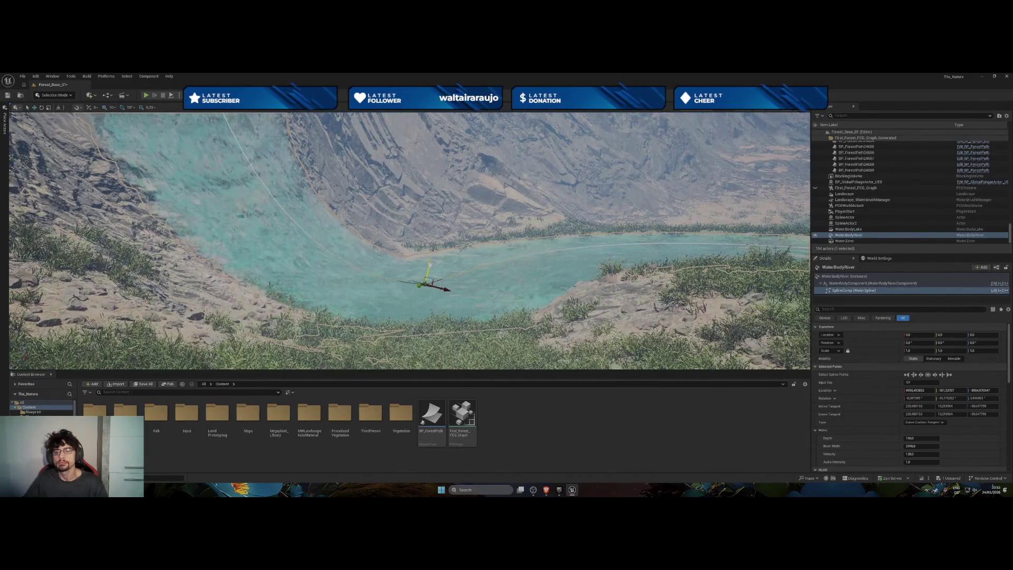
pyautogui.moveTo(432, 253)
pyautogui.mouseDown()
pyautogui.moveTo(438, 242)
pyautogui.moveTo(394, 240)
pyautogui.mouseUp()
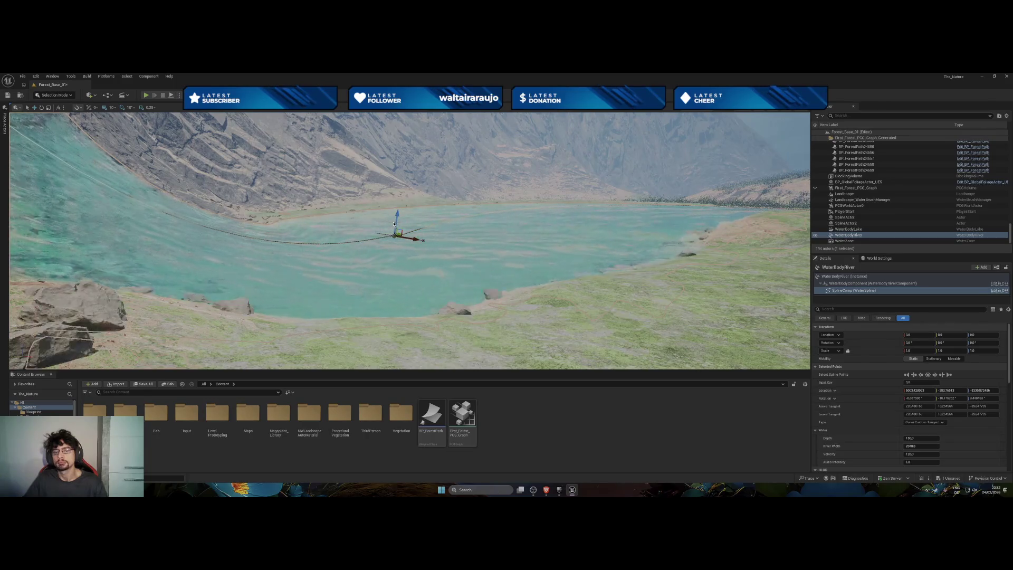
pyautogui.moveTo(393, 221); pyautogui.dragTo(407, 212)
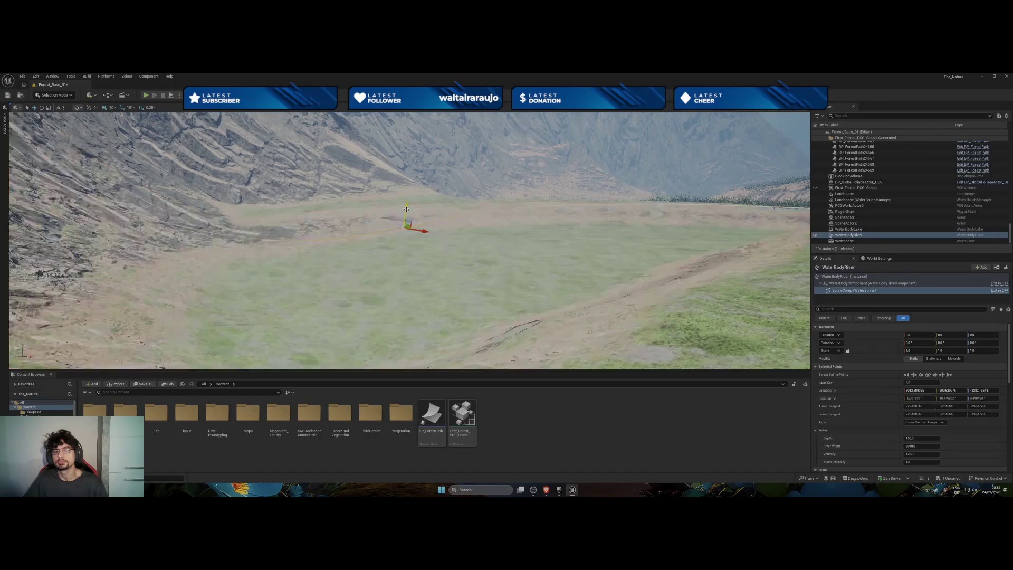
pyautogui.moveTo(429, 219)
pyautogui.mouseDown()
pyautogui.moveTo(417, 216)
pyautogui.moveTo(433, 200)
pyautogui.moveTo(425, 158)
pyautogui.mouseUp()
pyautogui.click(289, 226)
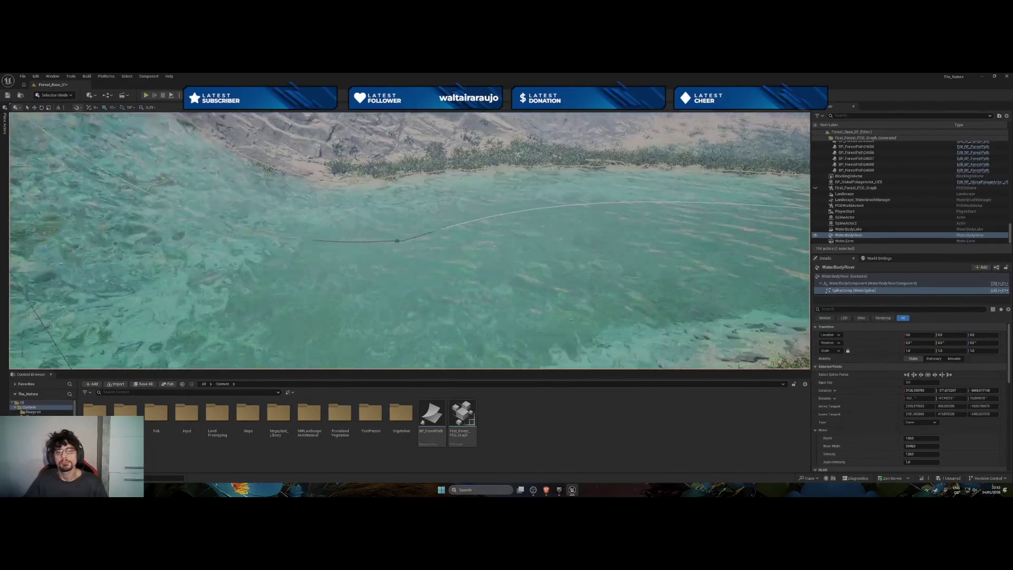
pyautogui.moveTo(410, 240); pyautogui.dragTo(410, 179)
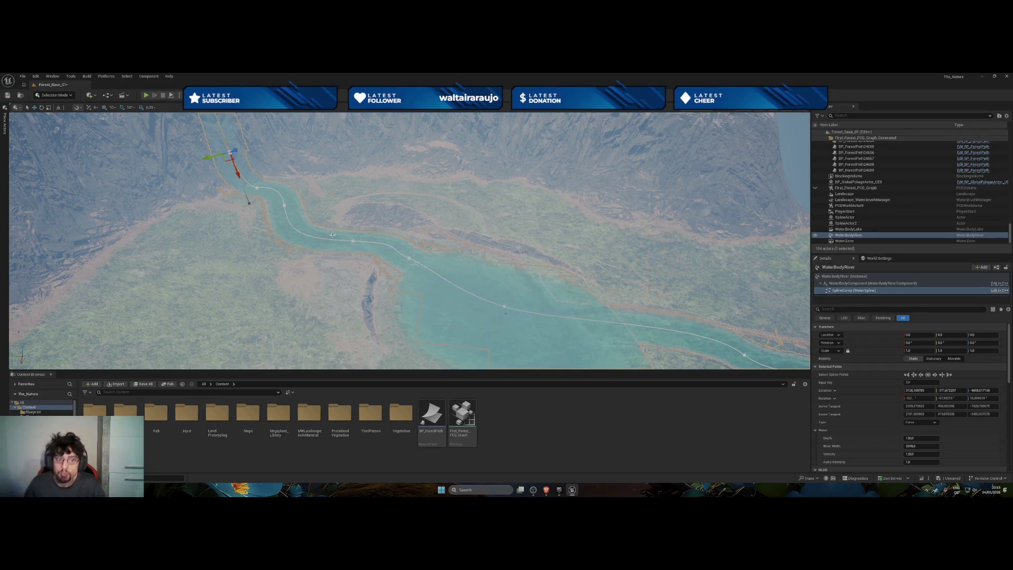
# Survey the river from above, then resume the 'Shallow Water River in a PCG Forest' video in Brave.
pyautogui.moveTo(315, 228)
pyautogui.mouseDown()
pyautogui.moveTo(298, 259)
pyautogui.moveTo(330, 238)
pyautogui.mouseUp()
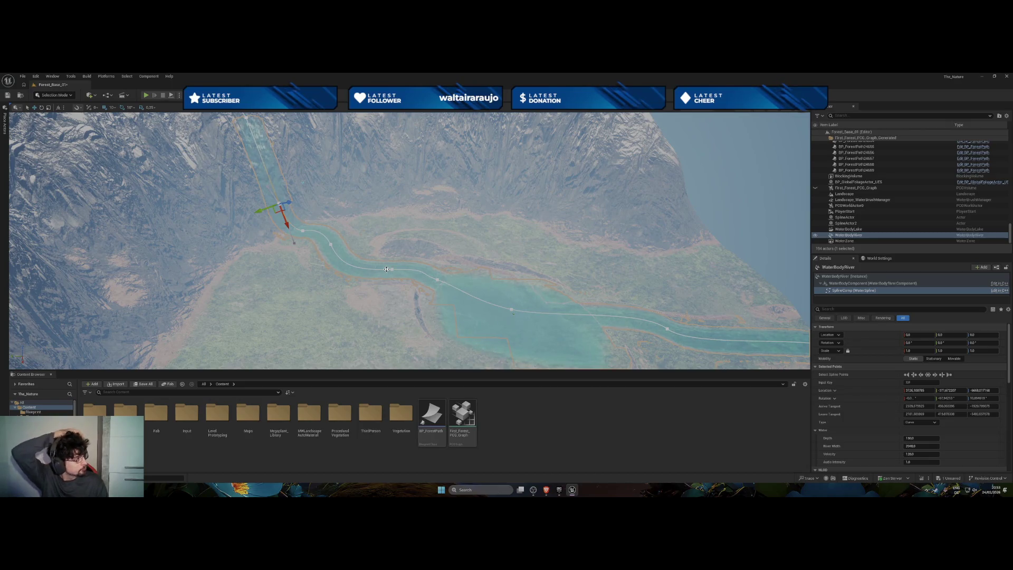
pyautogui.moveTo(383, 271)
pyautogui.mouseDown()
pyautogui.moveTo(389, 262)
pyautogui.moveTo(374, 329)
pyautogui.mouseUp()
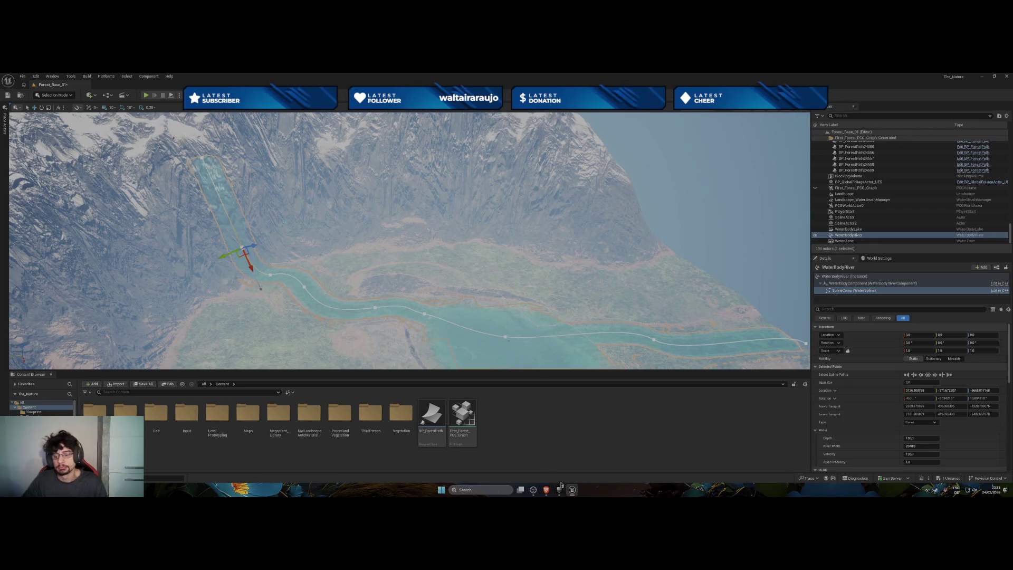
pyautogui.moveTo(548, 492)
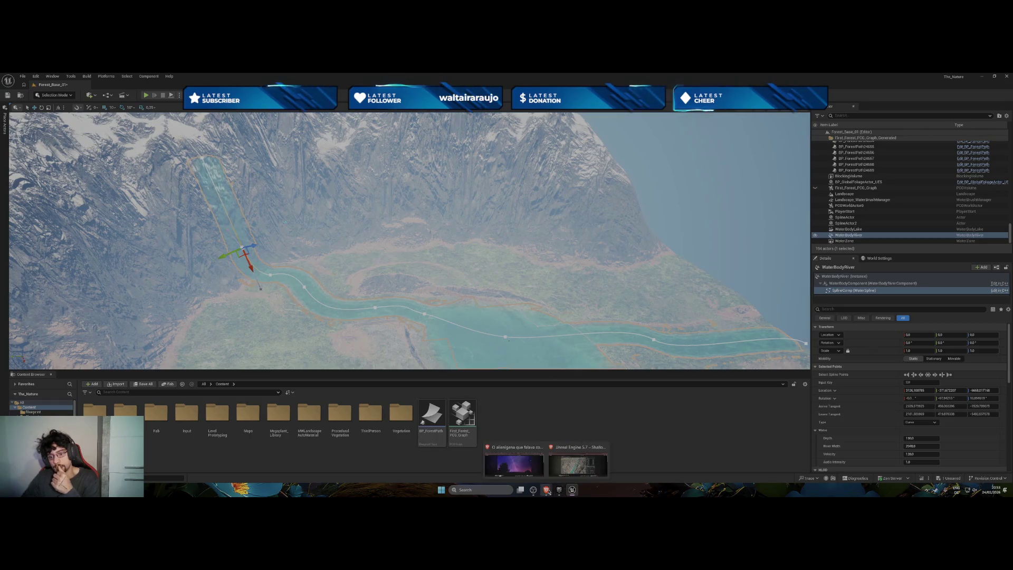
pyautogui.click(566, 470)
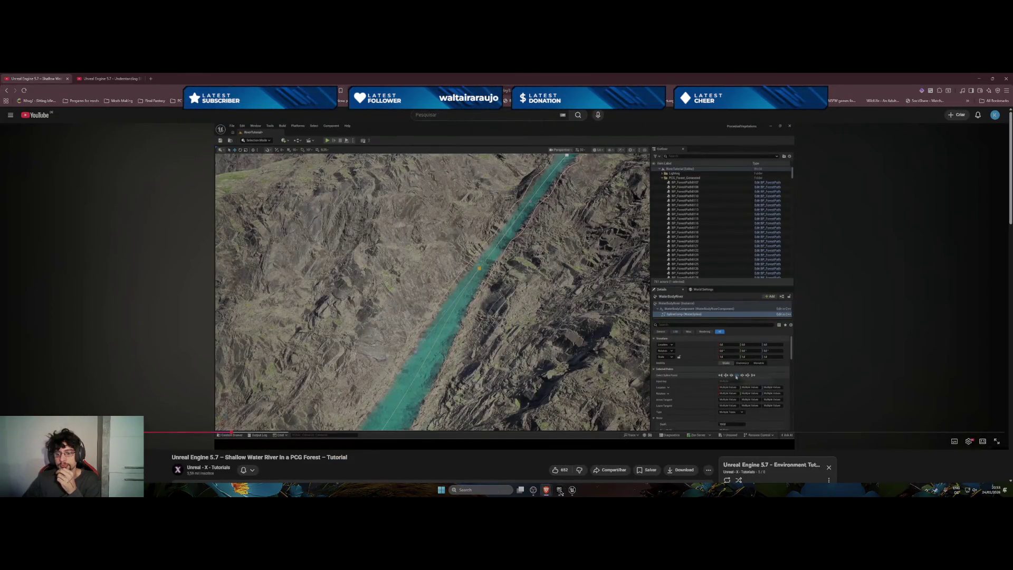
pyautogui.click(529, 363)
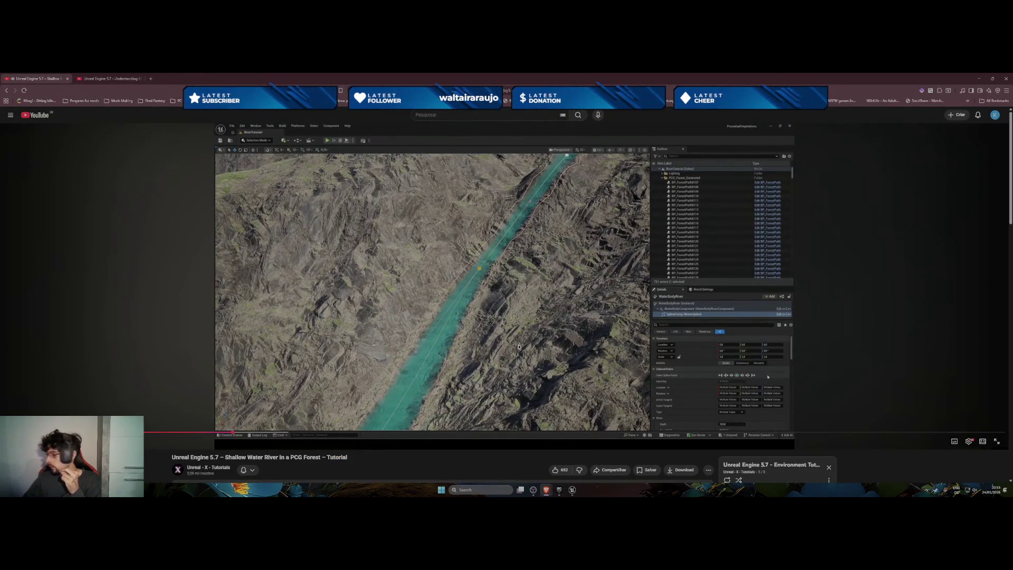
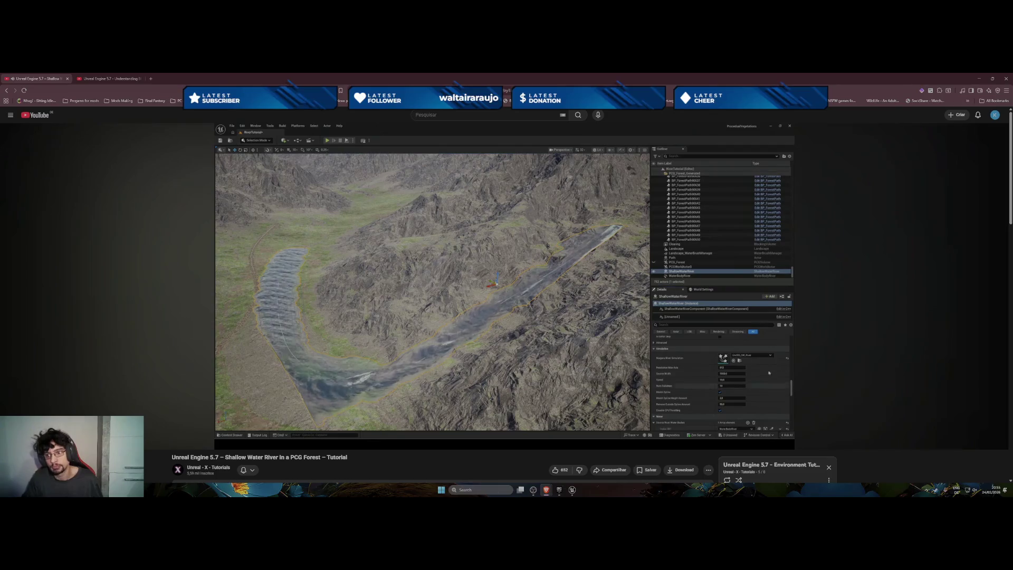
# Pause the shallow water tutorial video and bring the Unreal Engine editor to the front.
pyautogui.click(515, 255)
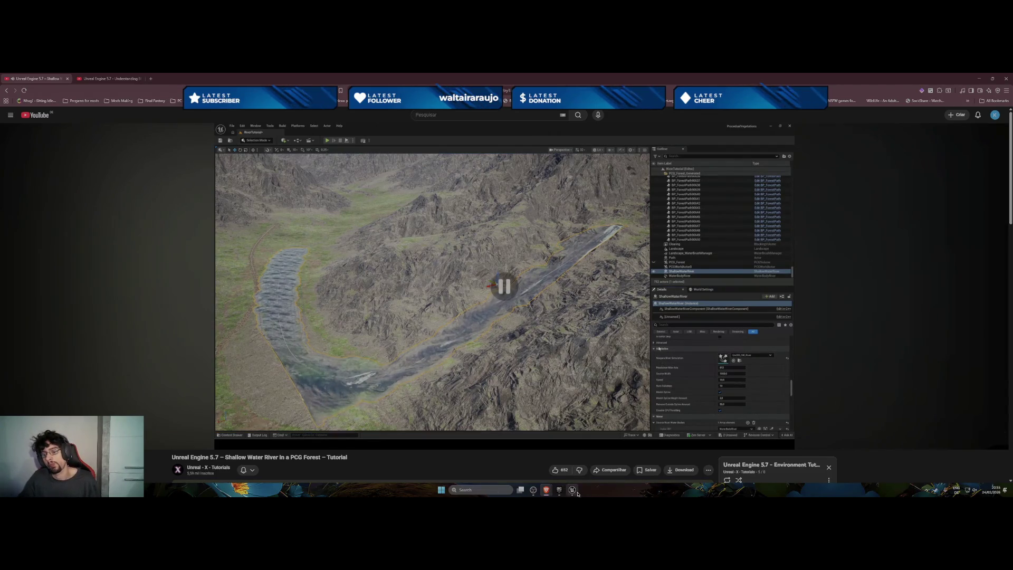
pyautogui.click(573, 491)
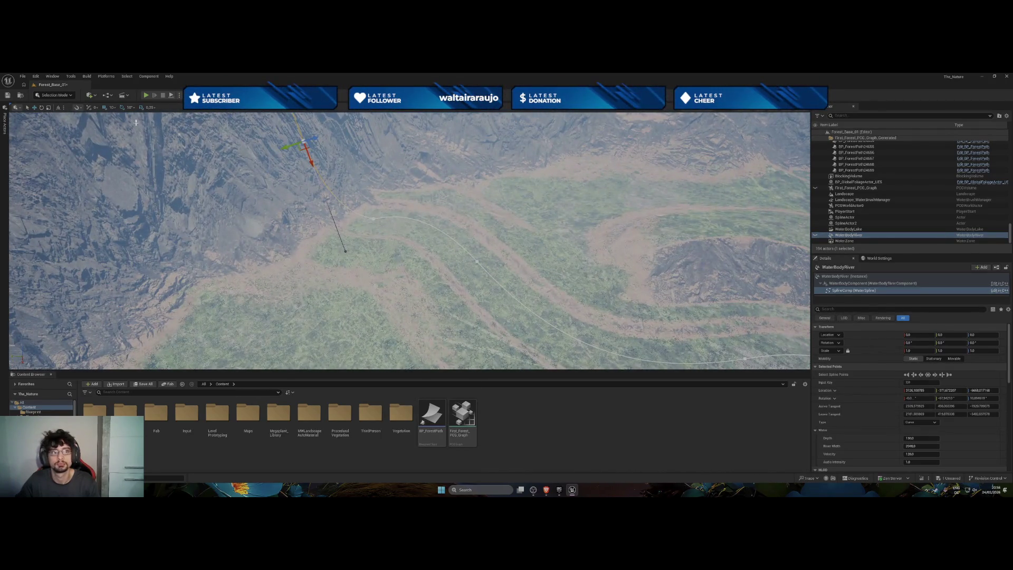
# Add a Shallow Water River actor to the level from the Quick Add list.
pyautogui.click(88, 96)
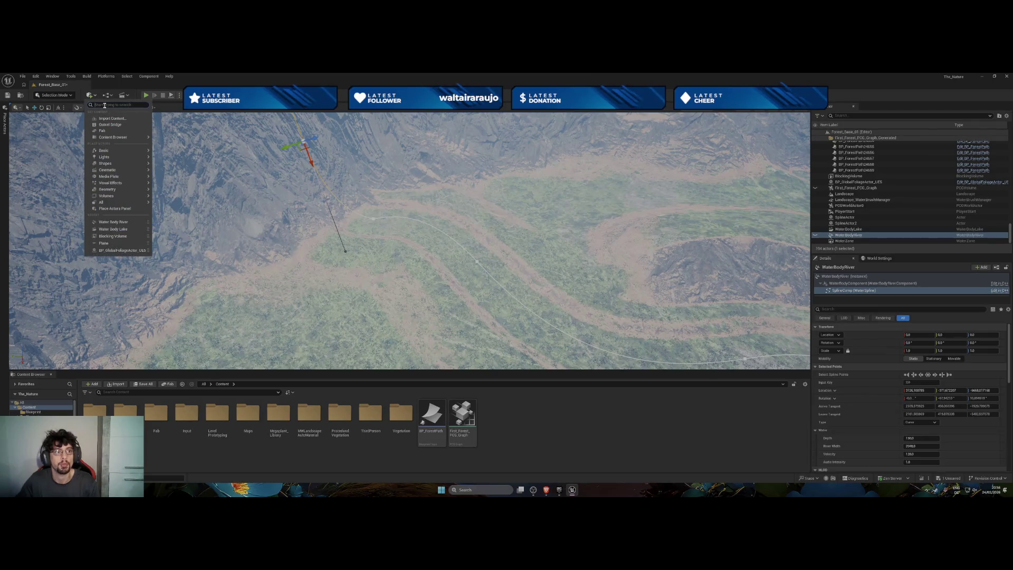
pyautogui.write('water')
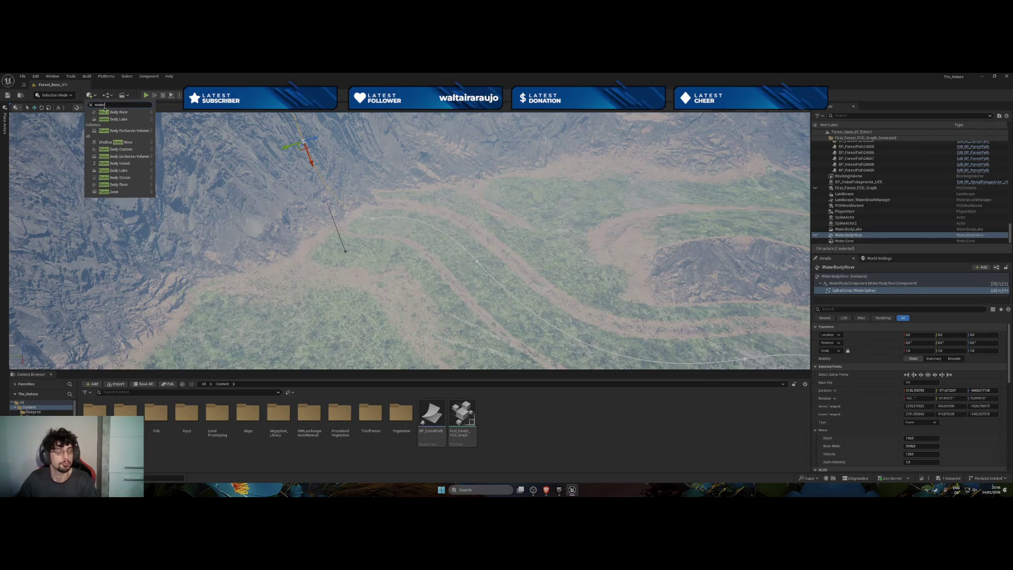
pyautogui.click(117, 141)
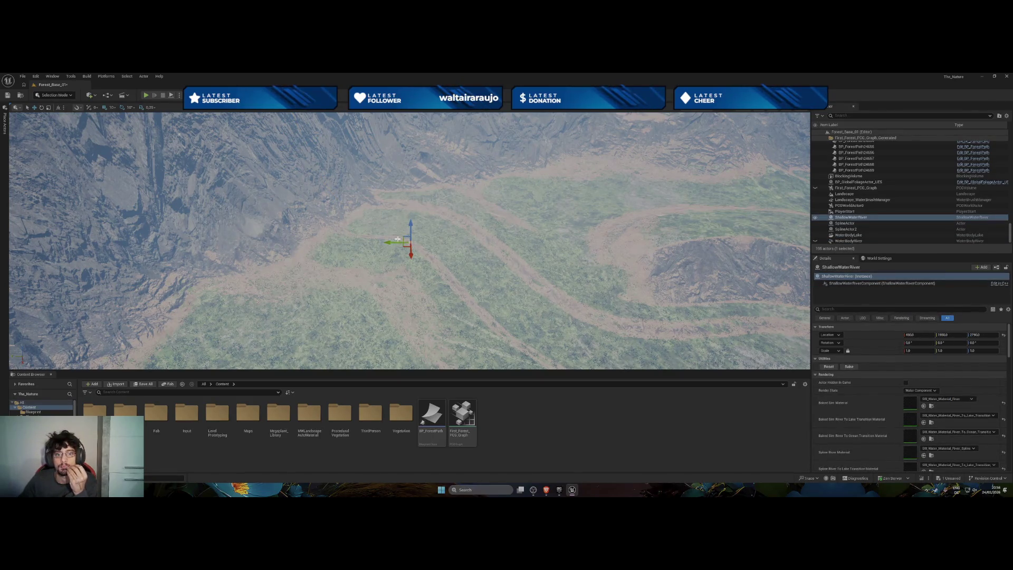
# Move the Shallow Water River down onto the rocky valley floor, then switch to the tutorial.
pyautogui.moveTo(411, 253); pyautogui.dragTo(411, 263)
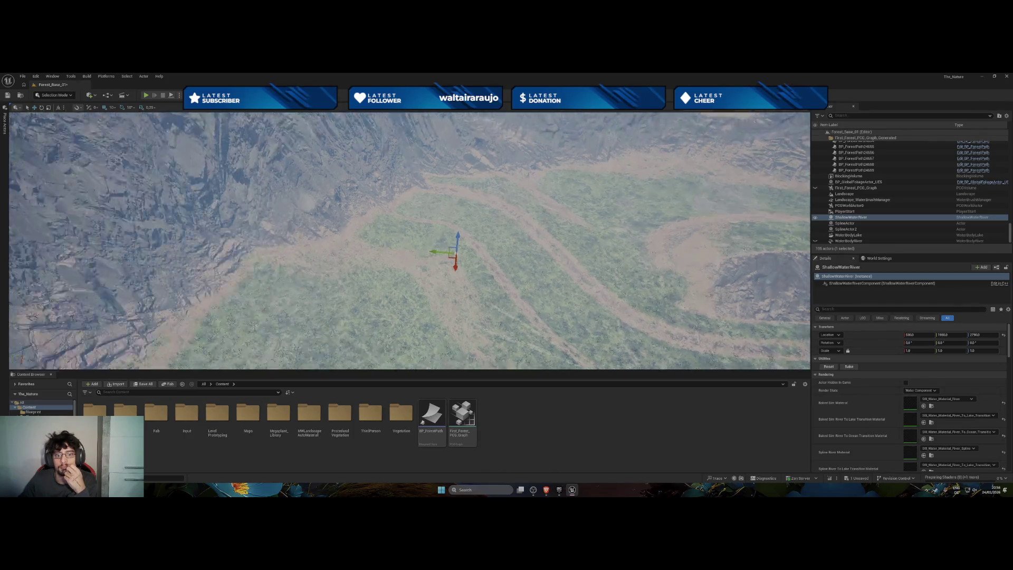
pyautogui.scroll(-5, 412, 272)
pyautogui.scroll(10, 409, 241)
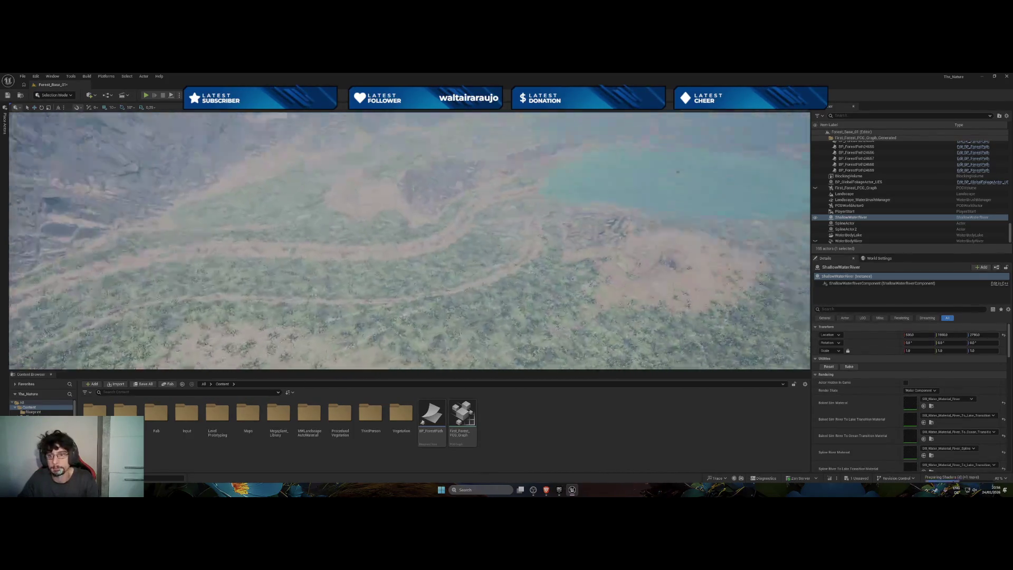
pyautogui.moveTo(457, 245); pyautogui.dragTo(457, 246)
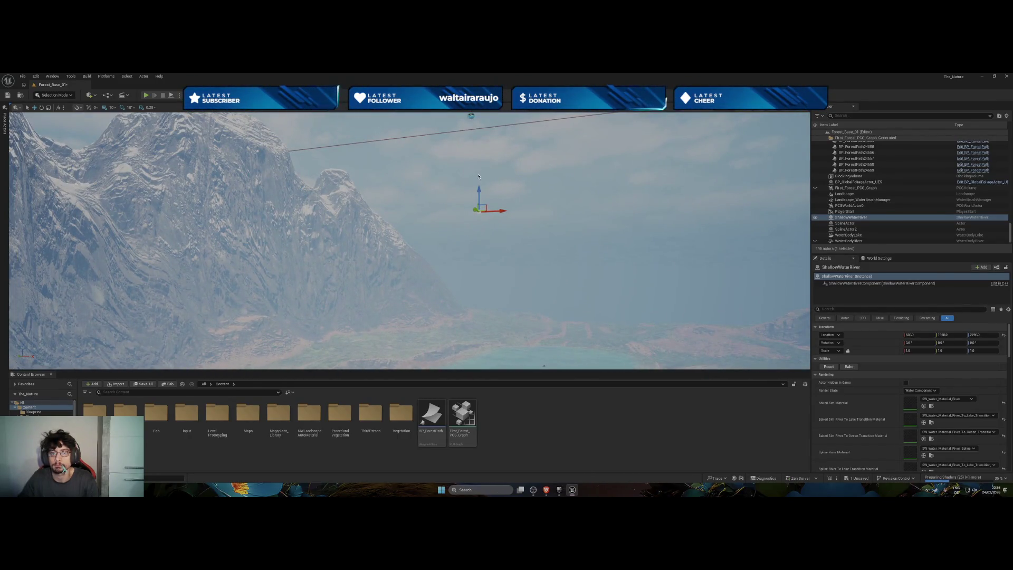
pyautogui.moveTo(502, 335); pyautogui.dragTo(501, 335)
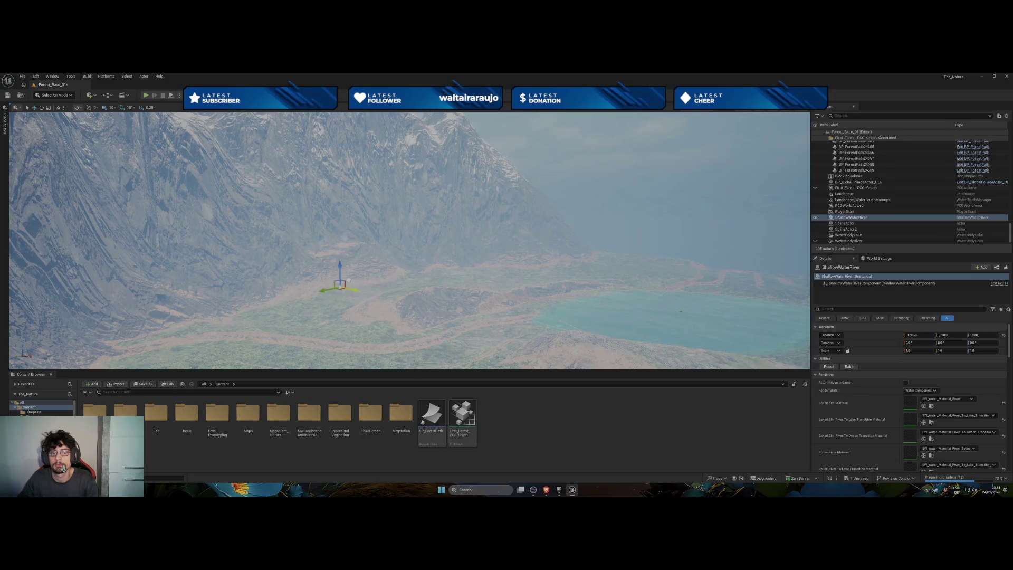
pyautogui.scroll(6, 348, 253)
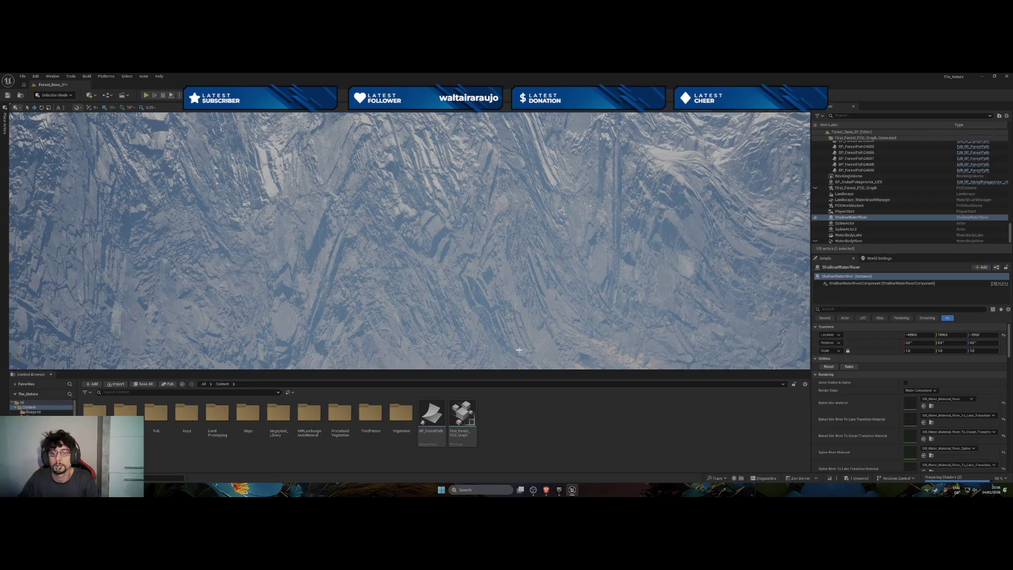
pyautogui.scroll(-5, 410, 241)
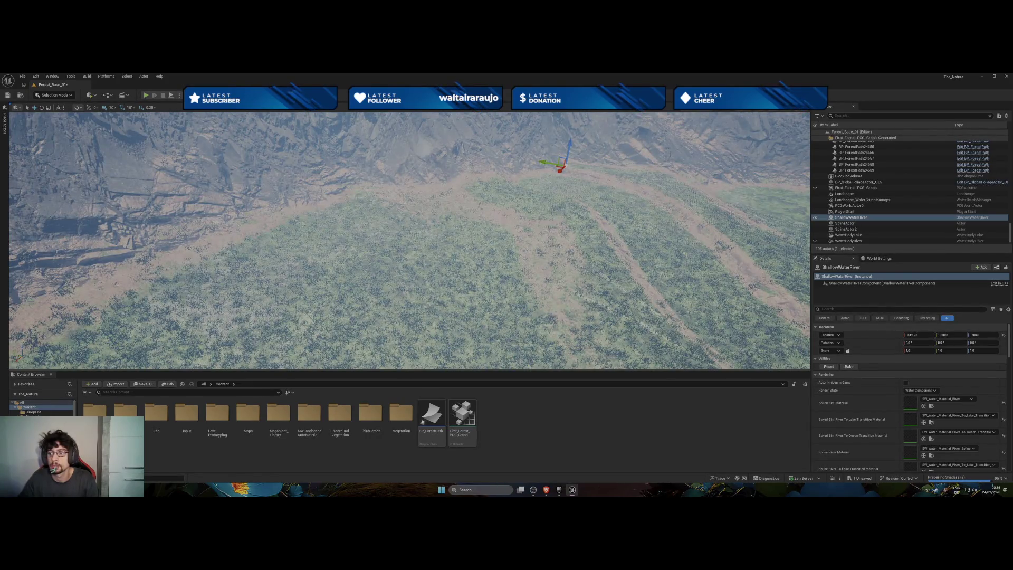
pyautogui.scroll(3, 409, 242)
pyautogui.scroll(-4, 409, 241)
pyautogui.moveTo(482, 258); pyautogui.dragTo(488, 258)
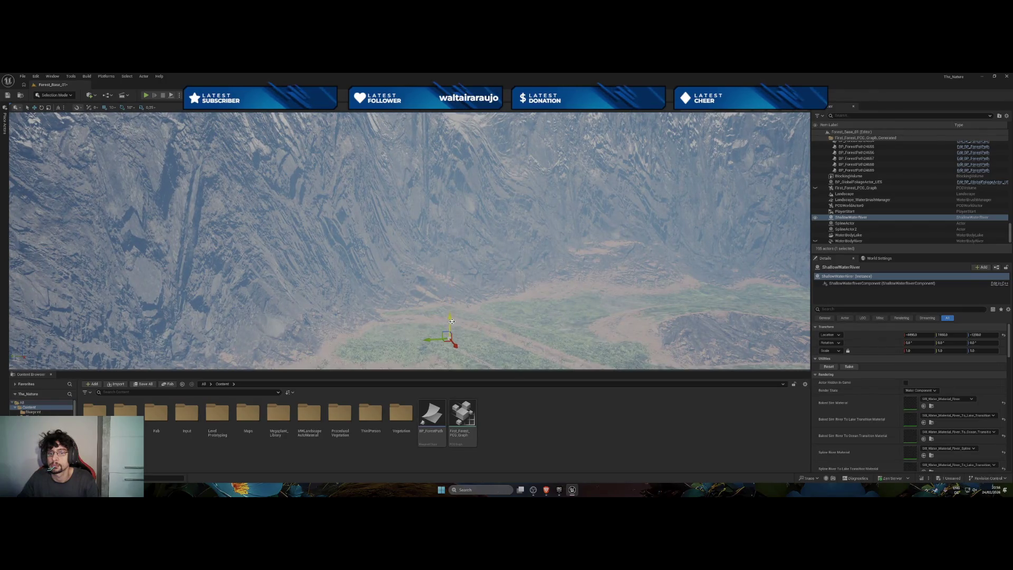
pyautogui.hotkey('alt', 'Tab')
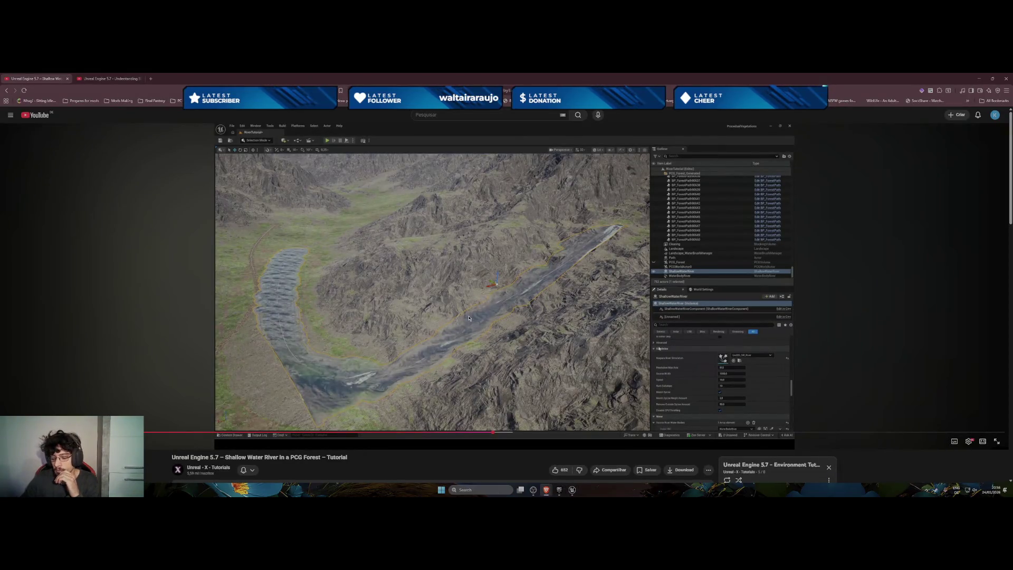
# Rewind the tutorial 20 seconds and switch back to the Unreal editor.
pyautogui.press('j')
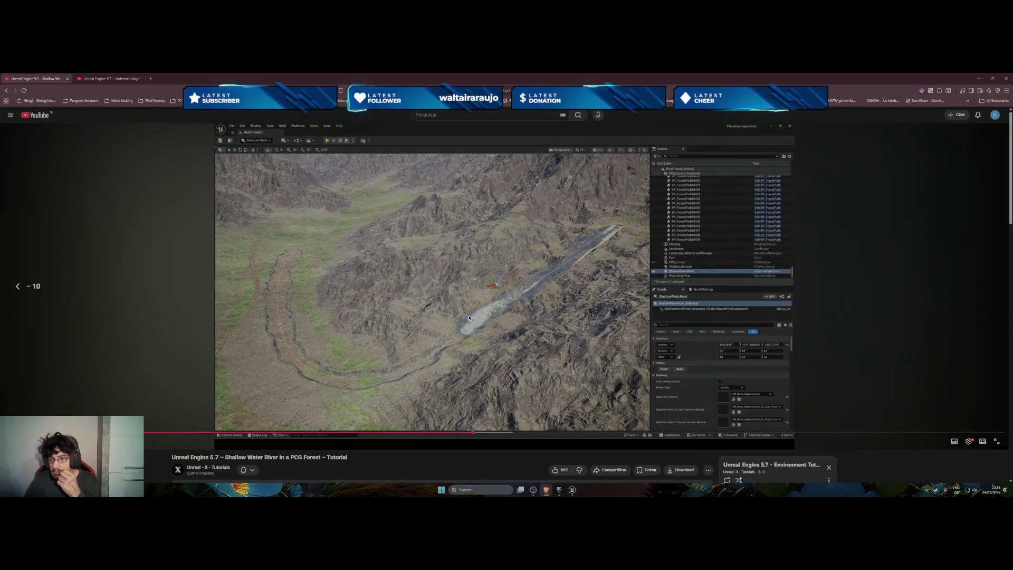
pyautogui.press('j')
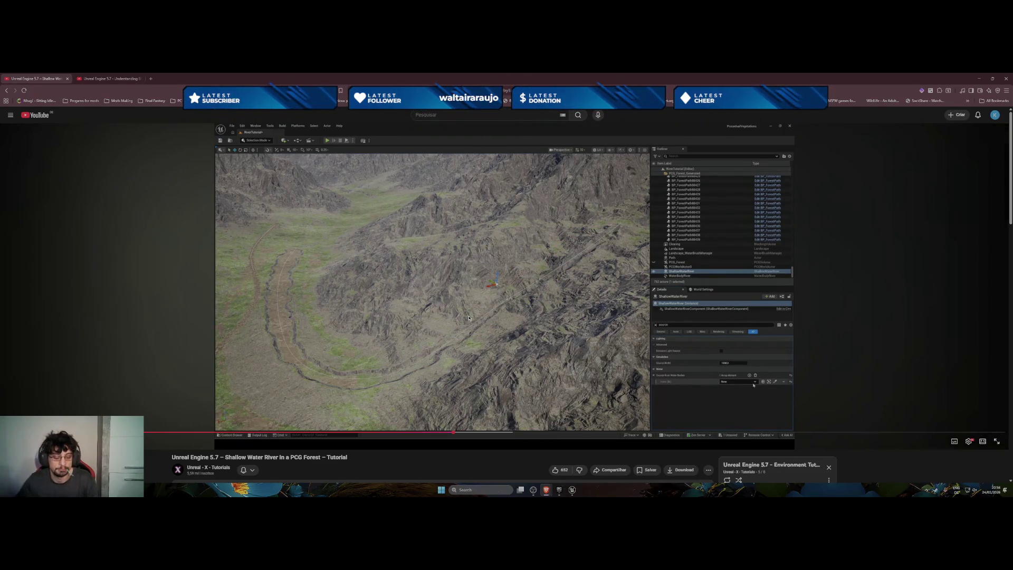
pyautogui.hotkey('alt', 'Tab')
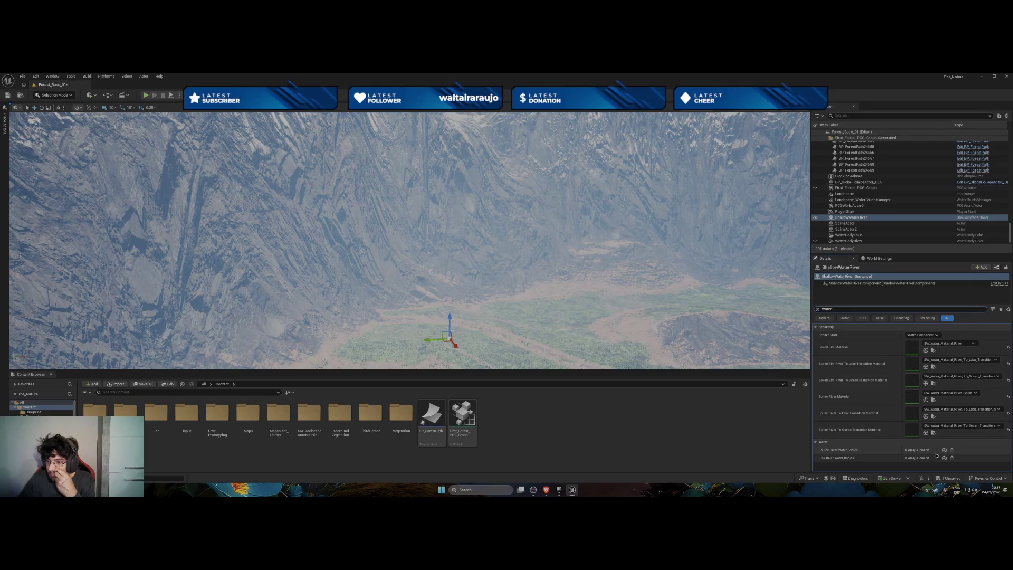
# Add WaterBodyRiver and WaterBodyLake as Source River Water Bodies, then clear the Details filter.
pyautogui.click(943, 450)
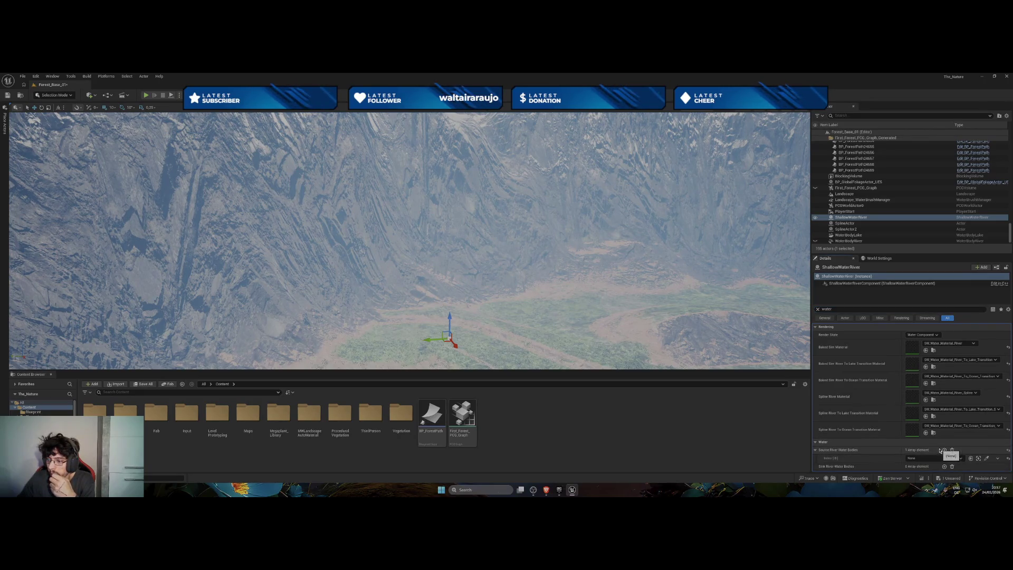
pyautogui.click(934, 458)
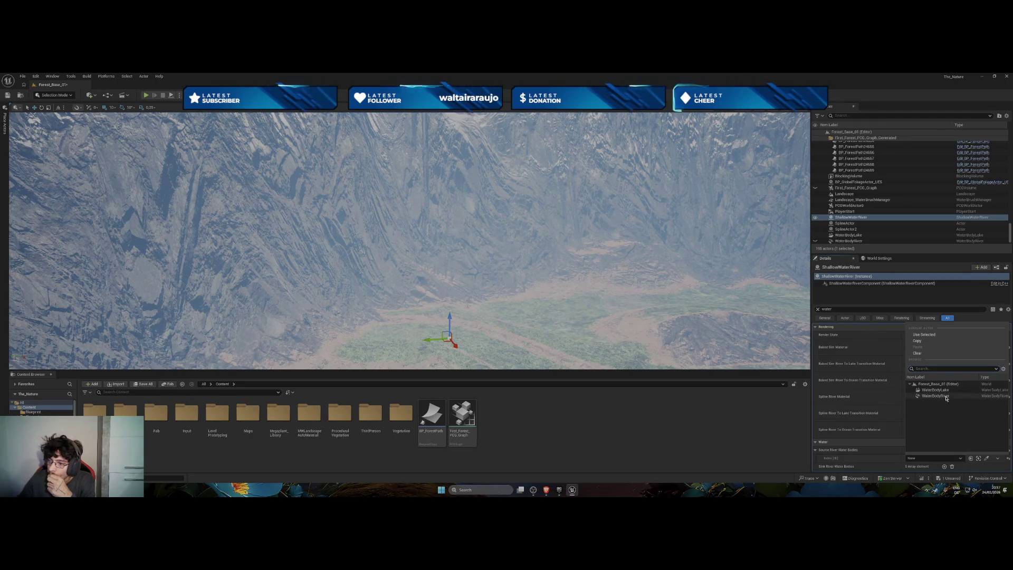
pyautogui.click(939, 396)
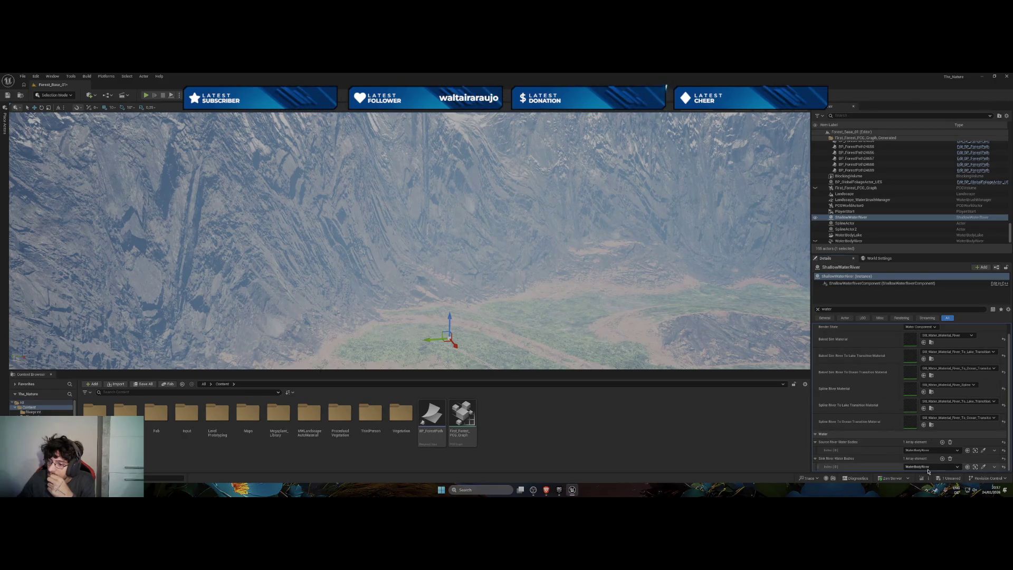
pyautogui.click(943, 441)
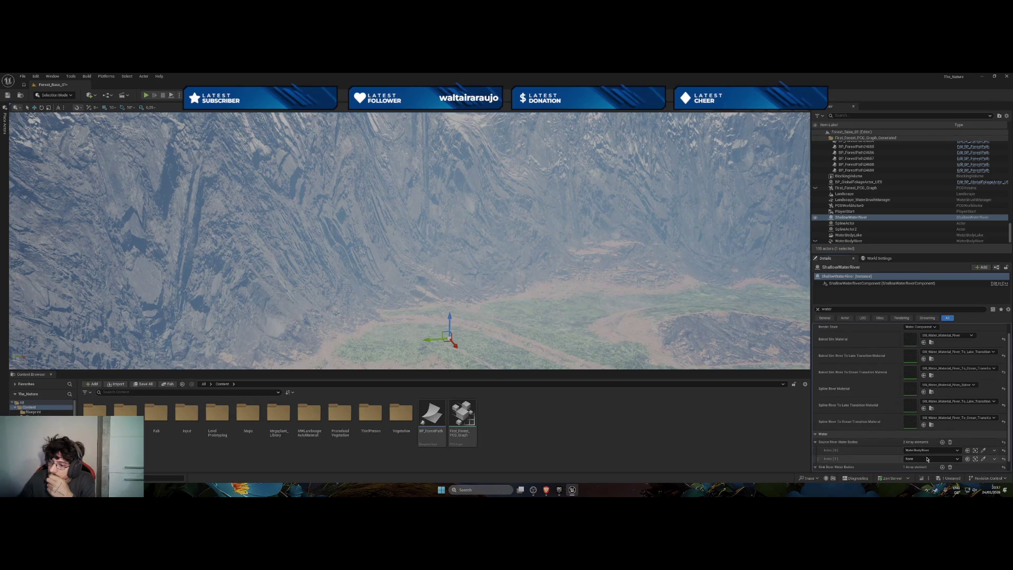
pyautogui.click(932, 459)
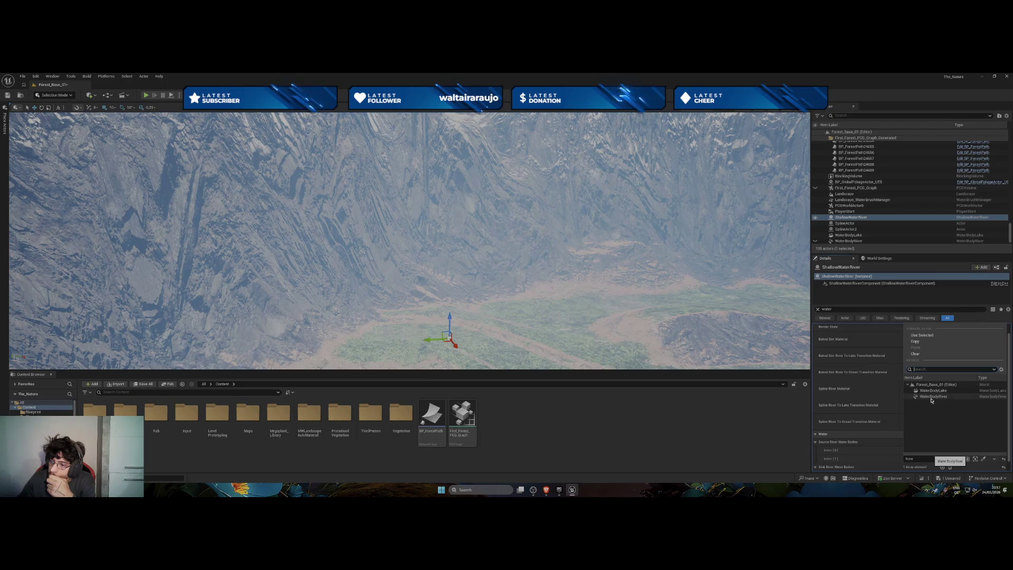
pyautogui.click(932, 391)
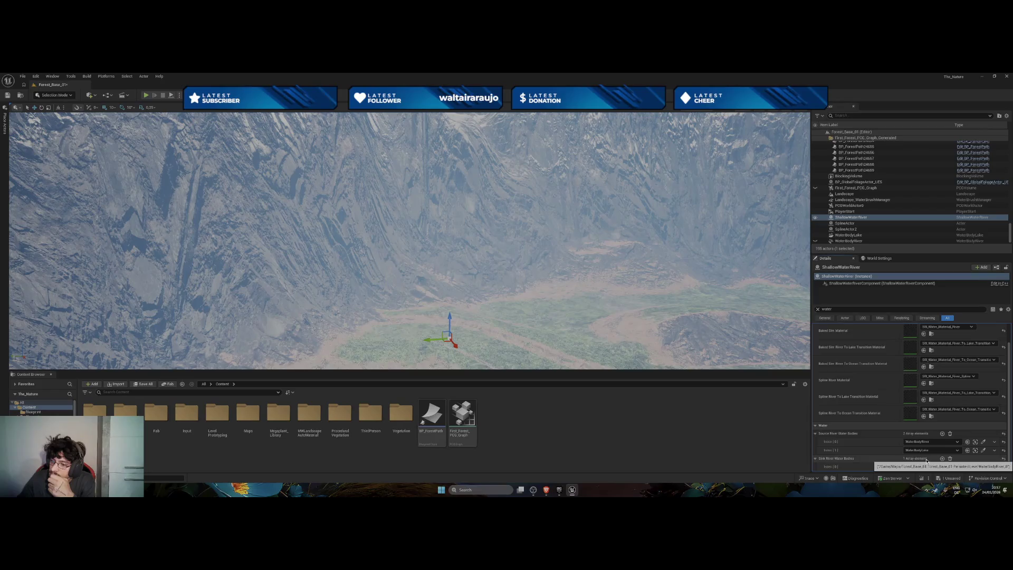
pyautogui.scroll(2, 926, 459)
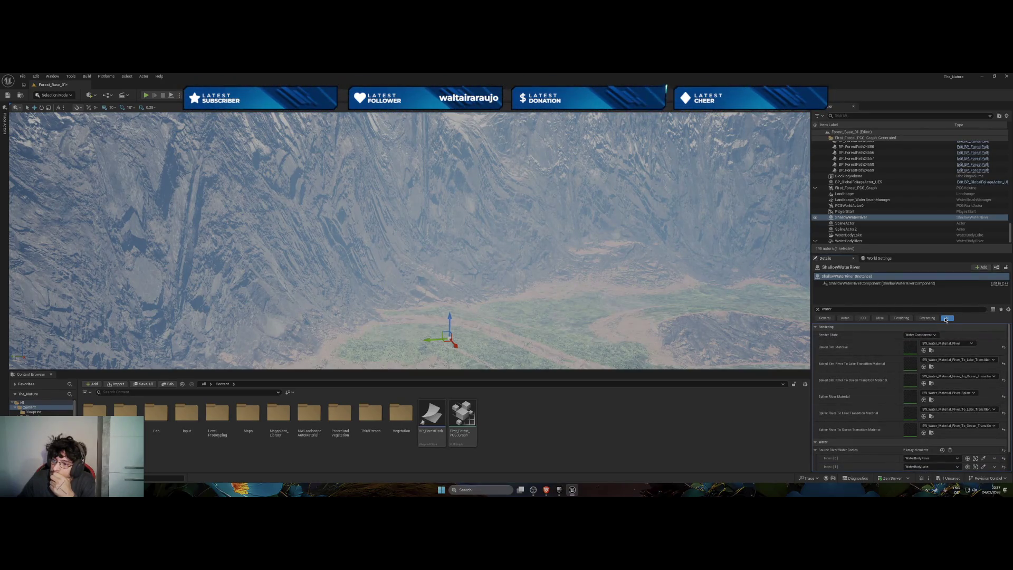
pyautogui.click(817, 309)
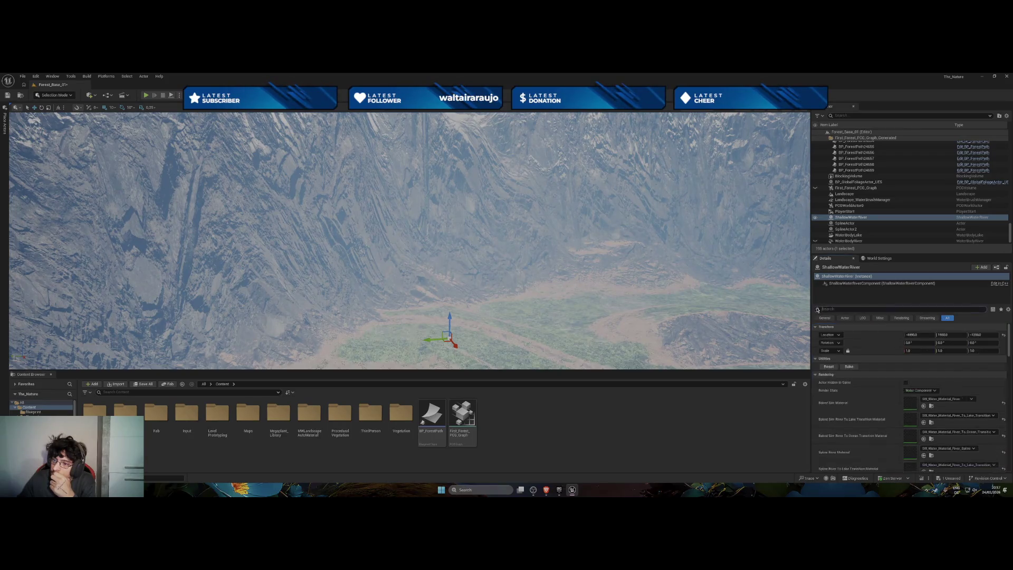
# Switch the river's render state to a simulation mode and fly down to the valley.
pyautogui.click(829, 367)
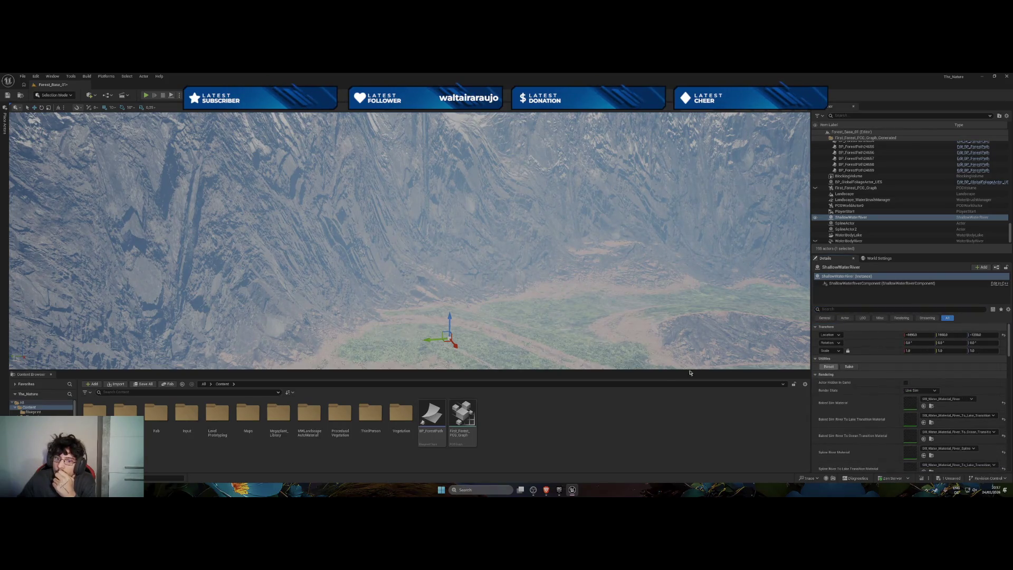
pyautogui.press('f')
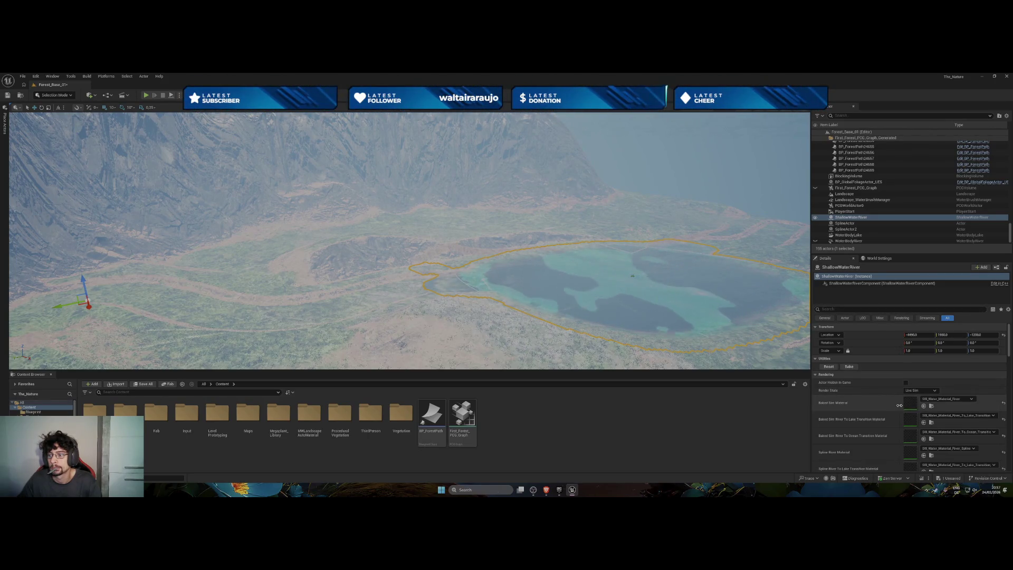
pyautogui.scroll(-5, 899, 405)
pyautogui.scroll(-10, 899, 408)
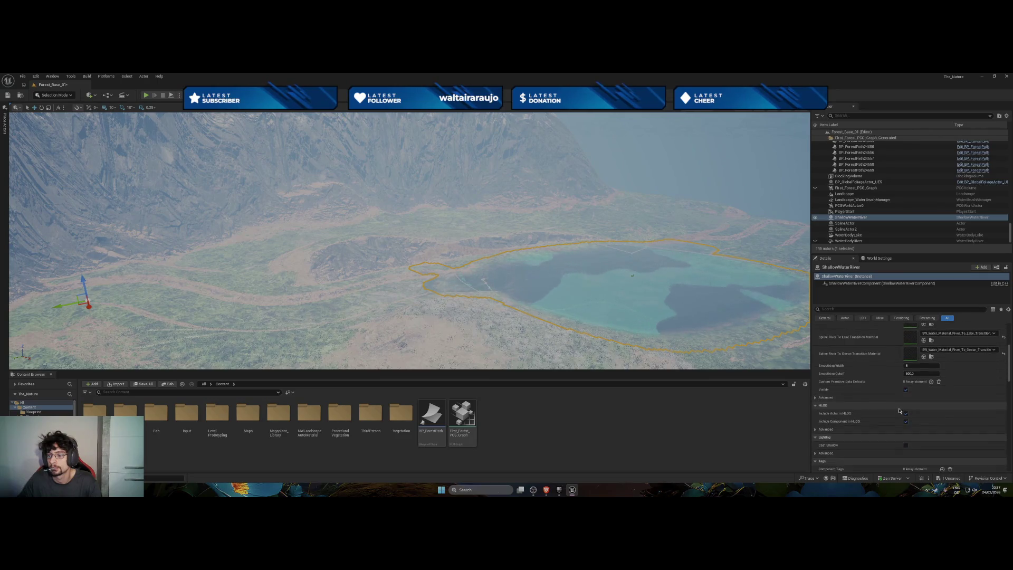
pyautogui.scroll(-10, 899, 412)
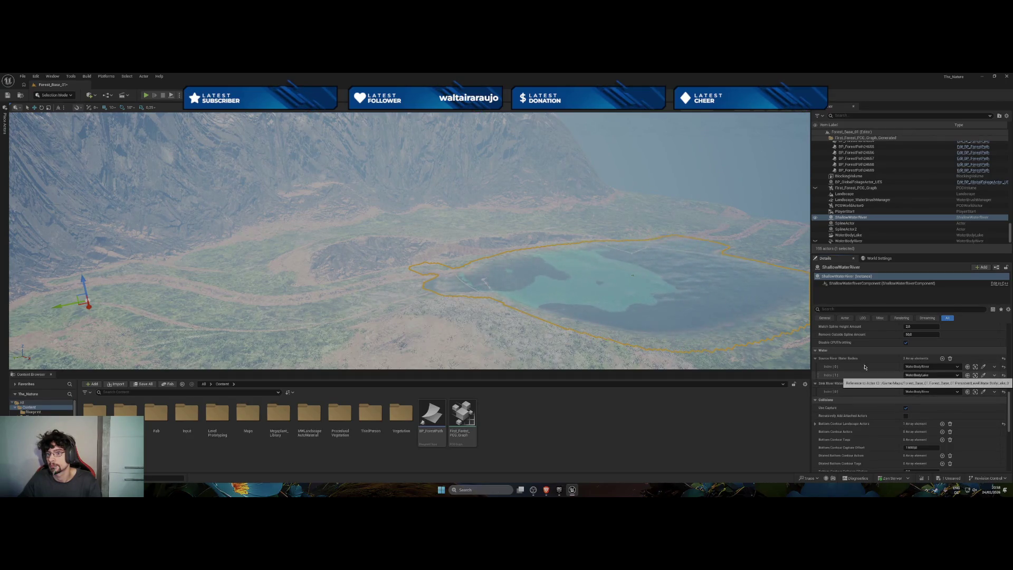
# Move the ShallowWaterRiver body up-left and frame the whole lake outline.
pyautogui.moveTo(475, 237); pyautogui.dragTo(242, 232)
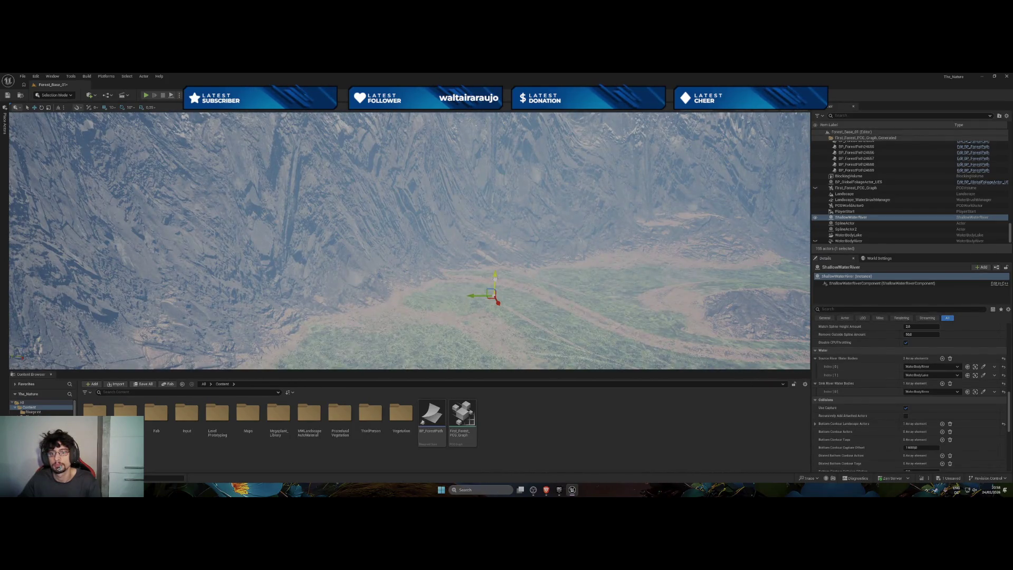
pyautogui.moveTo(507, 271)
pyautogui.mouseDown()
pyautogui.moveTo(434, 262)
pyautogui.moveTo(272, 270)
pyautogui.moveTo(292, 208)
pyautogui.mouseUp()
pyautogui.moveTo(293, 218); pyautogui.dragTo(274, 180)
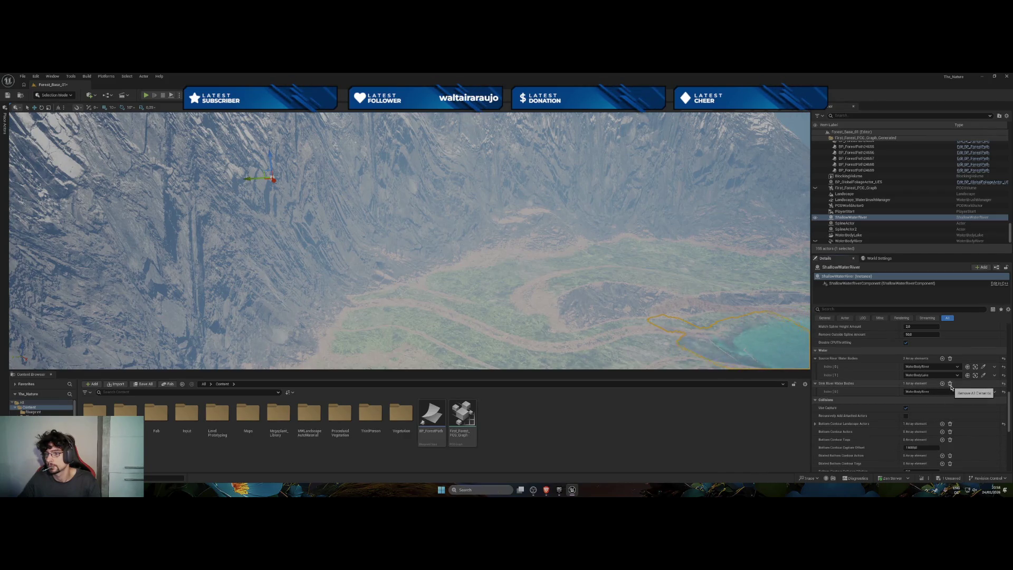
pyautogui.press('f')
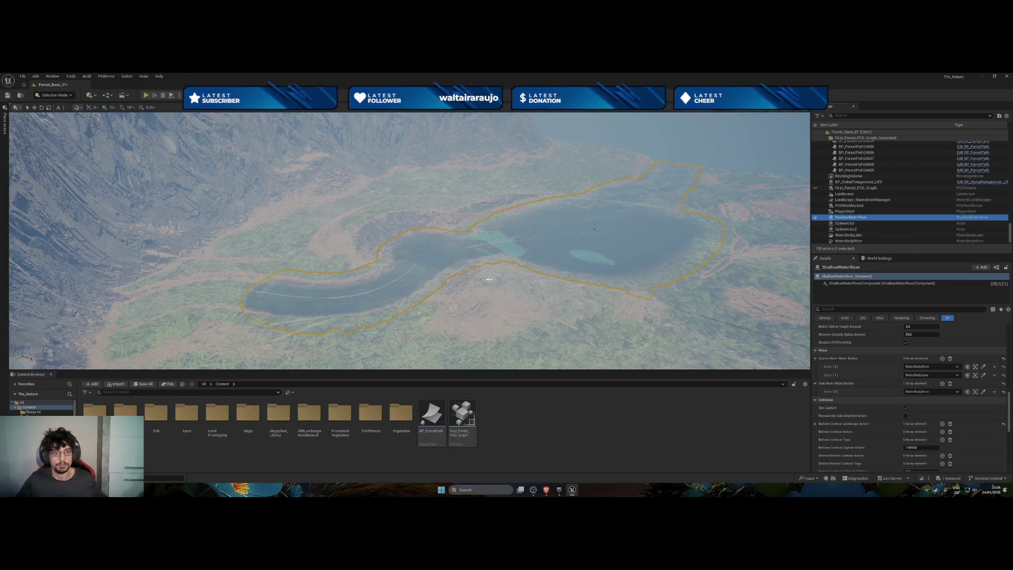
pyautogui.moveTo(489, 279); pyautogui.dragTo(489, 279)
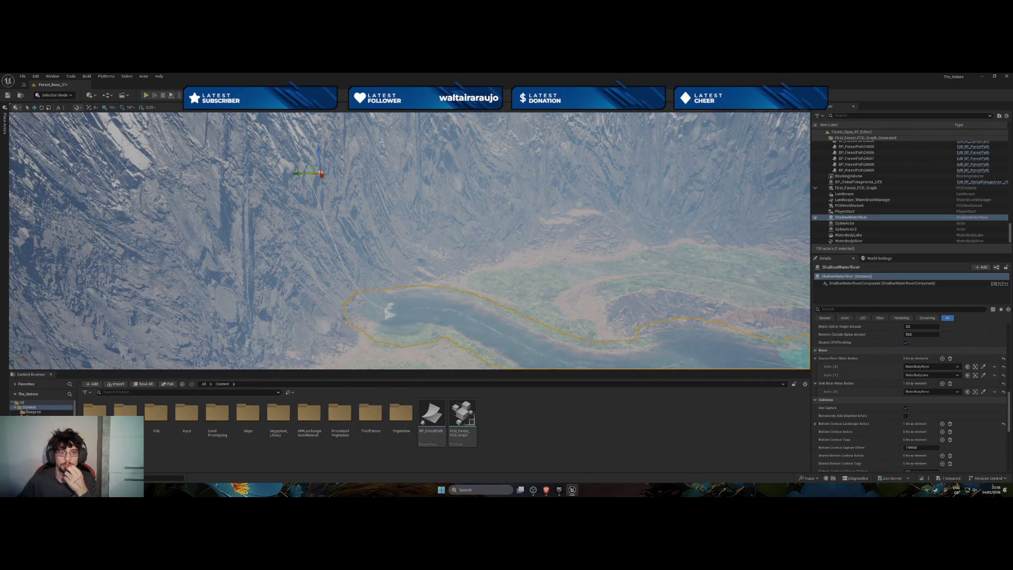
pyautogui.moveTo(408, 240); pyautogui.dragTo(409, 211)
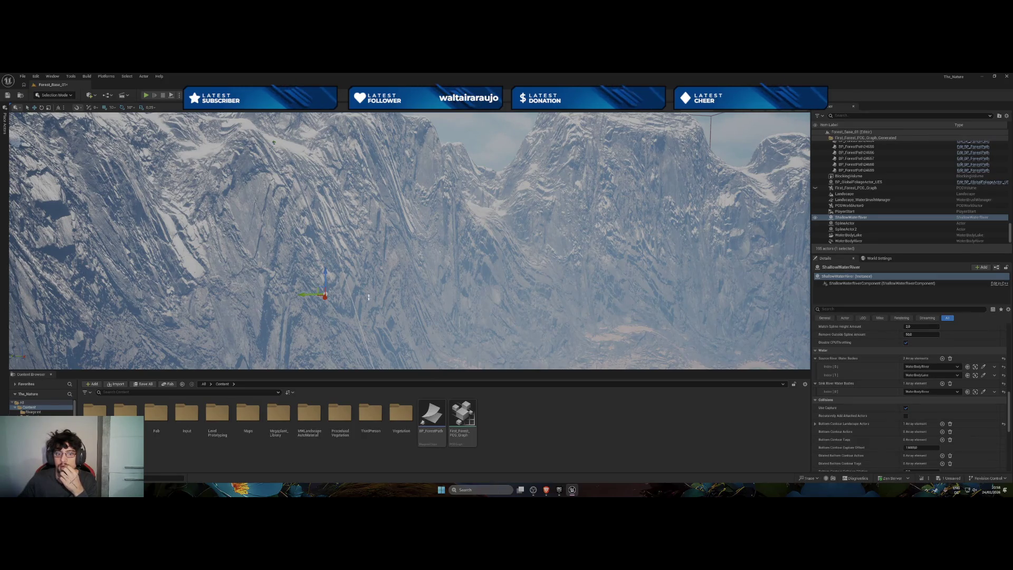
pyautogui.press('f')
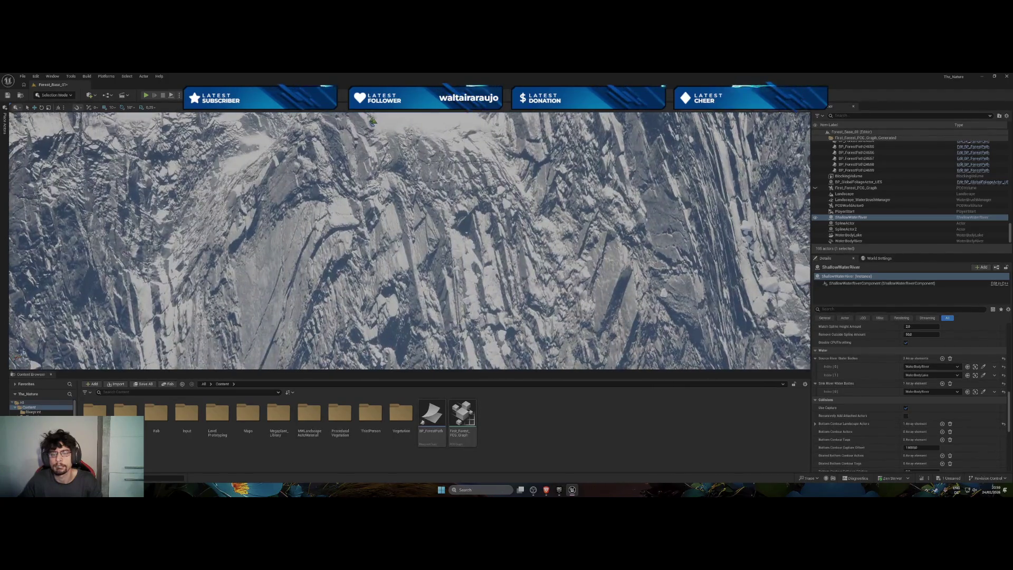
# Drag the WaterBodyRiver's end spline point up the mountain and slightly left.
pyautogui.click(451, 262)
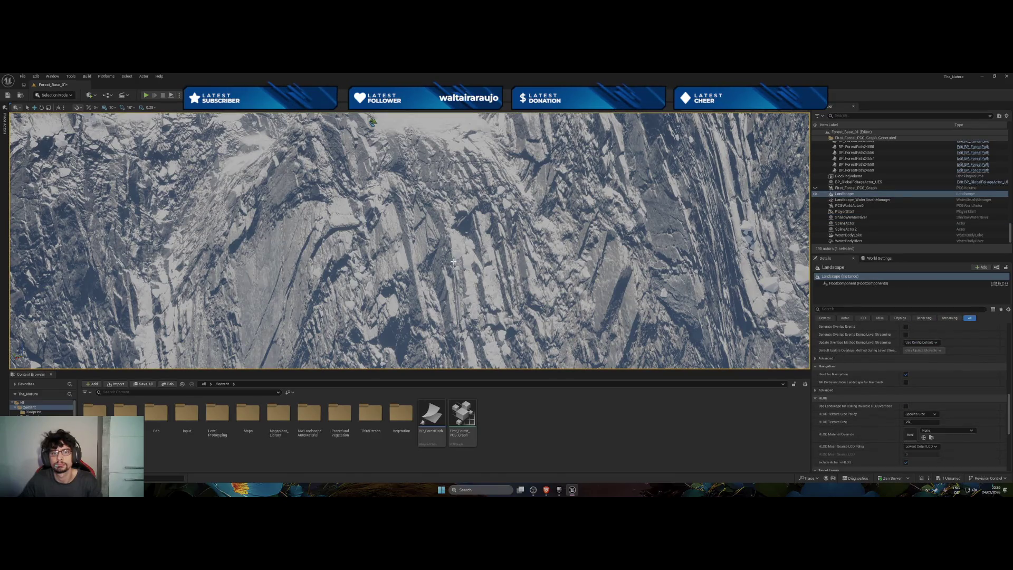
pyautogui.click(453, 262)
pyautogui.press('f')
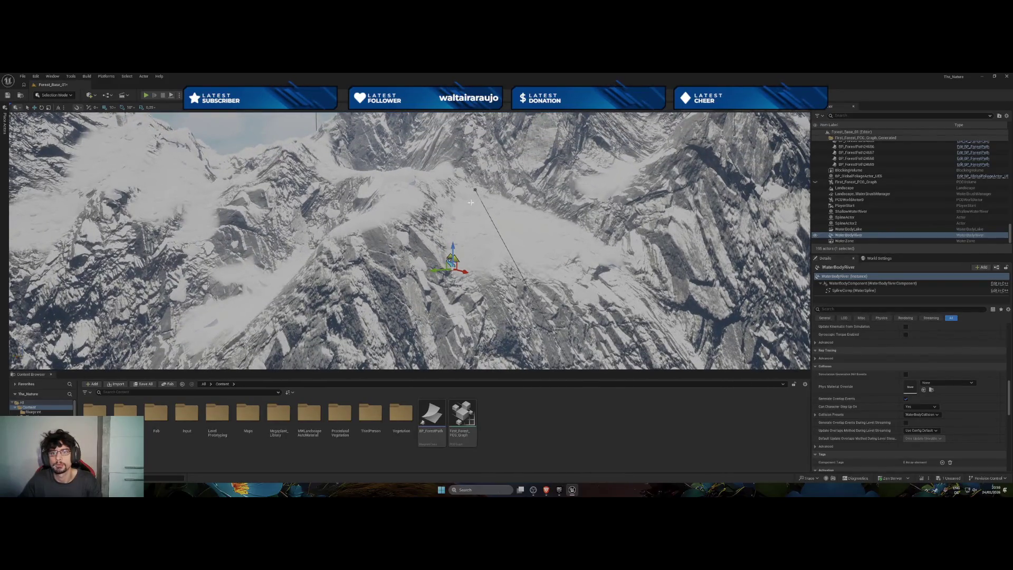
pyautogui.click(475, 191)
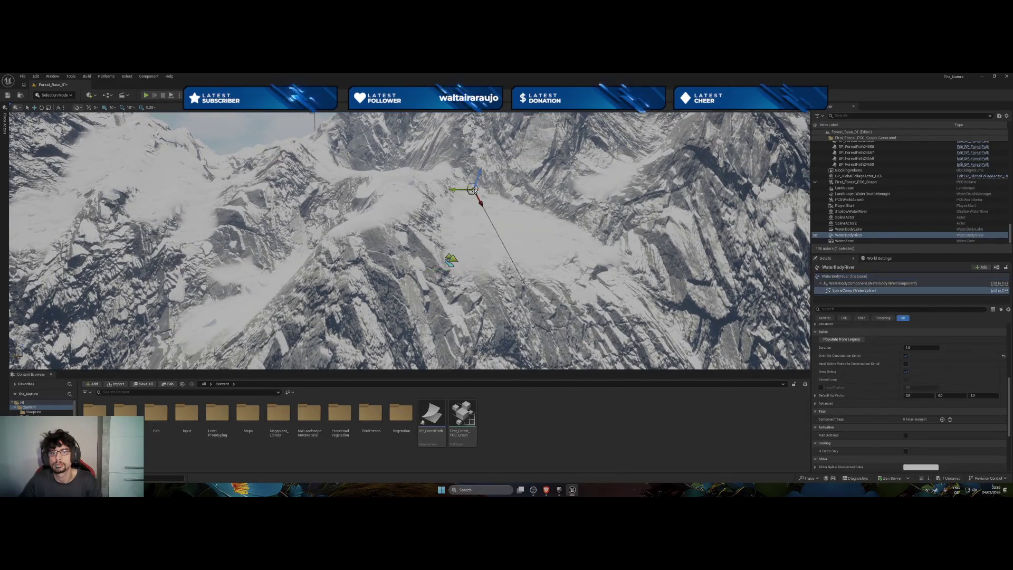
pyautogui.moveTo(479, 180)
pyautogui.mouseDown()
pyautogui.moveTo(516, 174)
pyautogui.moveTo(507, 227)
pyautogui.moveTo(516, 262)
pyautogui.moveTo(529, 268)
pyautogui.moveTo(530, 253)
pyautogui.moveTo(577, 257)
pyautogui.moveTo(536, 254)
pyautogui.moveTo(559, 237)
pyautogui.moveTo(622, 225)
pyautogui.mouseUp()
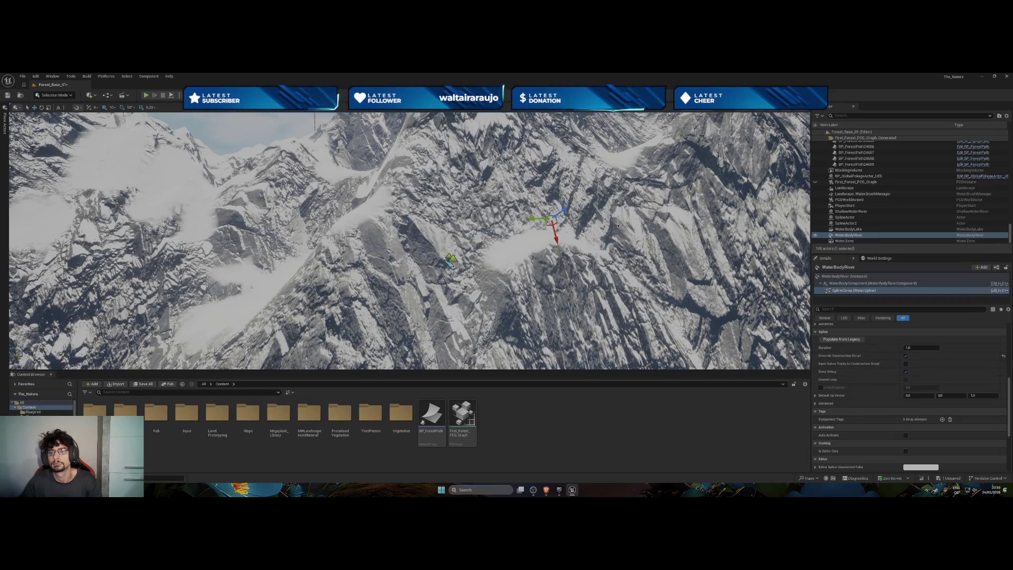
pyautogui.moveTo(552, 222)
pyautogui.mouseDown()
pyautogui.moveTo(541, 230)
pyautogui.moveTo(556, 222)
pyautogui.mouseUp()
pyautogui.moveTo(507, 76); pyautogui.dragTo(507, 76)
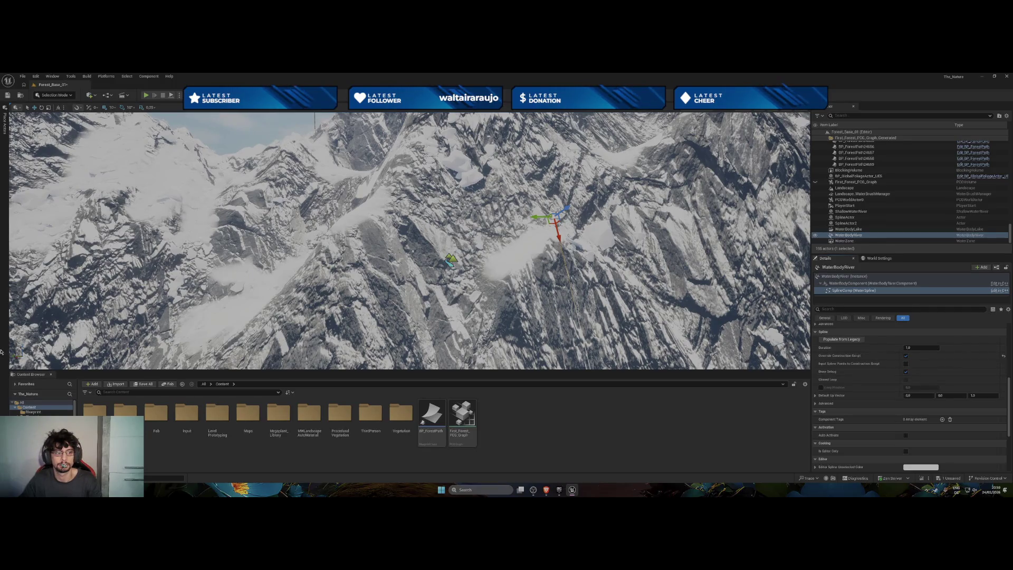
# Reselect WaterBodyRiver and undo the end spline point move.
pyautogui.click(302, 291)
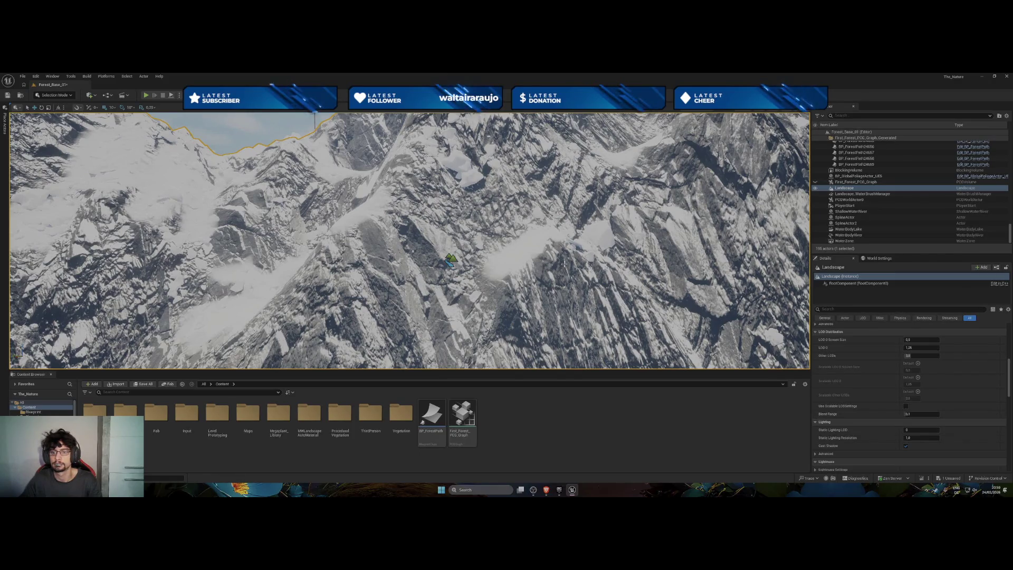
pyautogui.click(861, 236)
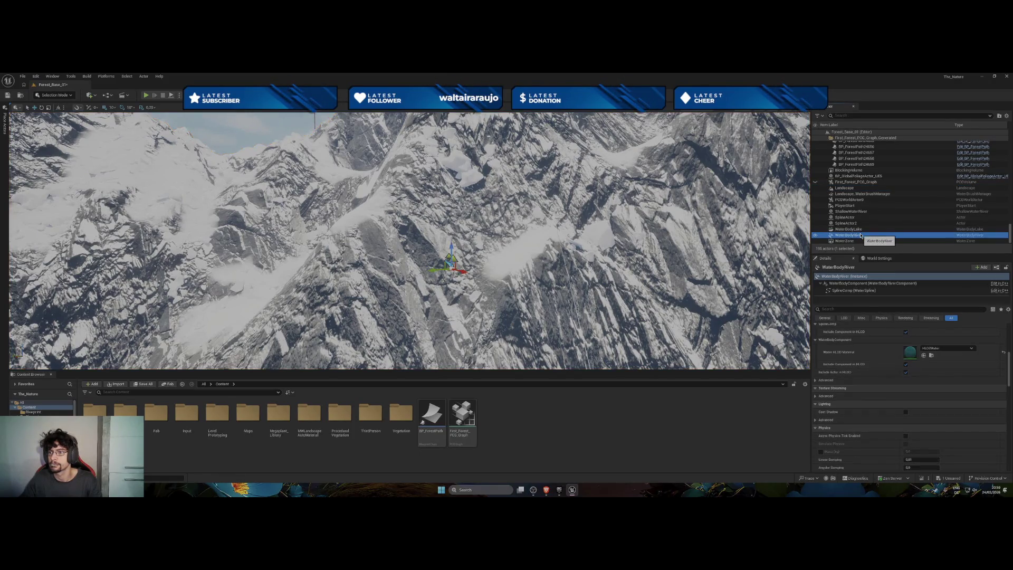
pyautogui.moveTo(463, 280)
pyautogui.mouseDown()
pyautogui.moveTo(507, 288)
pyautogui.moveTo(533, 258)
pyautogui.moveTo(569, 258)
pyautogui.mouseUp()
pyautogui.click(509, 270)
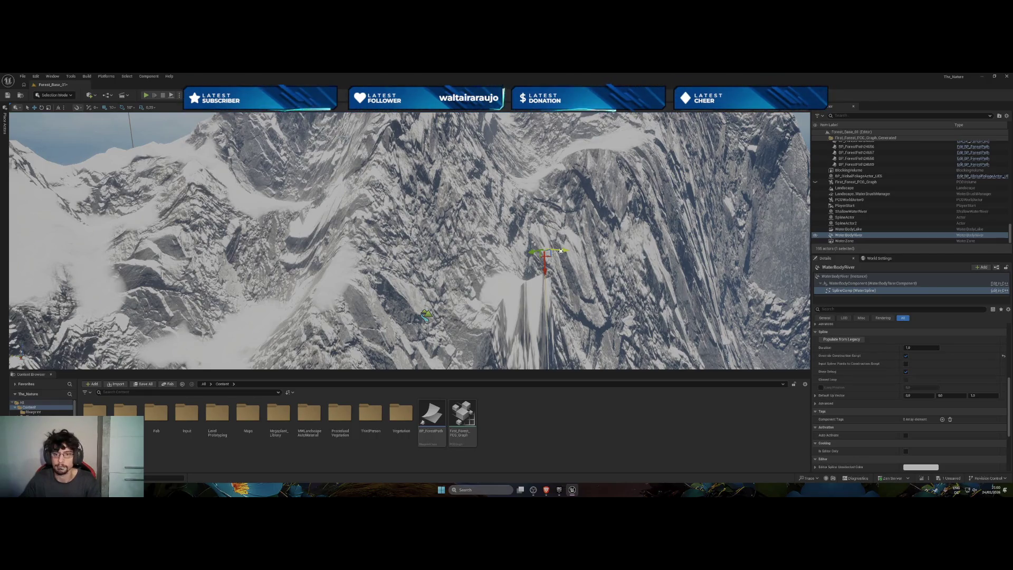
pyautogui.hotkey('ctrl', 'z')
pyautogui.press('f')
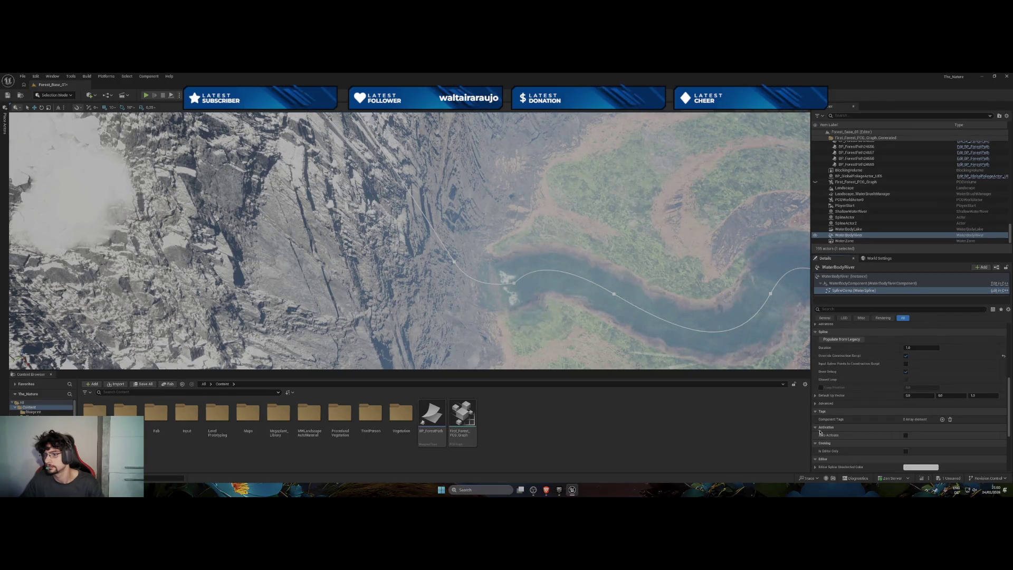
pyautogui.scroll(-3, 817, 430)
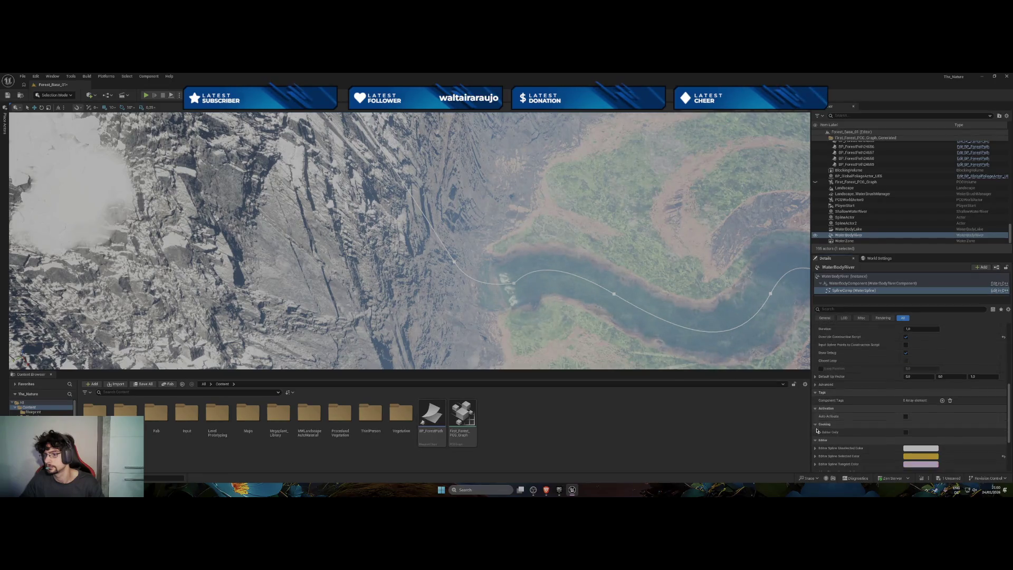
# Commit new Depth and River Width values on the selected river spline point.
pyautogui.scroll(3, 817, 430)
pyautogui.scroll(5, 817, 430)
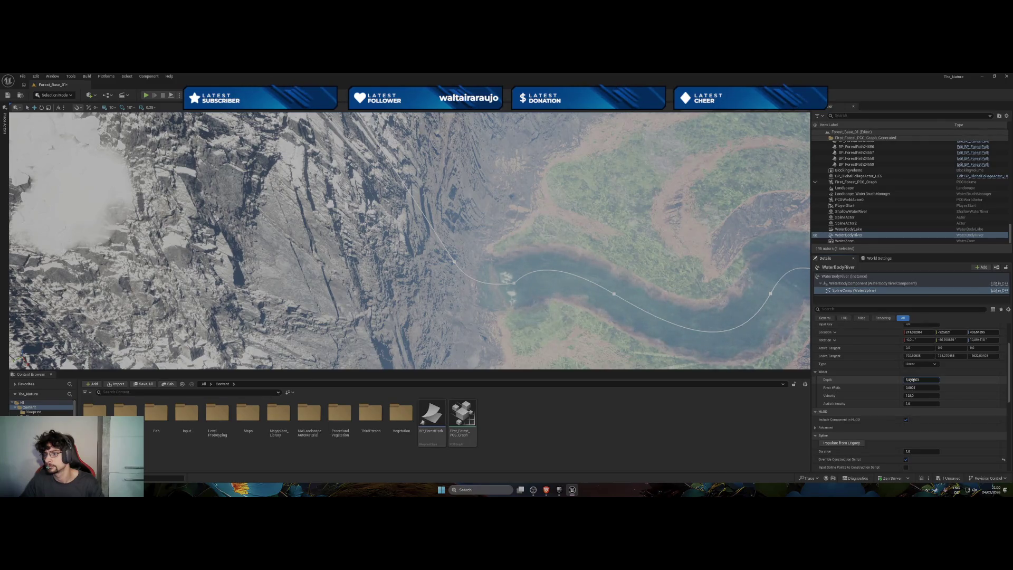
pyautogui.press('Return')
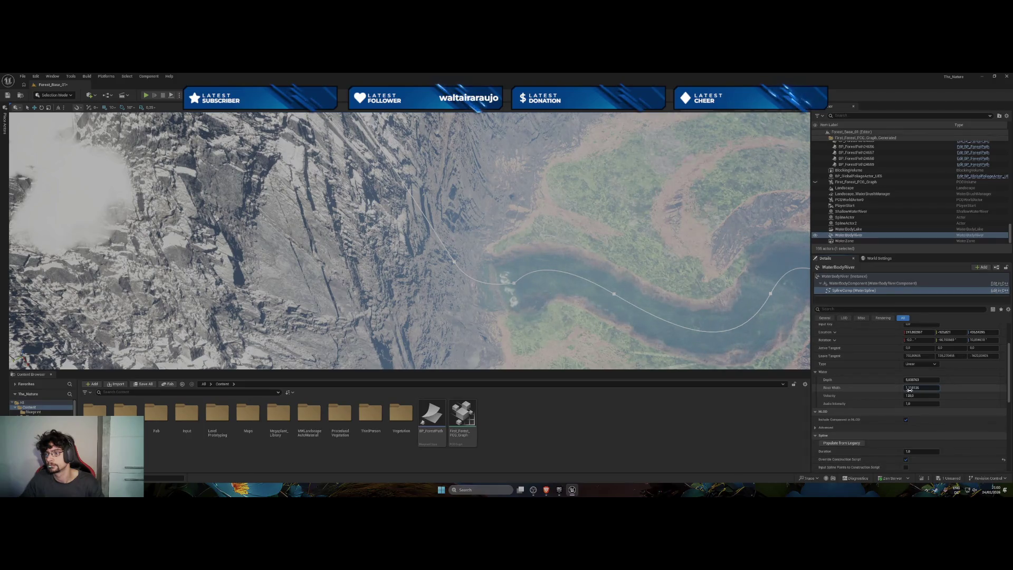
pyautogui.press('Return')
pyautogui.scroll(3, 409, 240)
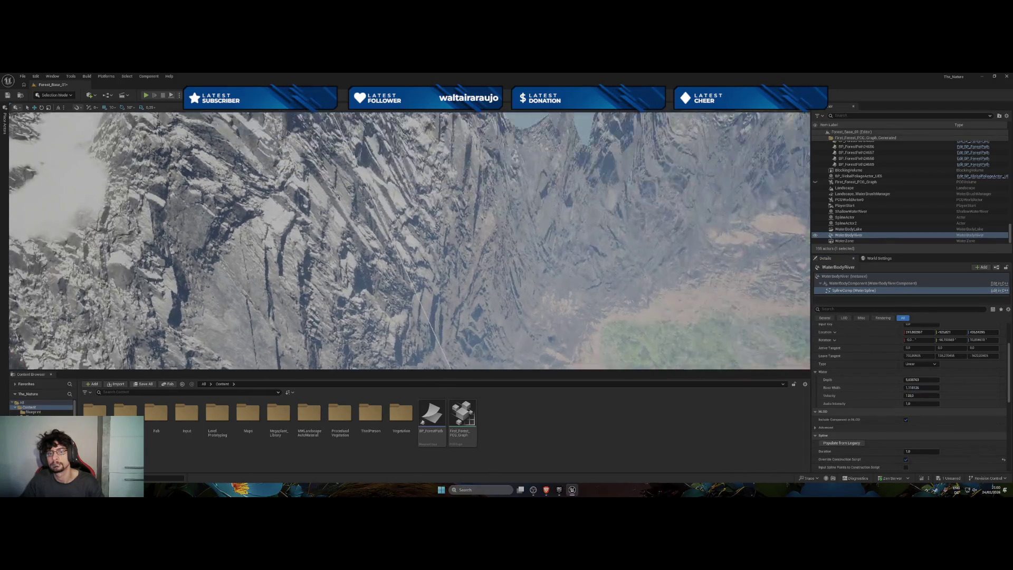
pyautogui.press('f')
# Give another upper river spline point a River Width of 2048.
pyautogui.scroll(5, 565, 350)
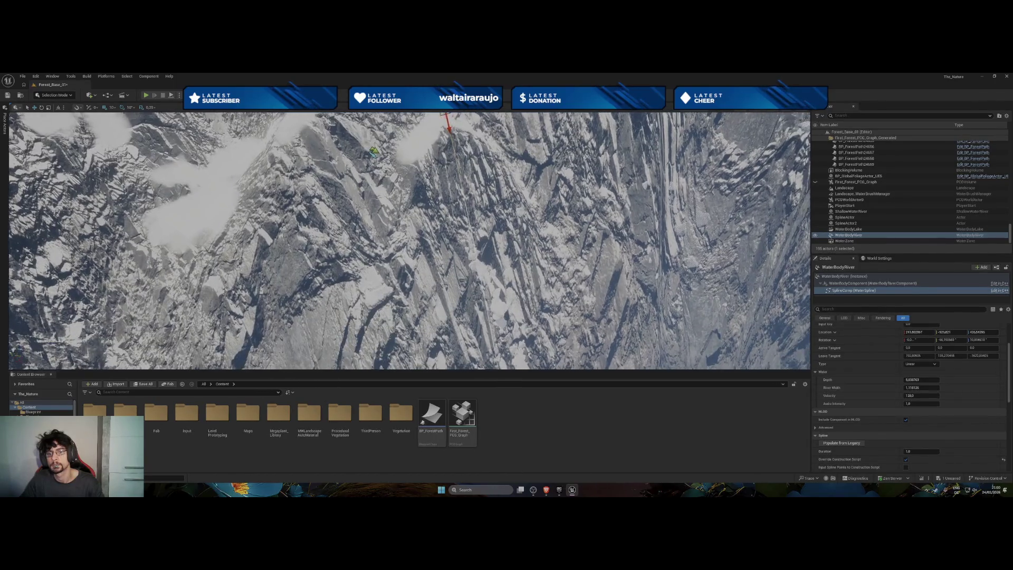
pyautogui.scroll(3, 508, 333)
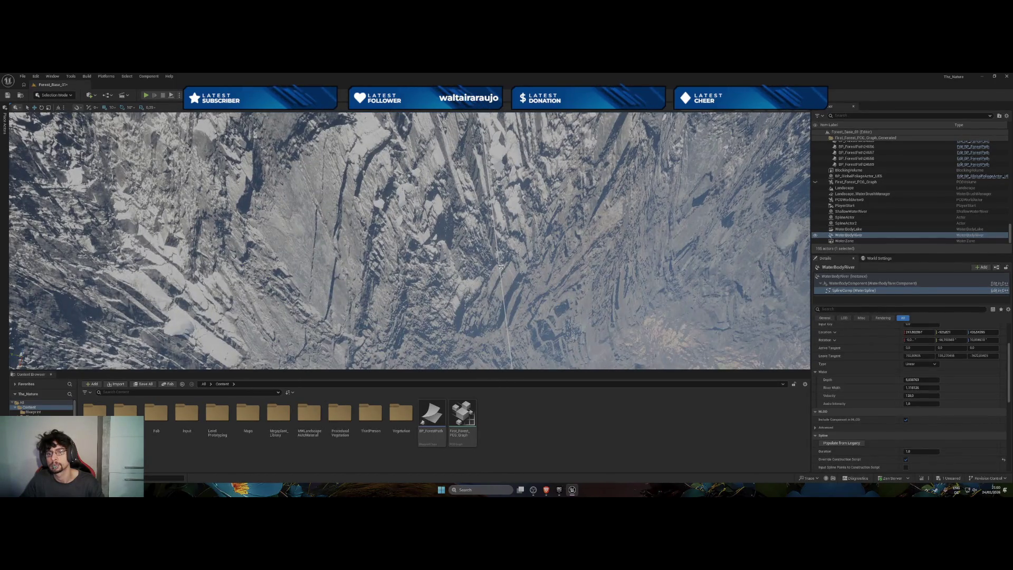
pyautogui.scroll(2, 505, 291)
pyautogui.click(501, 310)
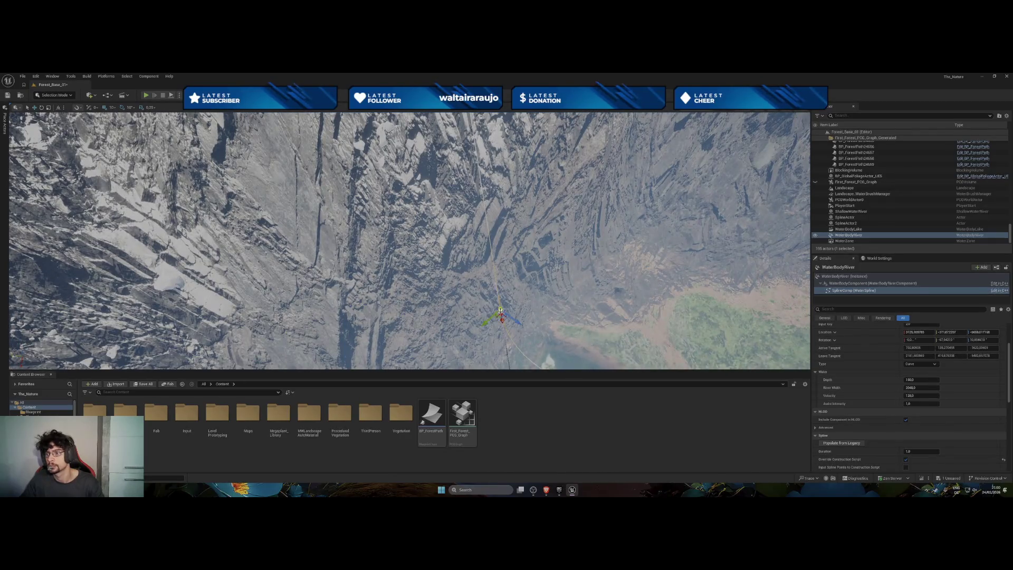
pyautogui.press('Return')
pyautogui.scroll(3, 410, 241)
pyautogui.moveTo(405, 157); pyautogui.dragTo(405, 157)
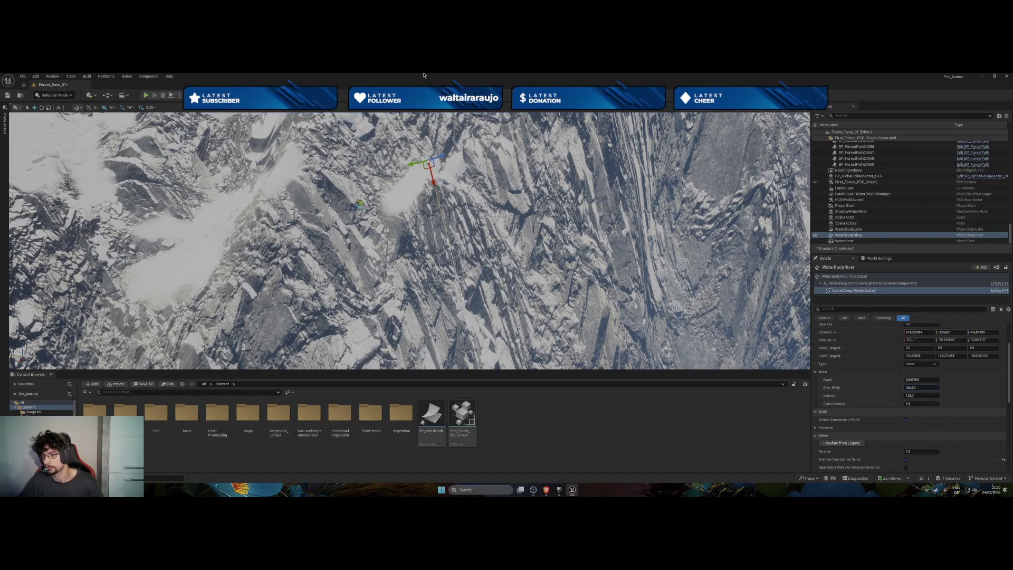
pyautogui.press('Return')
pyautogui.moveTo(439, 272); pyautogui.dragTo(439, 272)
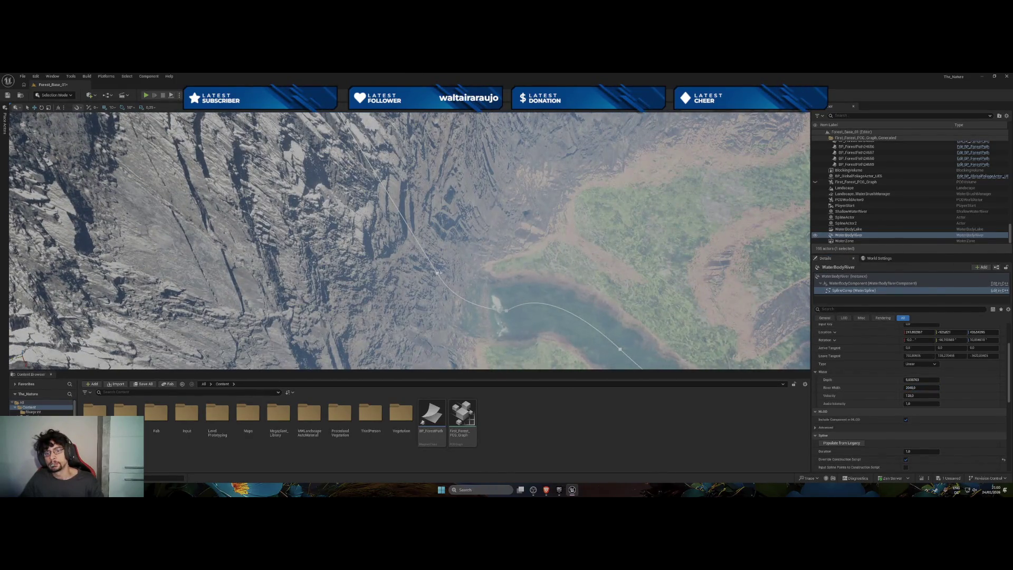
pyautogui.click(439, 273)
# Set the selected river spline point's Depth to 180.
pyautogui.click(920, 380)
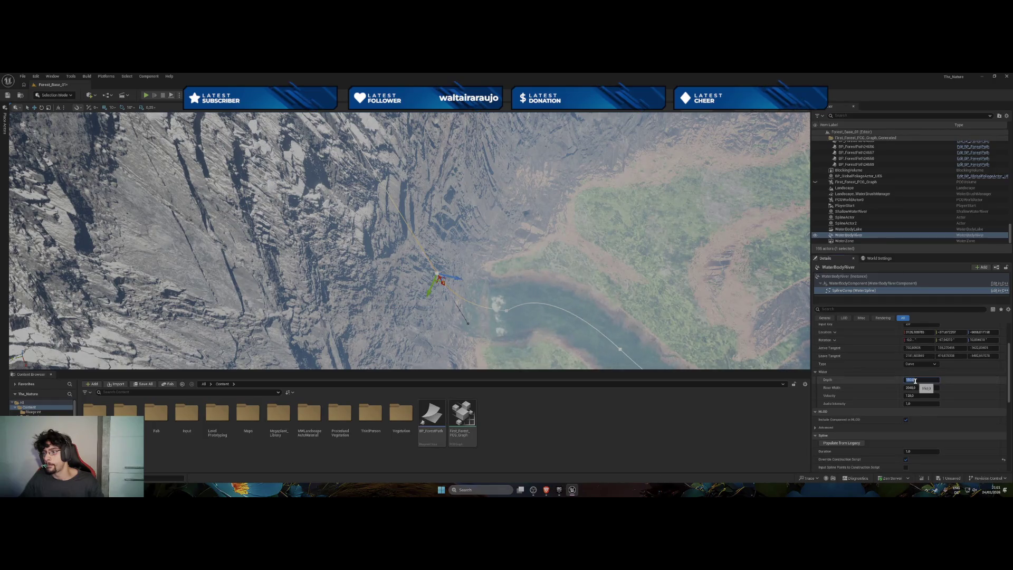
pyautogui.write('180')
pyautogui.press('Return')
# Make the spline point up on the cliffs curved instead of linear.
pyautogui.moveTo(439, 209); pyautogui.dragTo(439, 209)
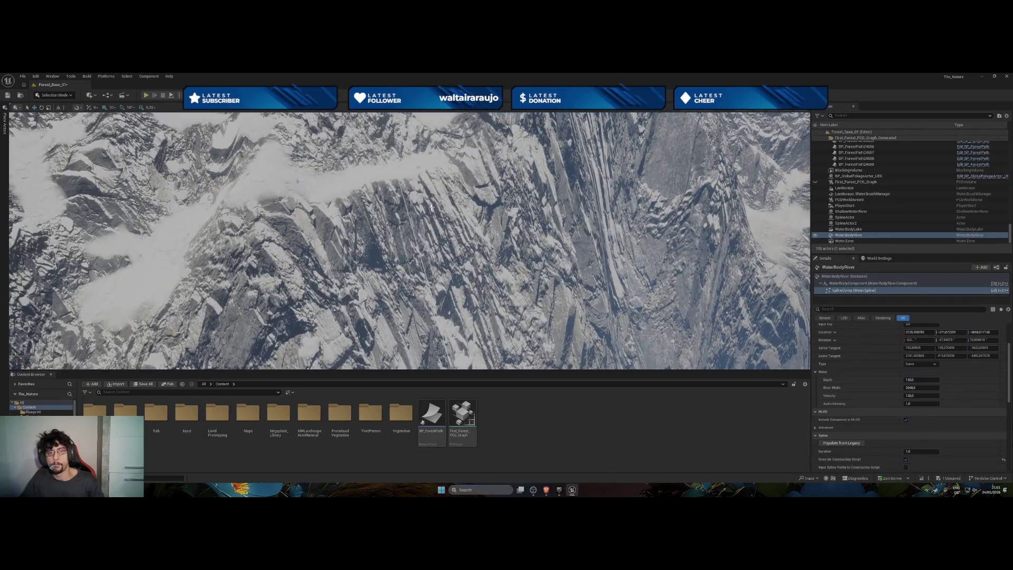
pyautogui.keyDown('ctrl'); pyautogui.click(393, 165); pyautogui.keyUp('ctrl')
pyautogui.click(935, 378)
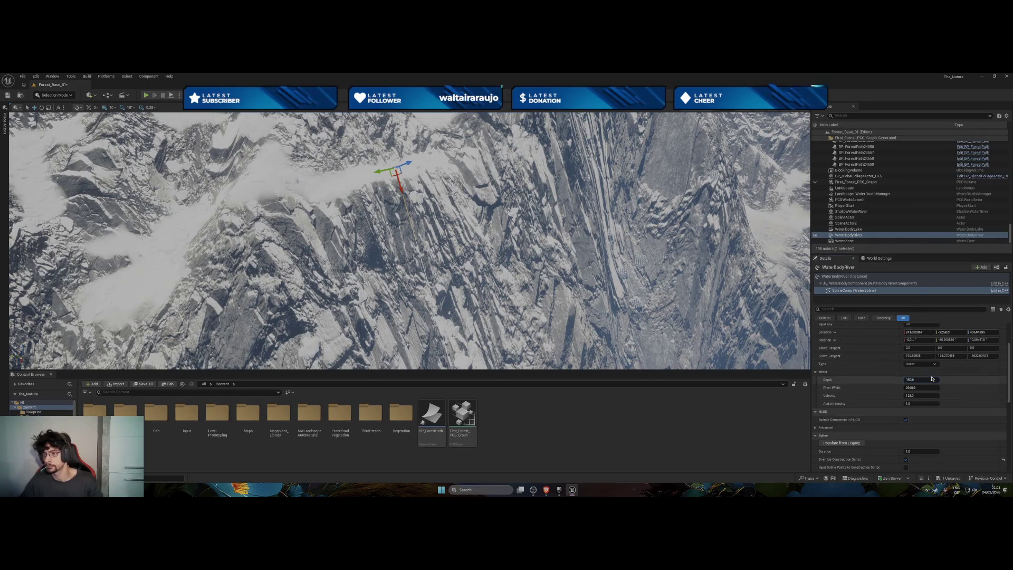
pyautogui.click(910, 377)
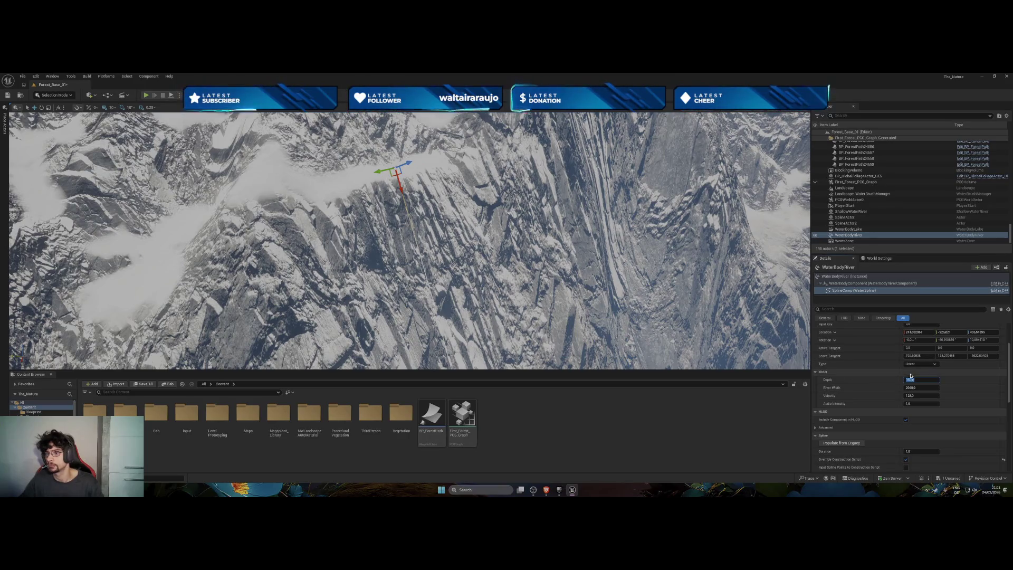
pyautogui.click(921, 363)
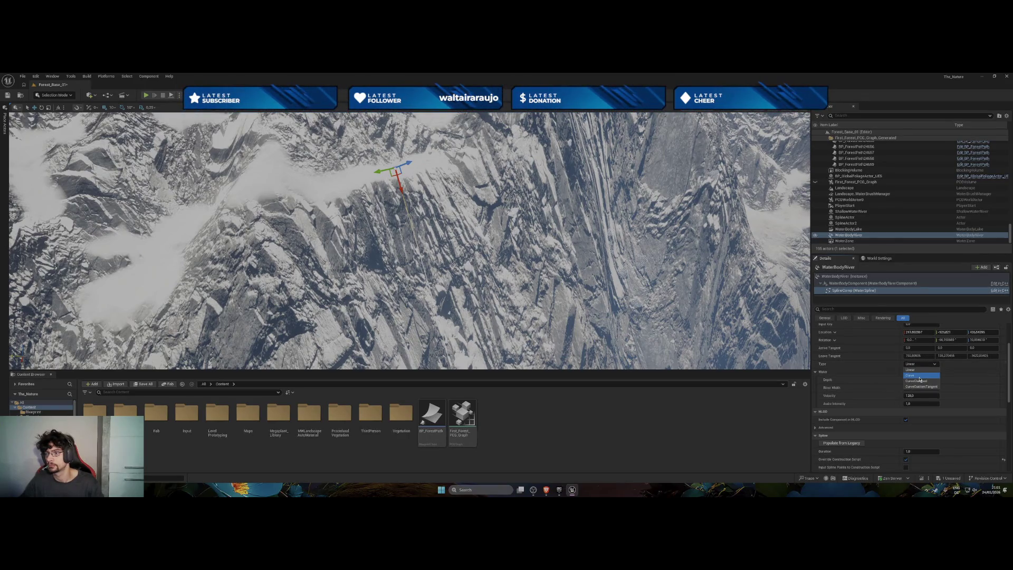
pyautogui.click(919, 376)
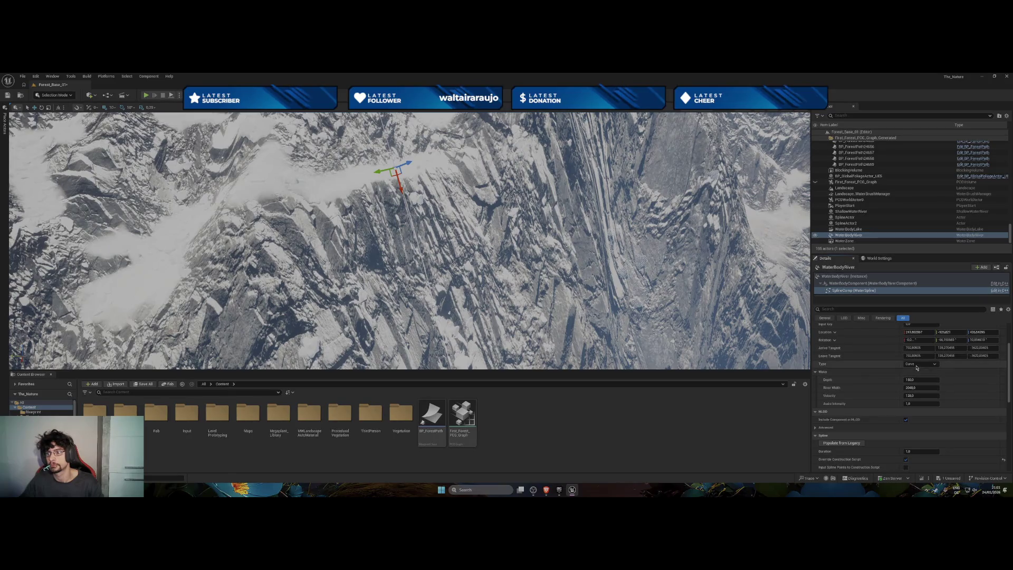
pyautogui.scroll(5, 409, 241)
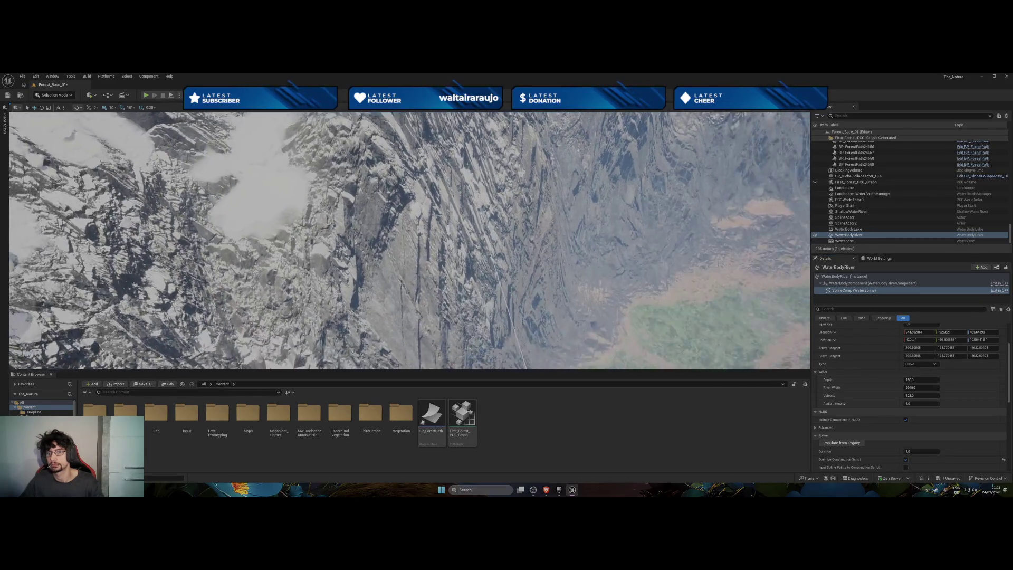
pyautogui.scroll(-2, 409, 240)
pyautogui.scroll(-3, 409, 240)
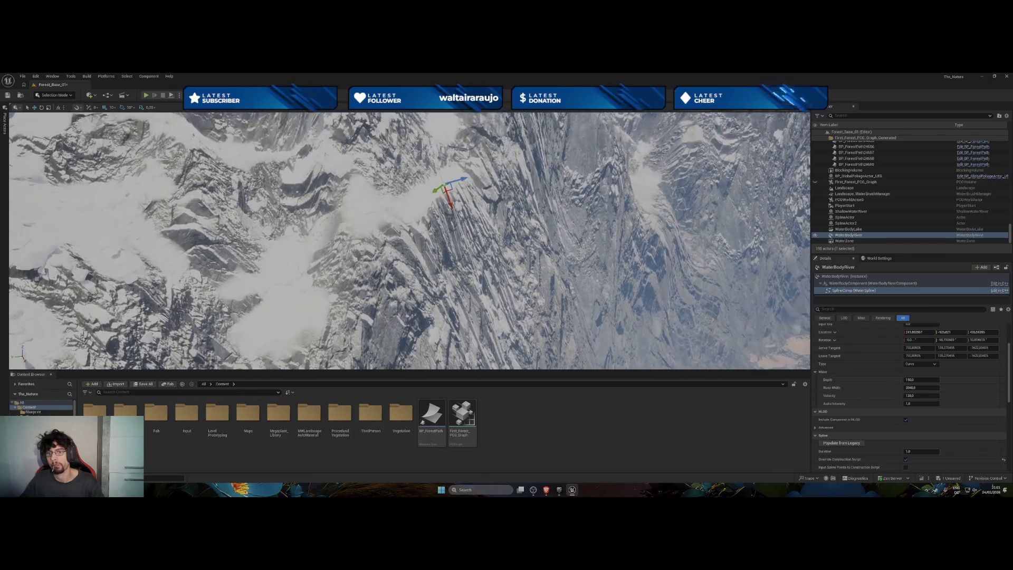
# Shift the cliff river spline point slightly left and frame the river from above.
pyautogui.click(445, 190)
pyautogui.moveTo(446, 189); pyautogui.dragTo(429, 193)
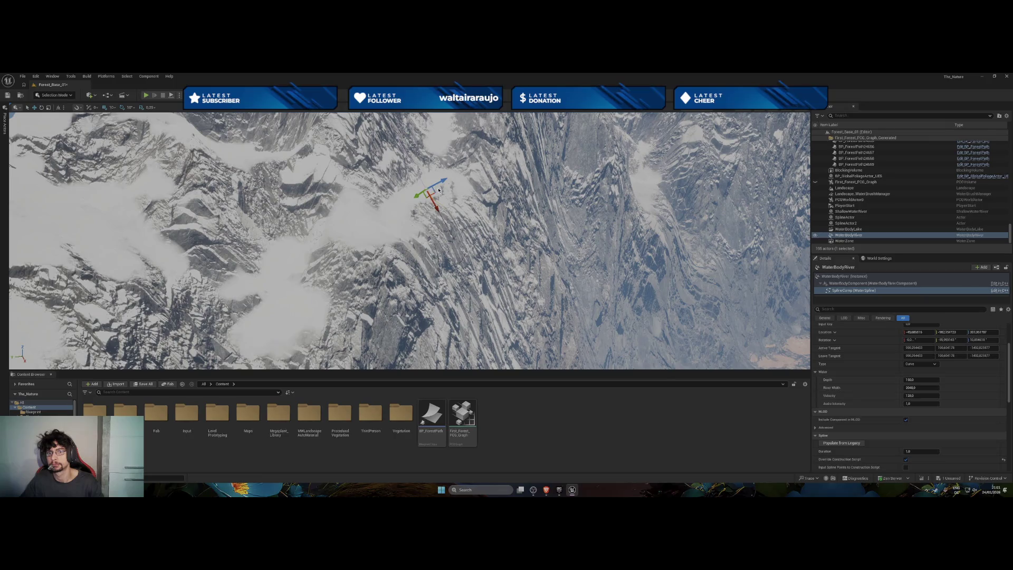
pyautogui.moveTo(429, 191); pyautogui.dragTo(421, 197)
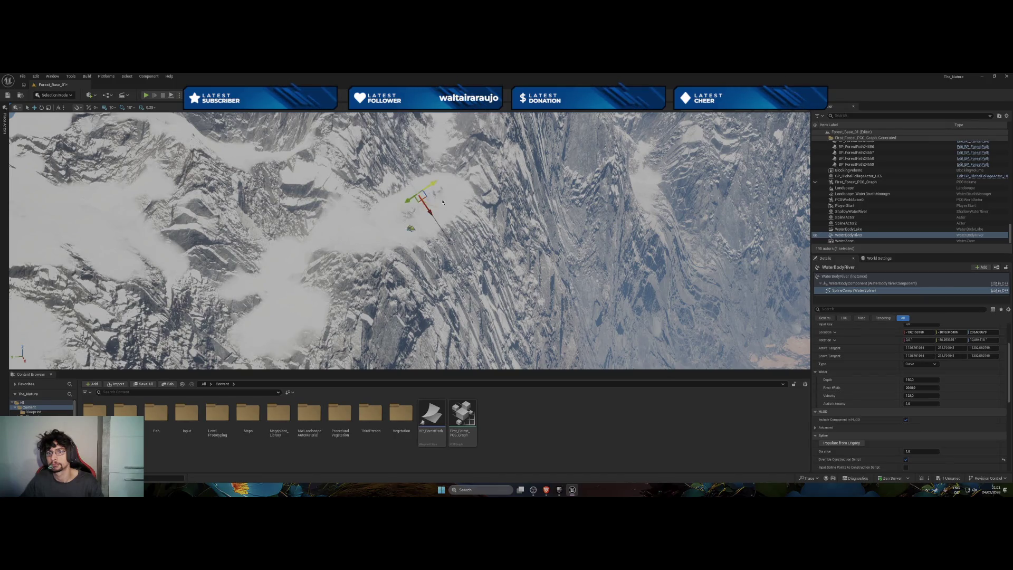
pyautogui.click(478, 286)
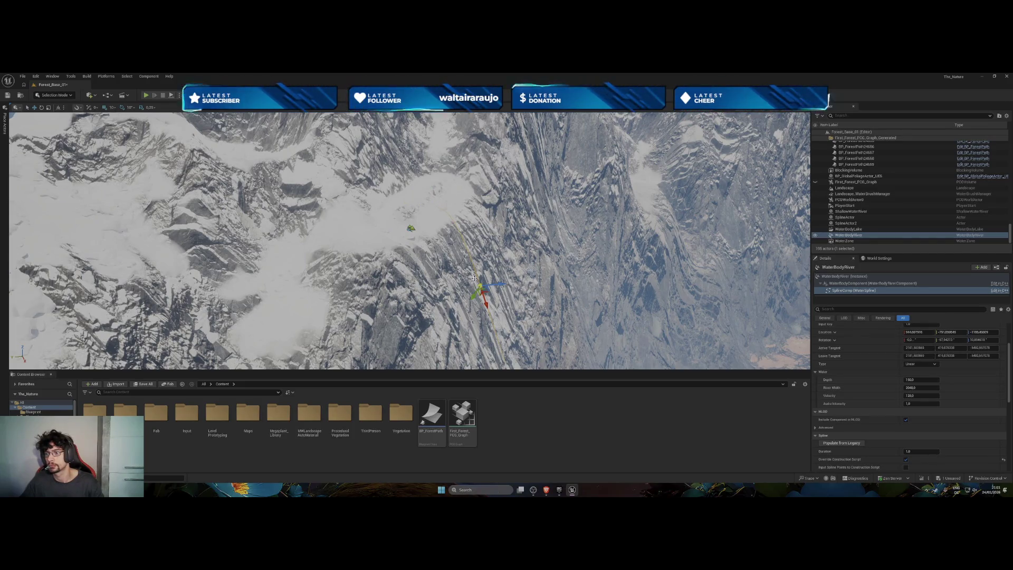
pyautogui.click(418, 194)
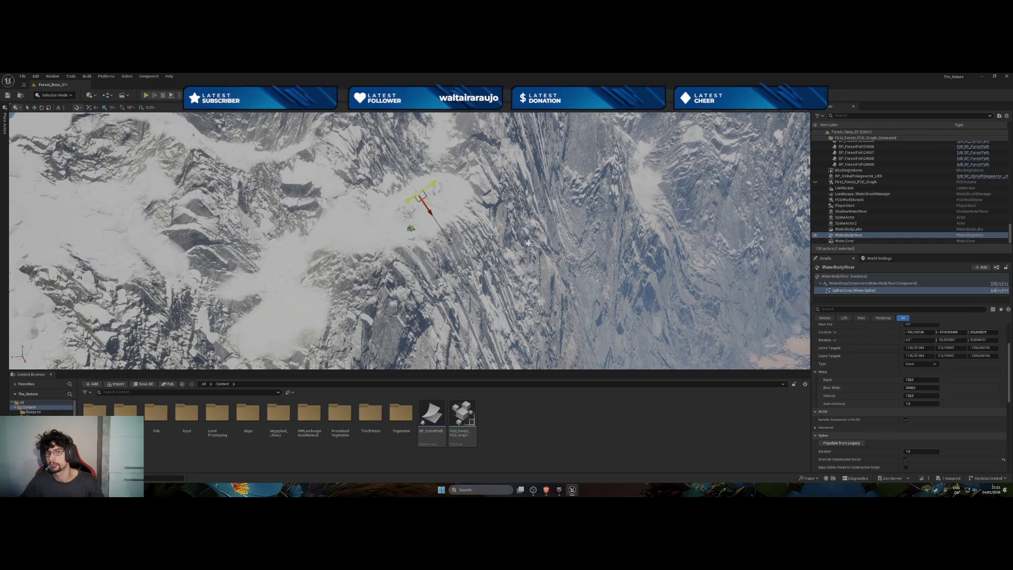
pyautogui.press('f')
pyautogui.moveTo(409, 240); pyautogui.dragTo(409, 317)
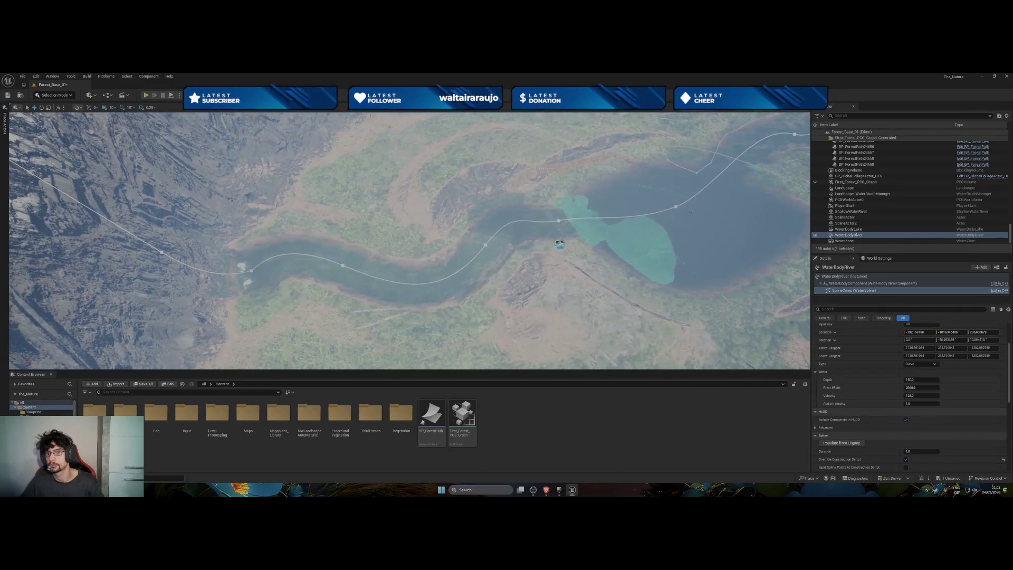
pyautogui.moveTo(409, 241)
pyautogui.mouseDown()
pyautogui.moveTo(369, 296)
pyautogui.moveTo(409, 232)
pyautogui.moveTo(401, 185)
pyautogui.mouseUp()
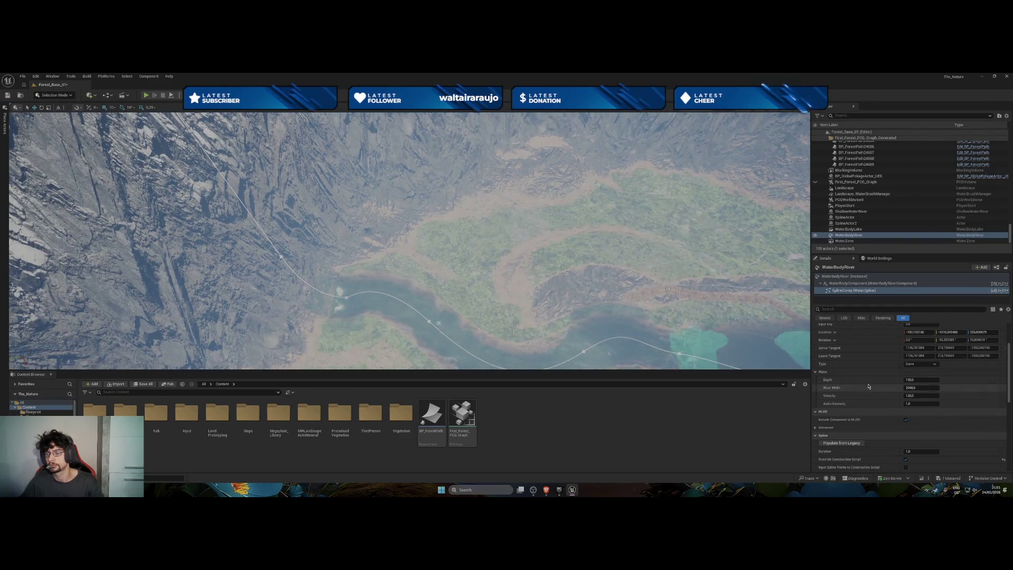
pyautogui.hotkey('alt', 'Tab')
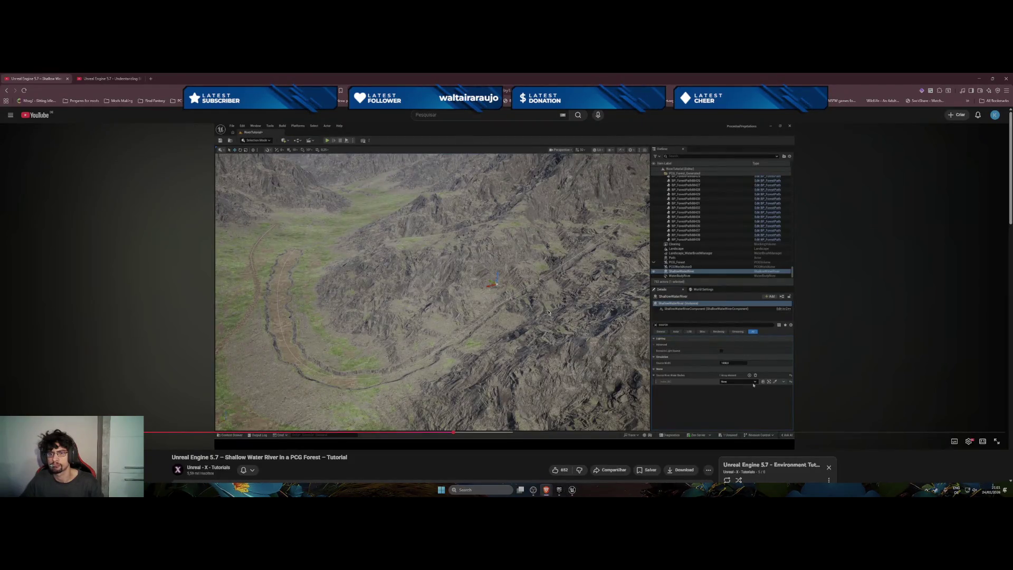
# Play the tutorial until water pours down the mountain channel, then pause and return to Unreal.
pyautogui.rightClick(546, 313)
pyautogui.click(440, 347)
pyautogui.rightClick(460, 344)
pyautogui.click(427, 339)
pyautogui.click(423, 338)
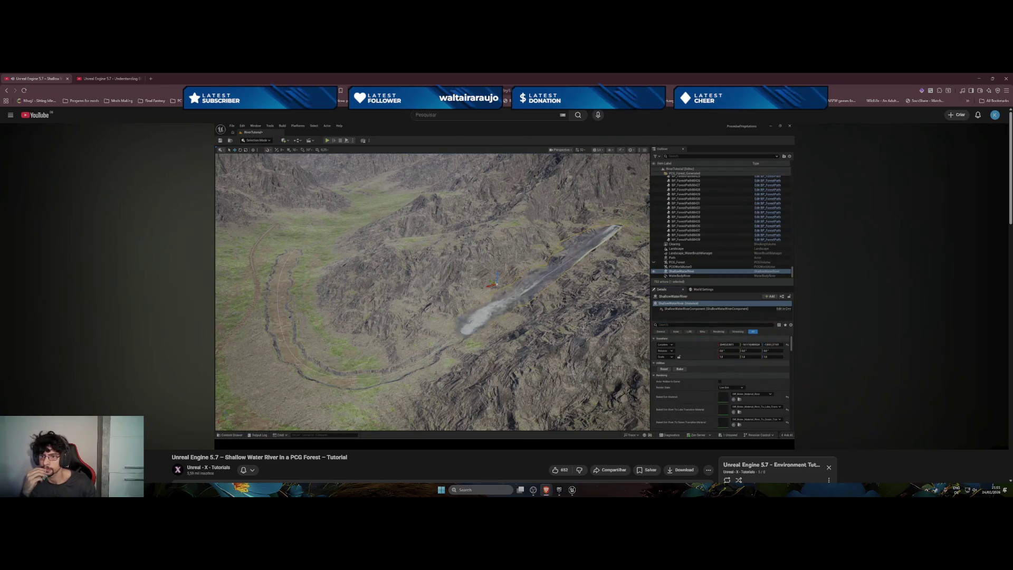
pyautogui.click(428, 321)
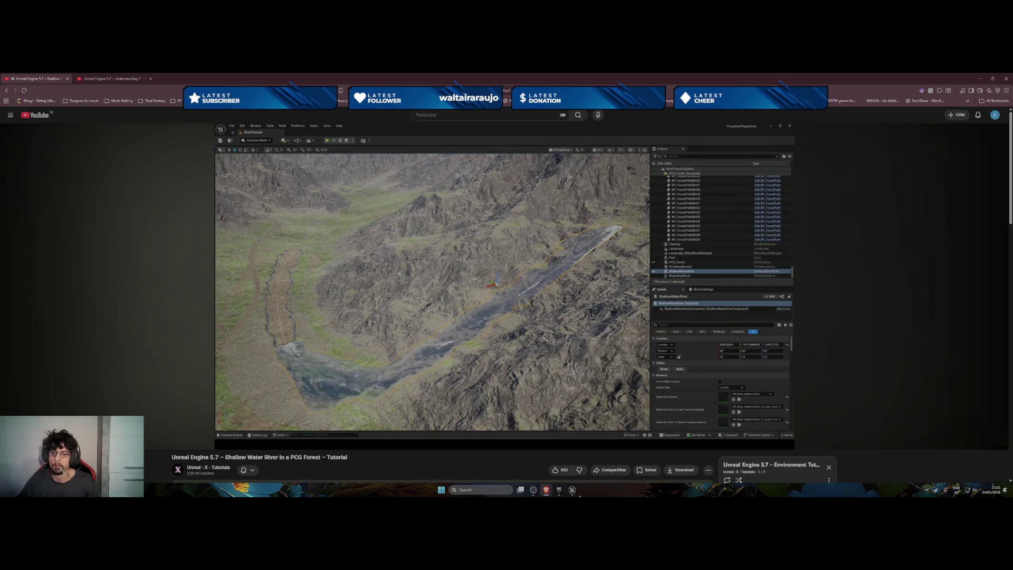
pyautogui.click(572, 490)
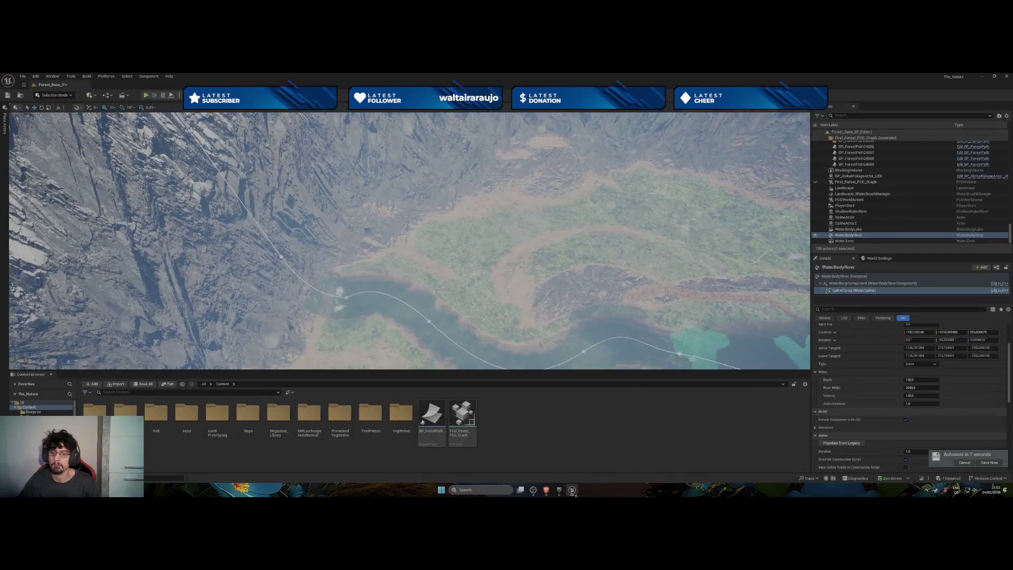
# Reset the ShallowWaterRiver under Utilities, view the regenerated water, then select WaterBodyRiver.
pyautogui.click(852, 211)
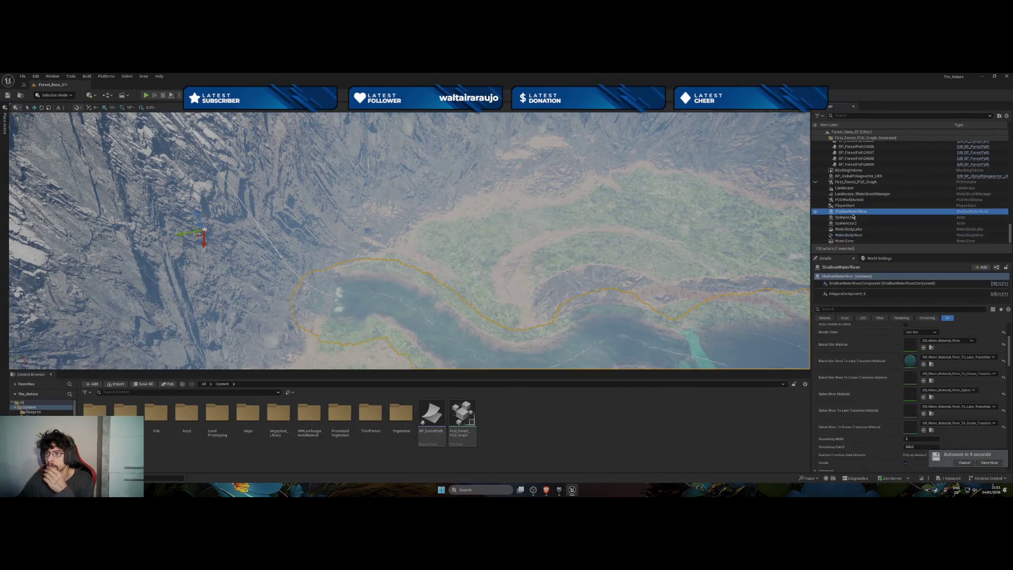
pyautogui.scroll(3, 893, 340)
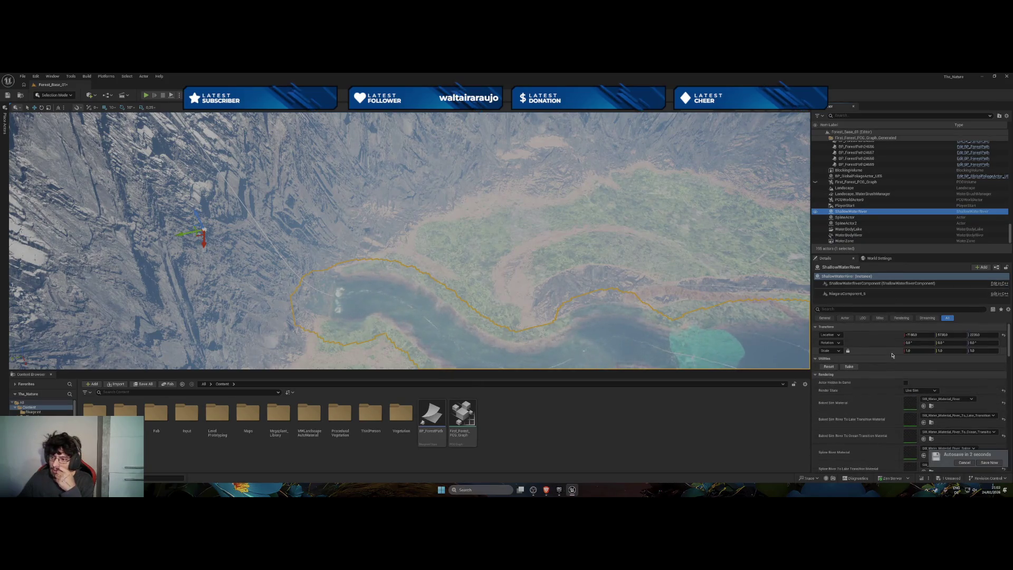
pyautogui.click(828, 366)
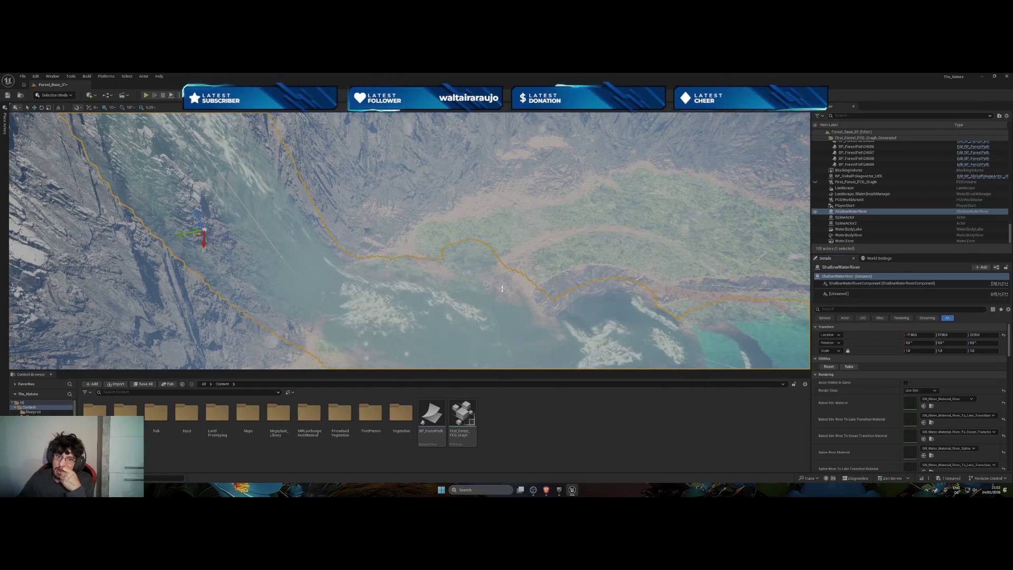
pyautogui.moveTo(502, 288)
pyautogui.mouseDown()
pyautogui.moveTo(504, 242)
pyautogui.moveTo(494, 303)
pyautogui.moveTo(493, 248)
pyautogui.moveTo(596, 261)
pyautogui.mouseUp()
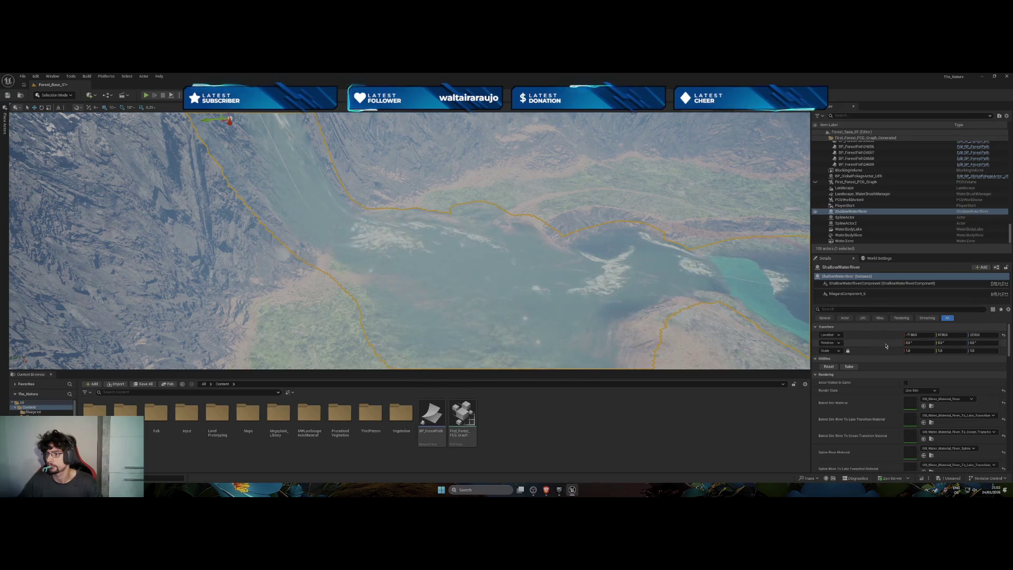
pyautogui.click(848, 235)
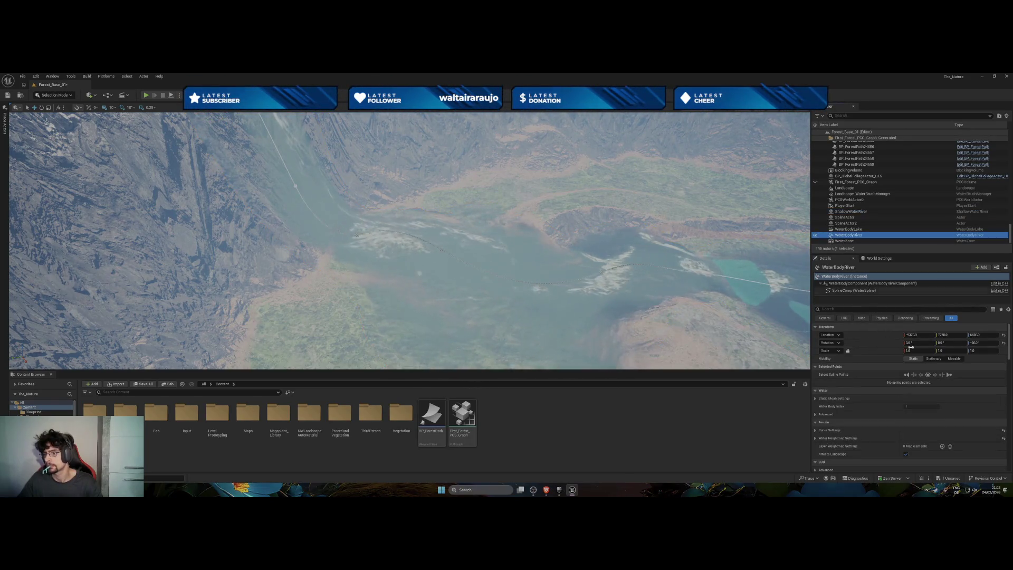
# Select all WaterBodyRiver spline points and expand their Terrain Curve Settings category.
pyautogui.click(928, 375)
pyautogui.scroll(-3, 875, 415)
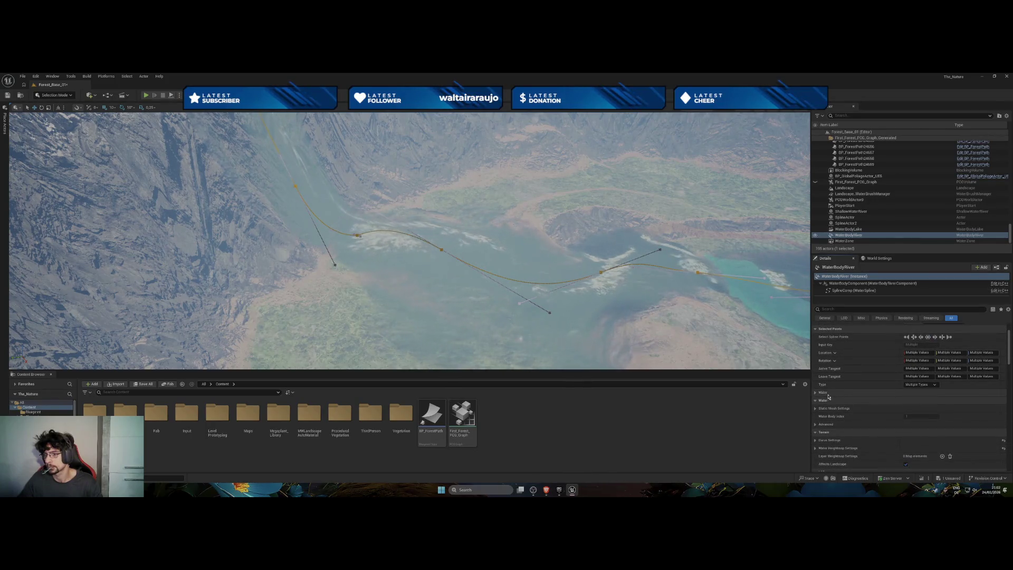
pyautogui.click(817, 393)
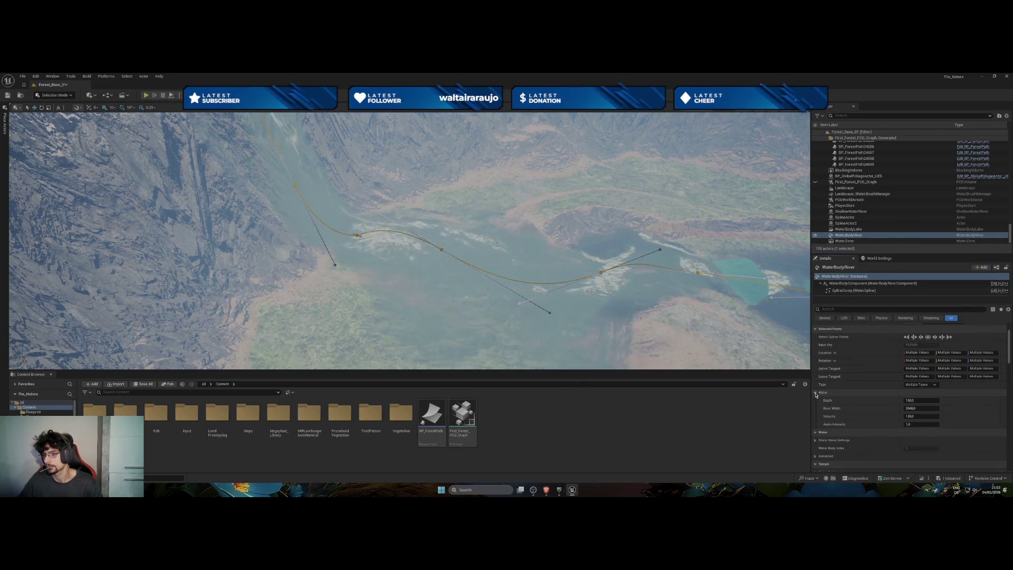
pyautogui.click(817, 393)
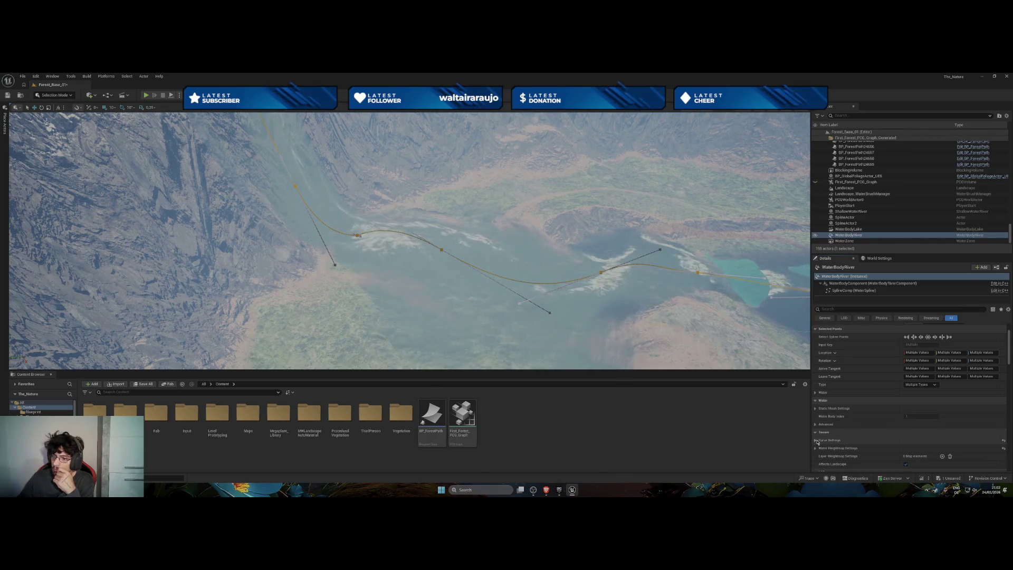
pyautogui.scroll(-1, 817, 438)
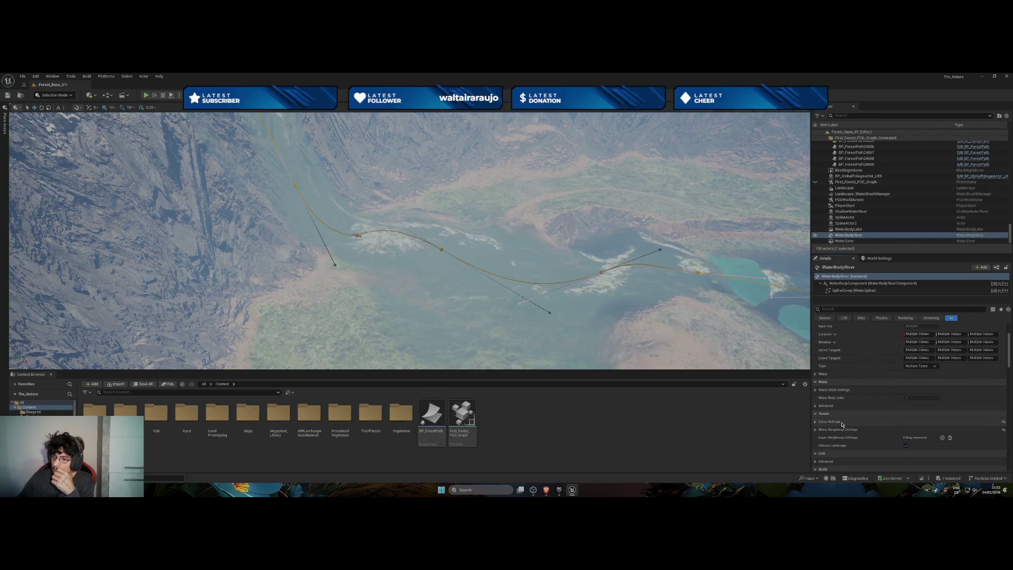
pyautogui.click(816, 430)
pyautogui.click(817, 430)
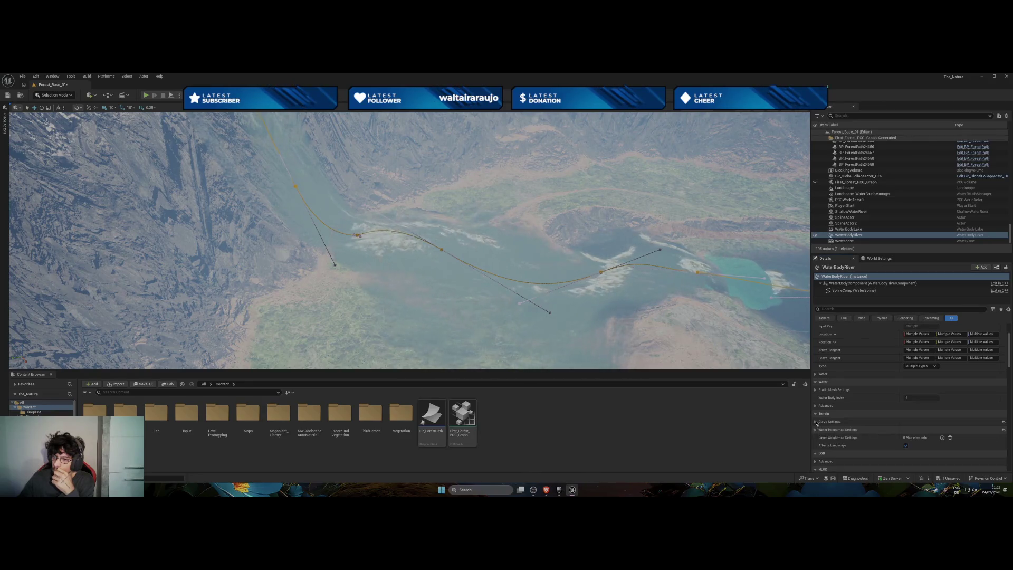
pyautogui.click(815, 421)
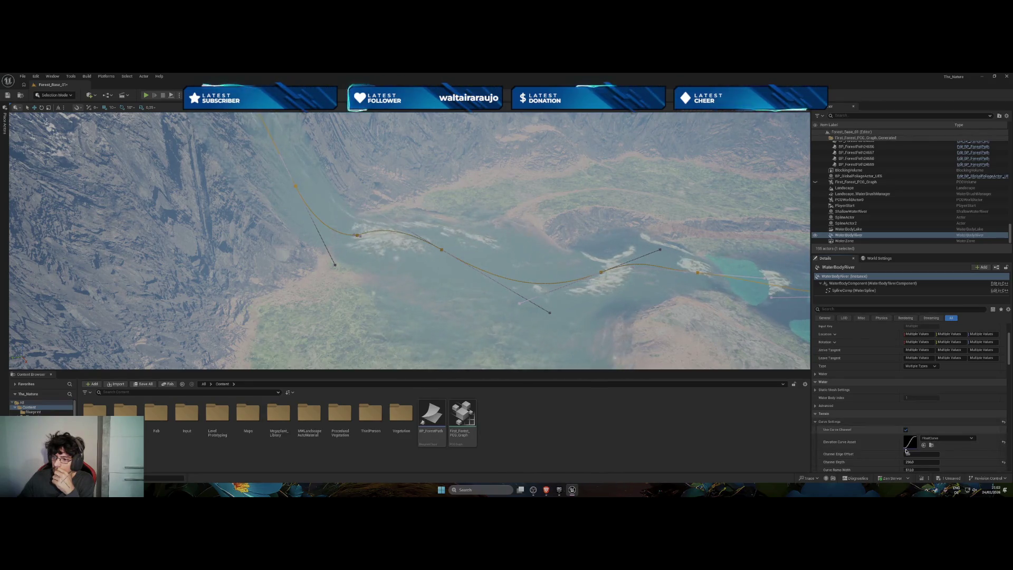
# Raise the river's Channel Edge Offset to about 0.56.
pyautogui.scroll(-2, 913, 428)
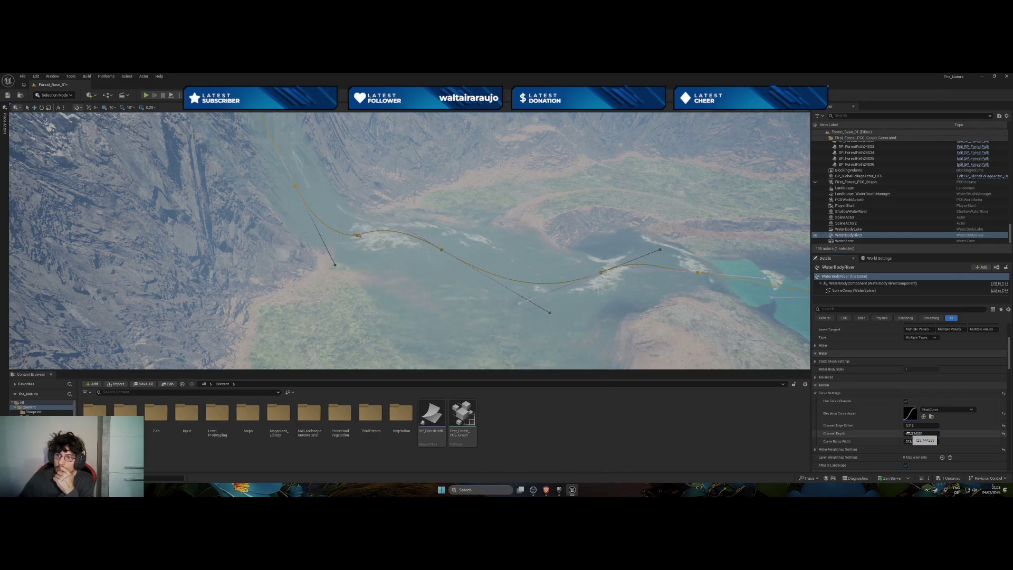
pyautogui.moveTo(910, 426); pyautogui.dragTo(912, 425)
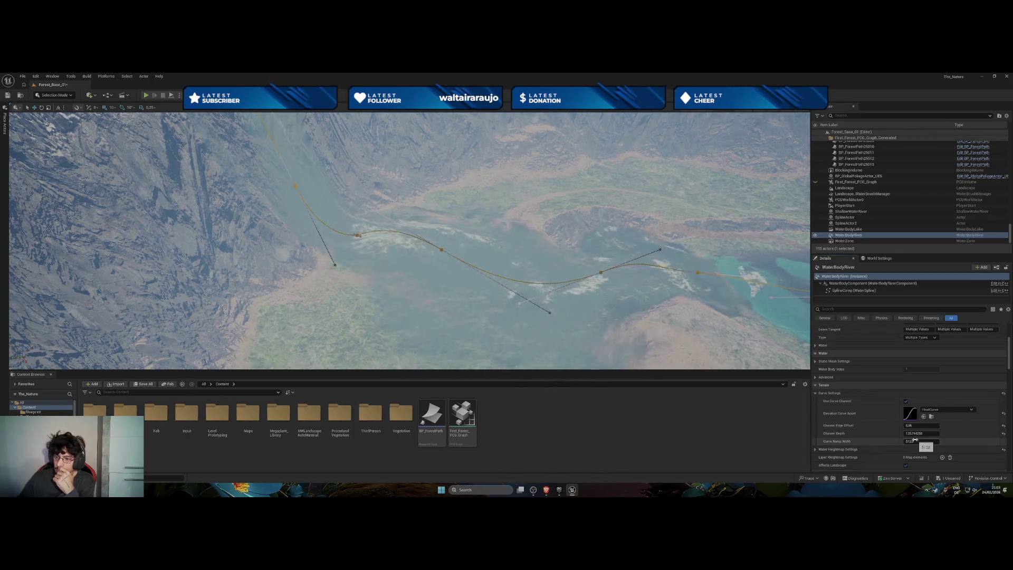
pyautogui.click(813, 376)
pyautogui.click(813, 376)
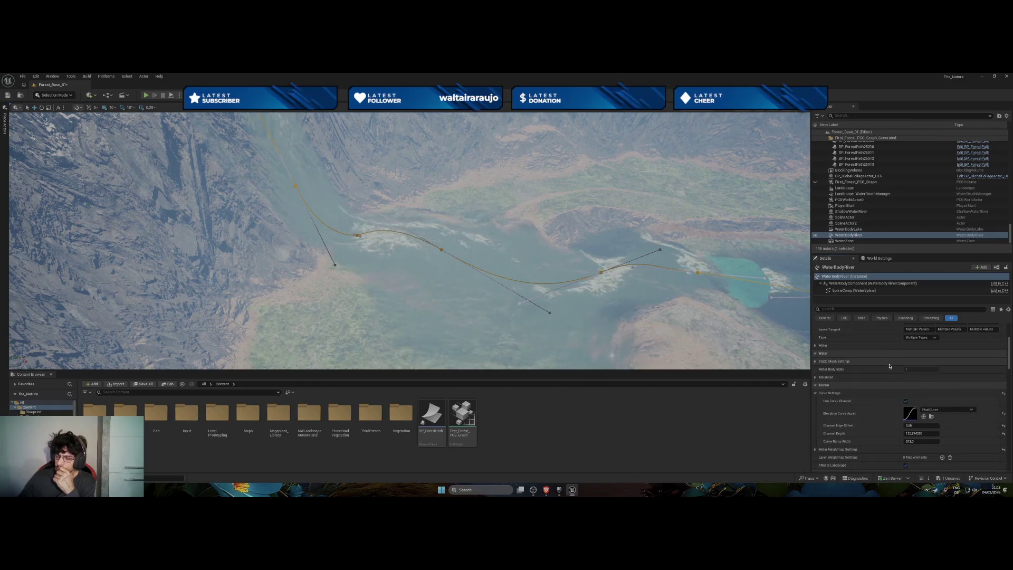
pyautogui.scroll(3, 891, 367)
pyautogui.scroll(2, 890, 367)
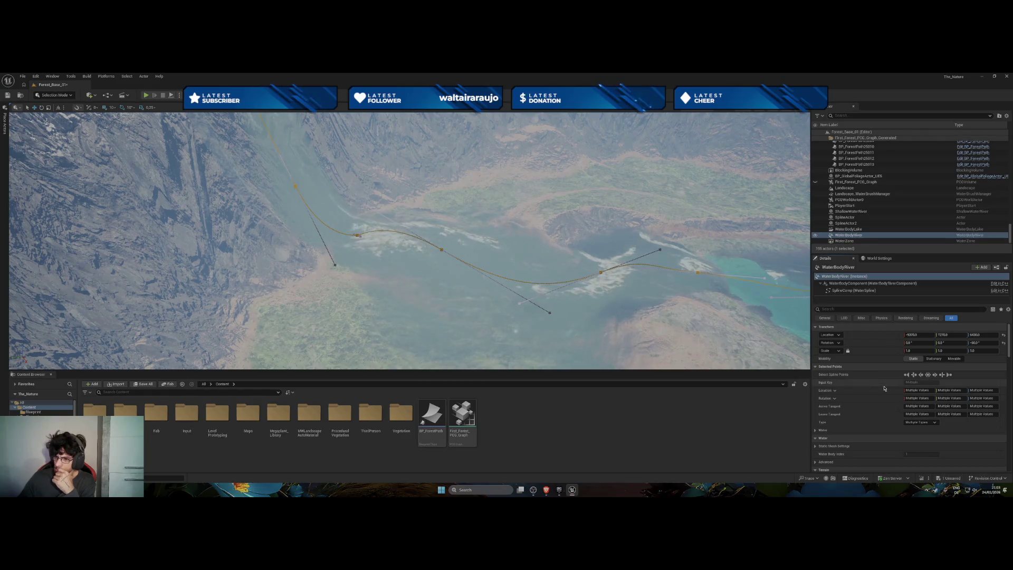
# Expand the river's channel depth and curve ramp width settings and scroll to view them.
pyautogui.click(815, 430)
pyautogui.scroll(-2, 884, 418)
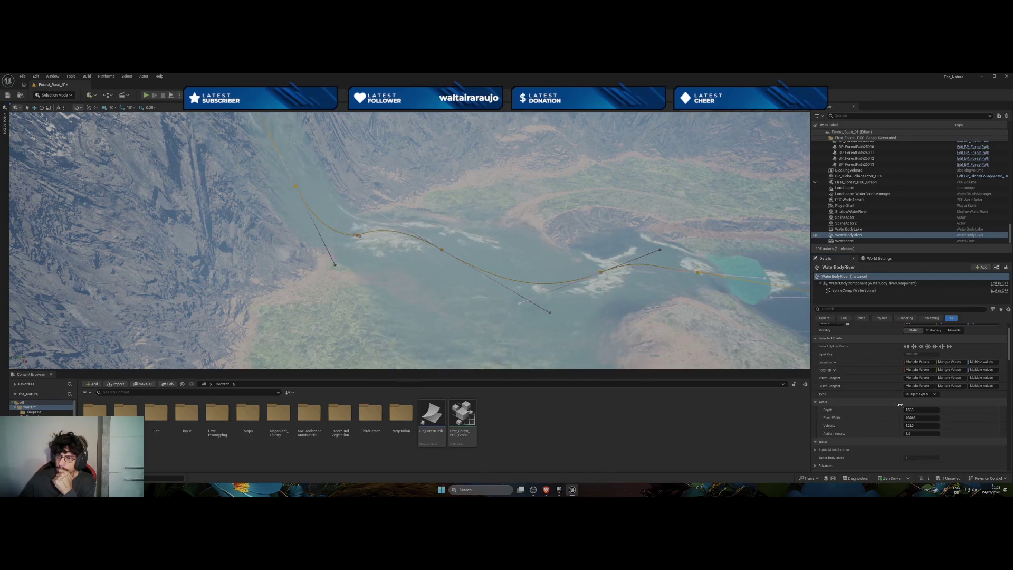
pyautogui.scroll(2, 899, 404)
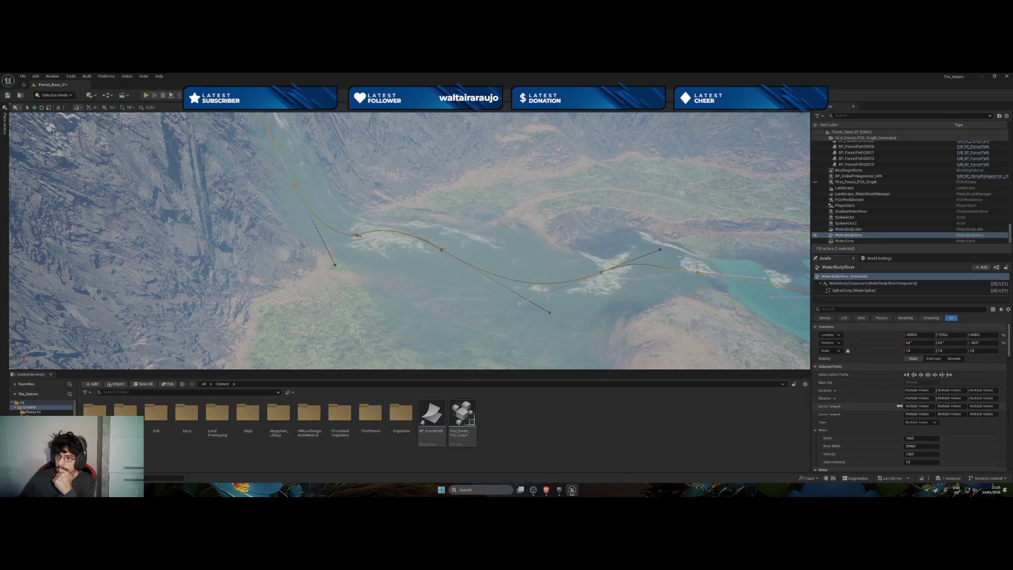
pyautogui.scroll(-10, 899, 405)
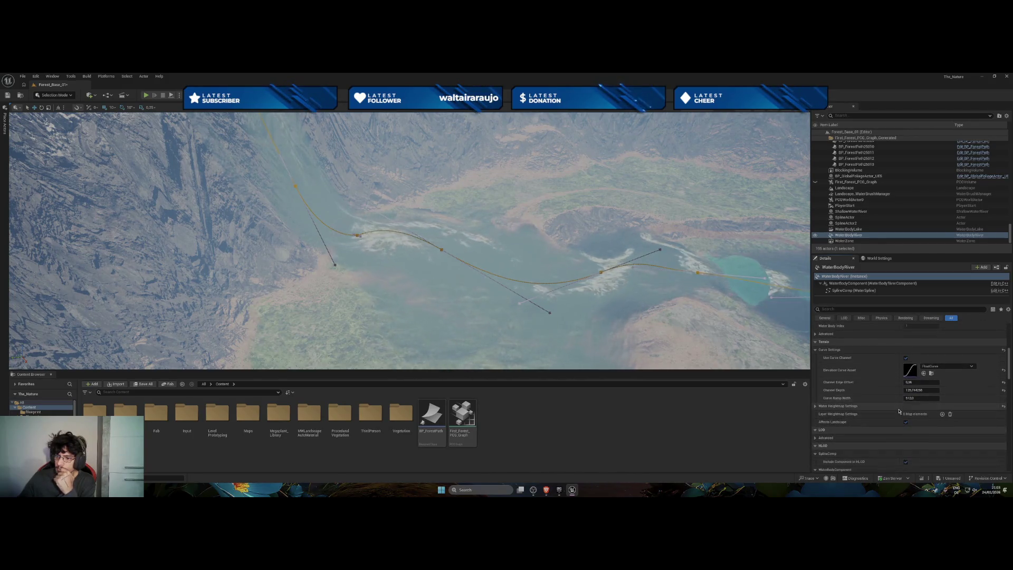
# Bring the Shallow Water River YouTube tutorial back on screen and start rewinding it.
pyautogui.scroll(-7, 898, 411)
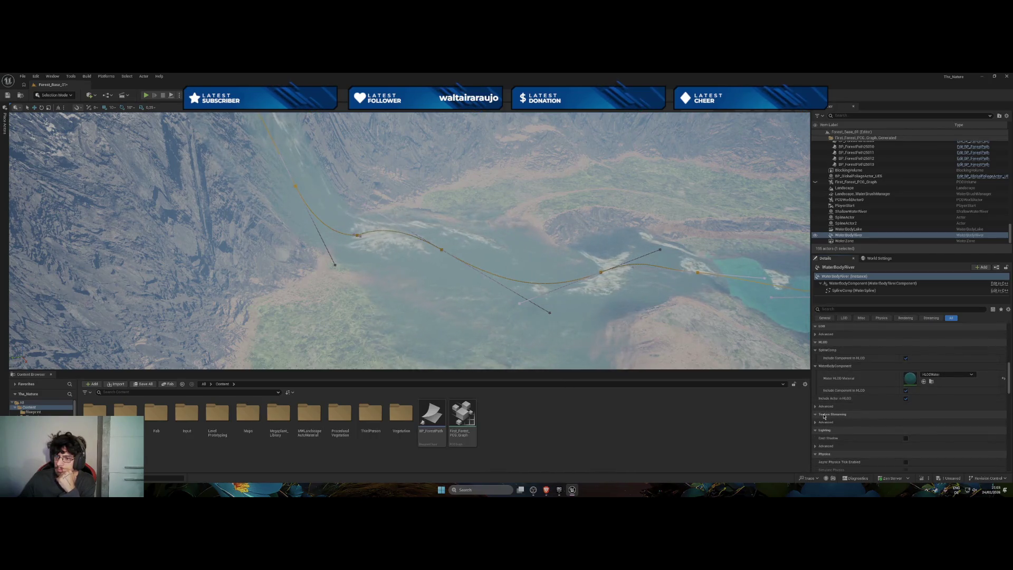
pyautogui.moveTo(546, 489)
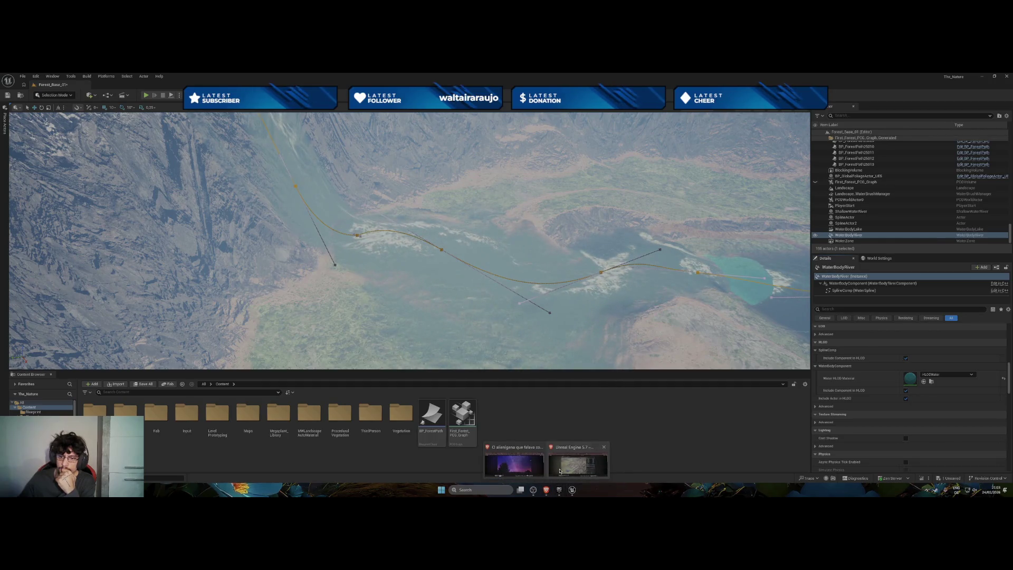
pyautogui.click(580, 467)
pyautogui.click(544, 357)
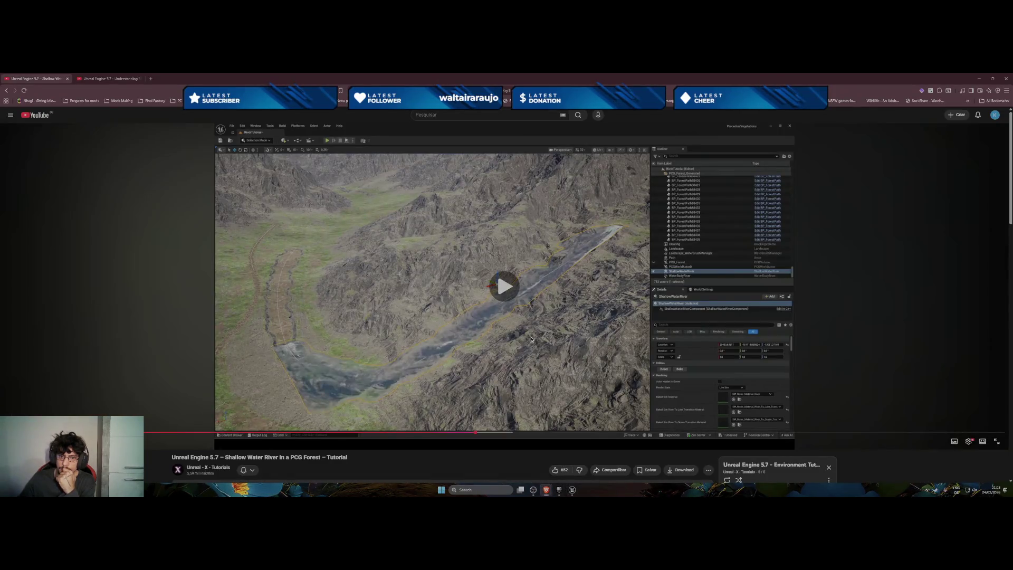
# Scrub the tutorial back to about 3:05, pause it, and return to Unreal Engine.
pyautogui.click(463, 433)
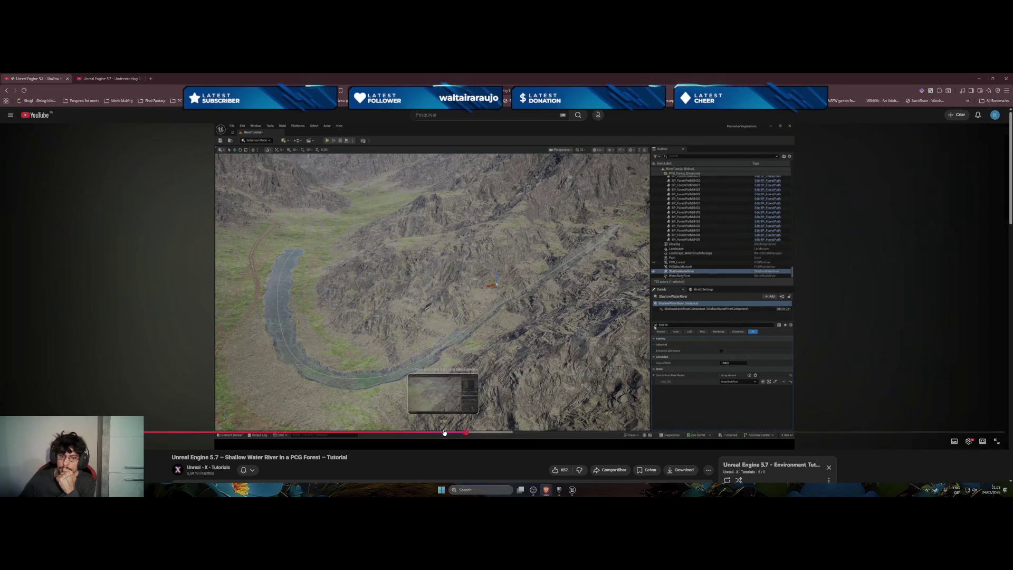
pyautogui.click(437, 434)
pyautogui.click(420, 434)
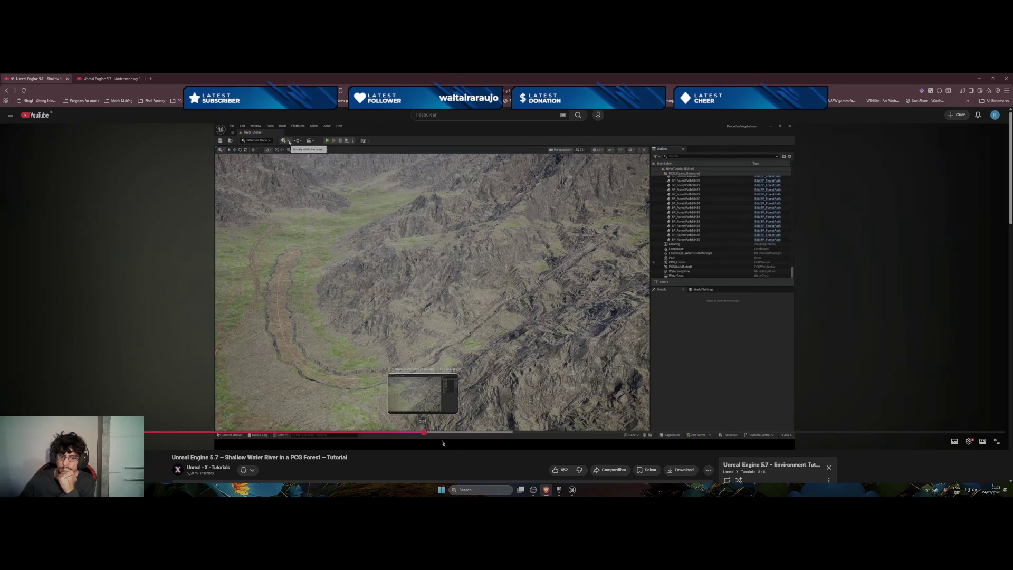
pyautogui.moveTo(415, 434); pyautogui.dragTo(386, 434)
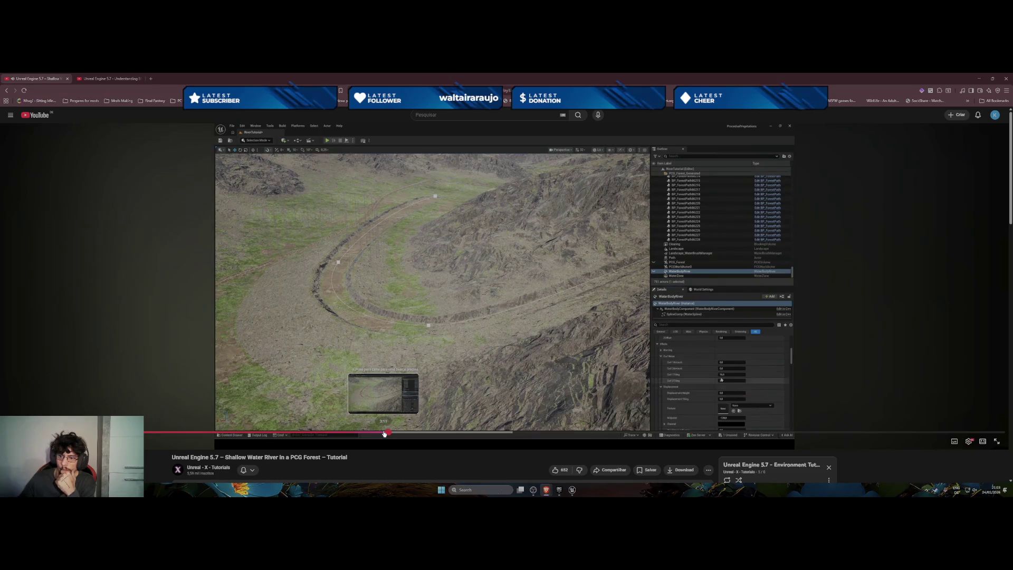
pyautogui.click(378, 433)
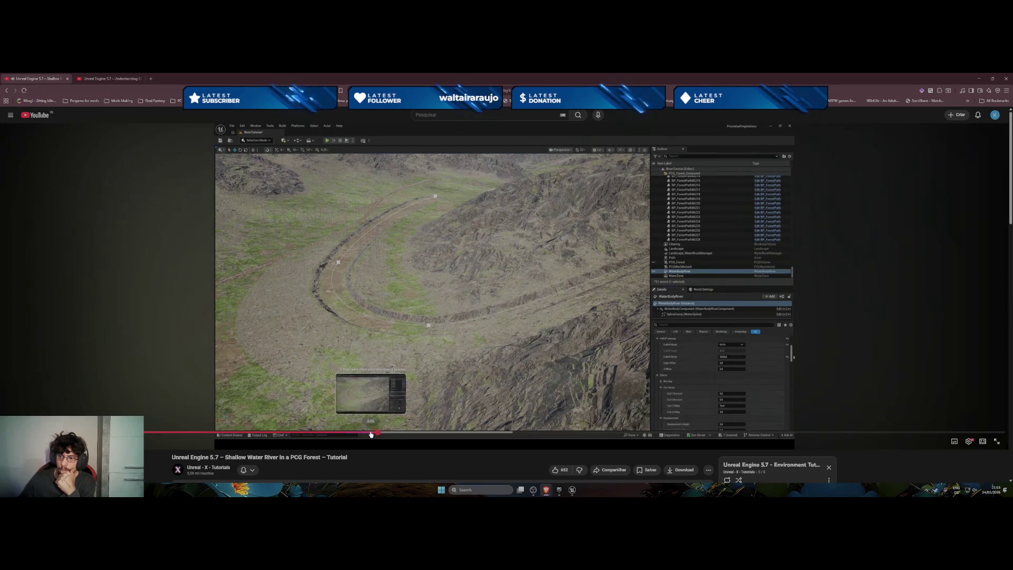
pyautogui.click(368, 433)
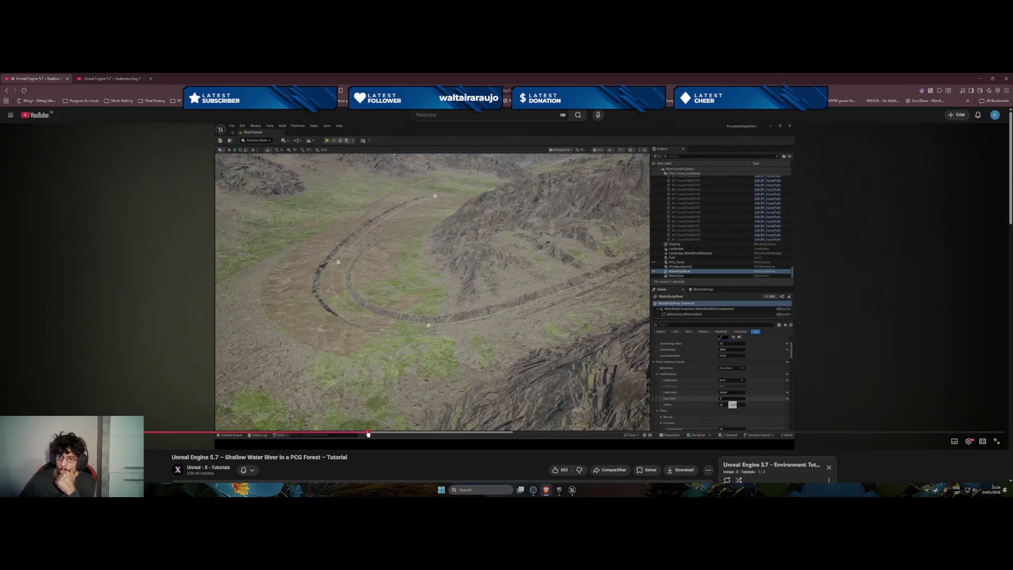
pyautogui.press('space')
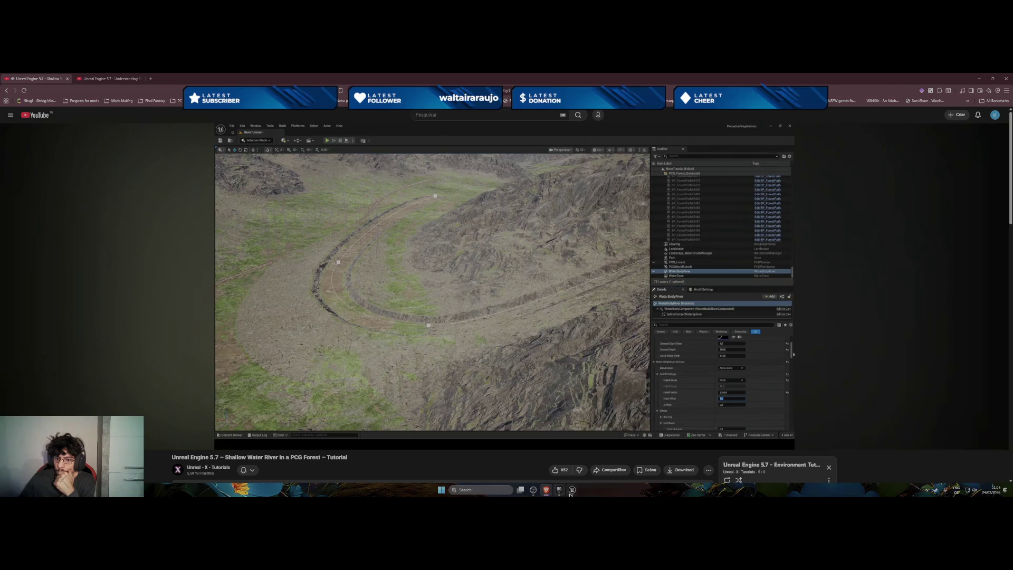
pyautogui.click(571, 492)
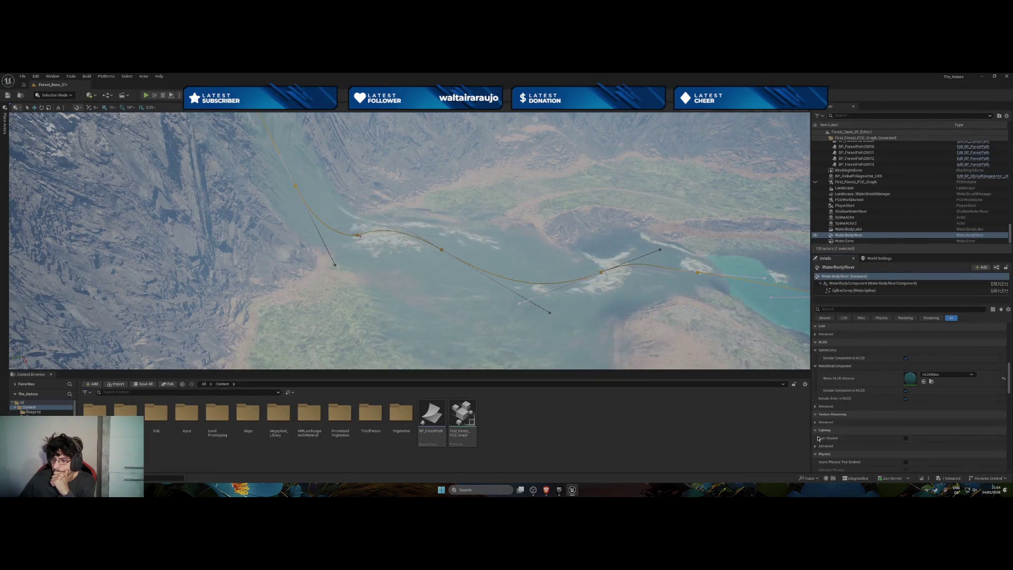
# Scroll up to Terrain and expand the river's Water Heightmap Settings.
pyautogui.scroll(-1, 826, 437)
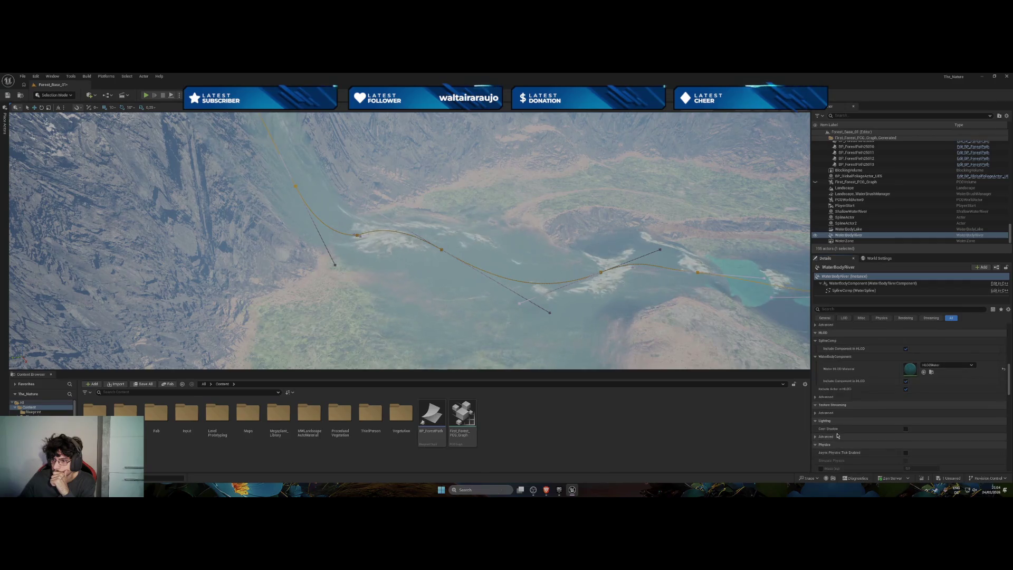
pyautogui.scroll(3, 823, 403)
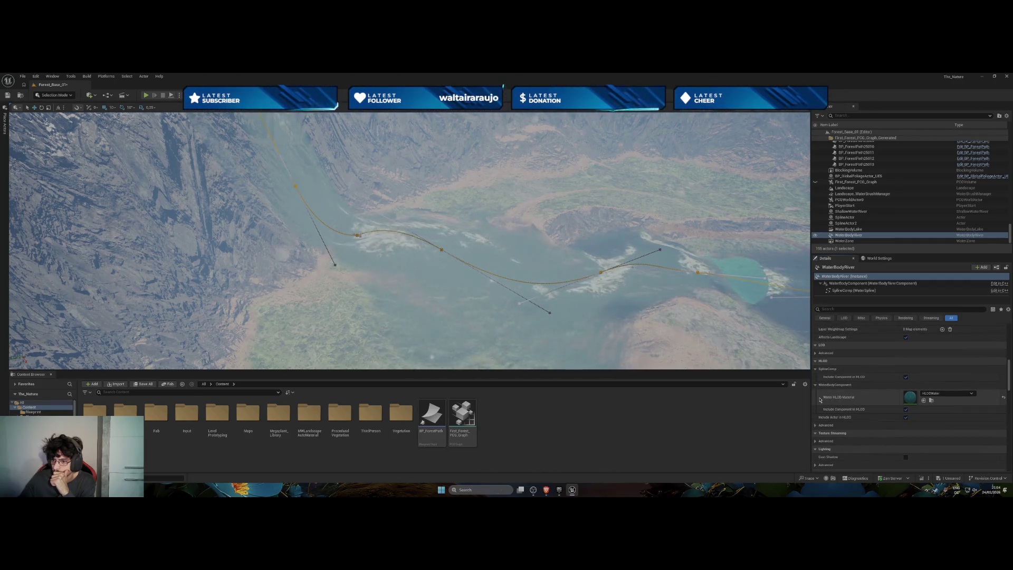
pyautogui.scroll(1, 820, 400)
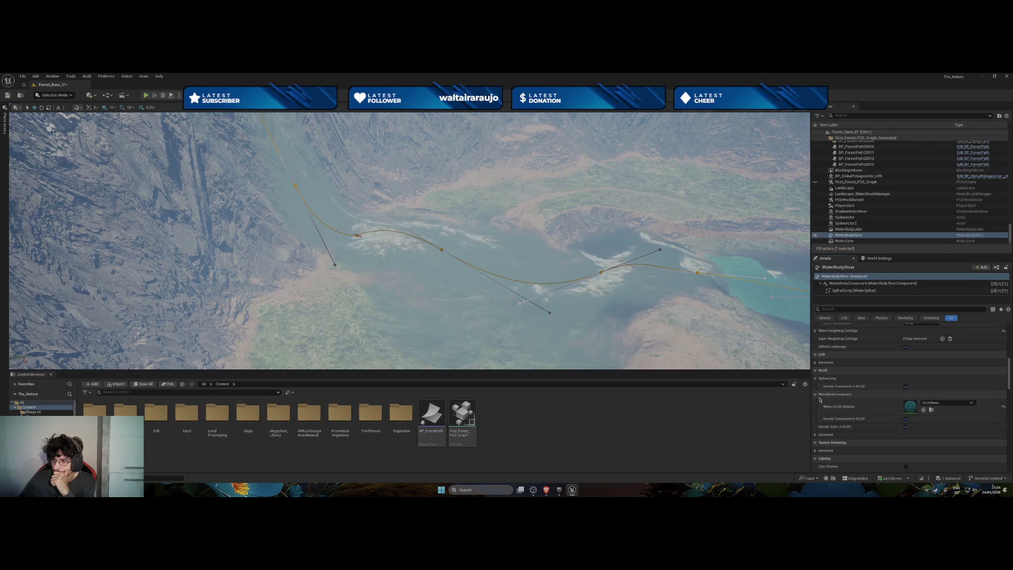
pyautogui.scroll(2, 821, 372)
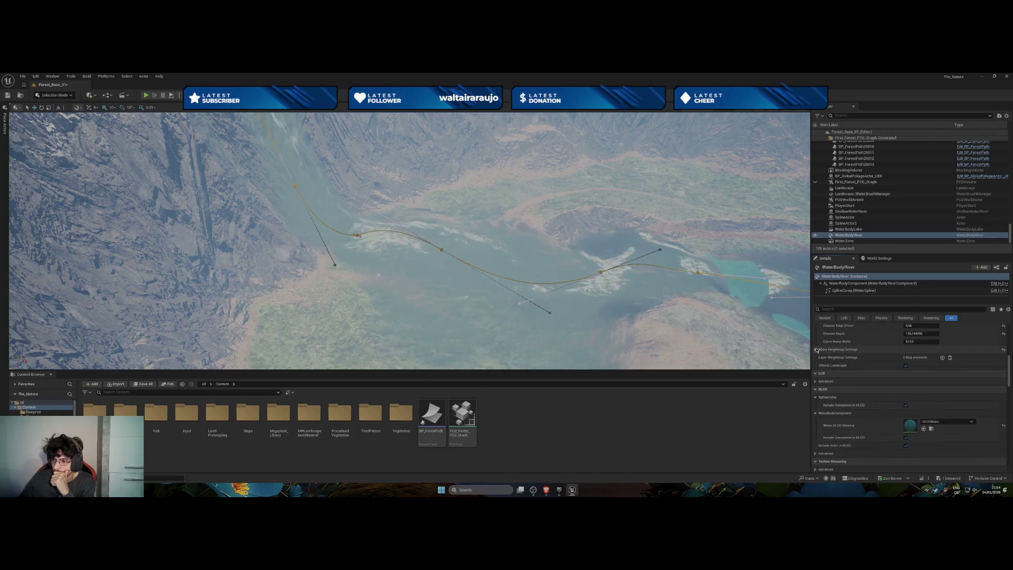
pyautogui.click(816, 349)
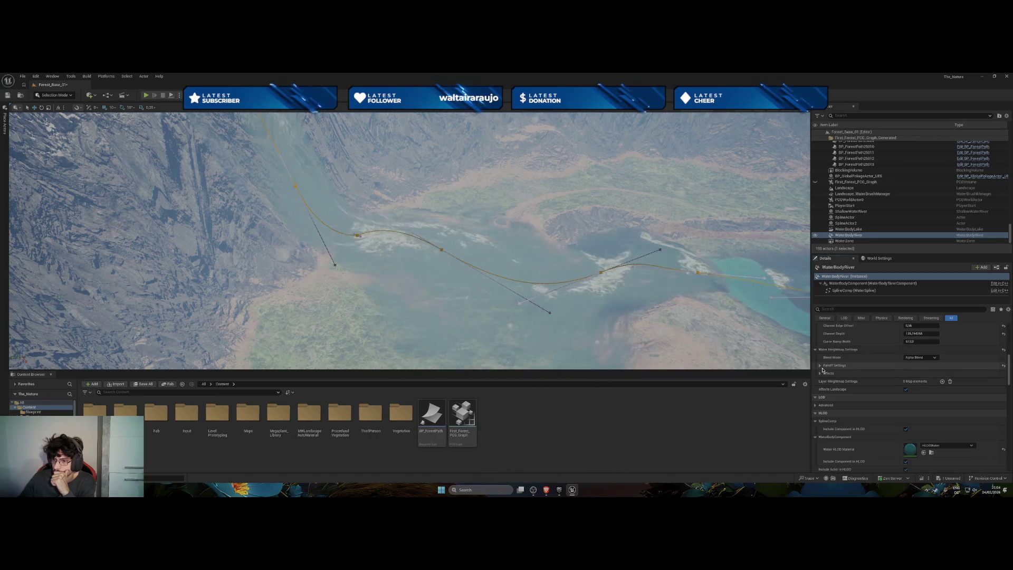
# Expand Effects and Falloff Settings and try new Edge Offset and Falloff Width values.
pyautogui.click(821, 373)
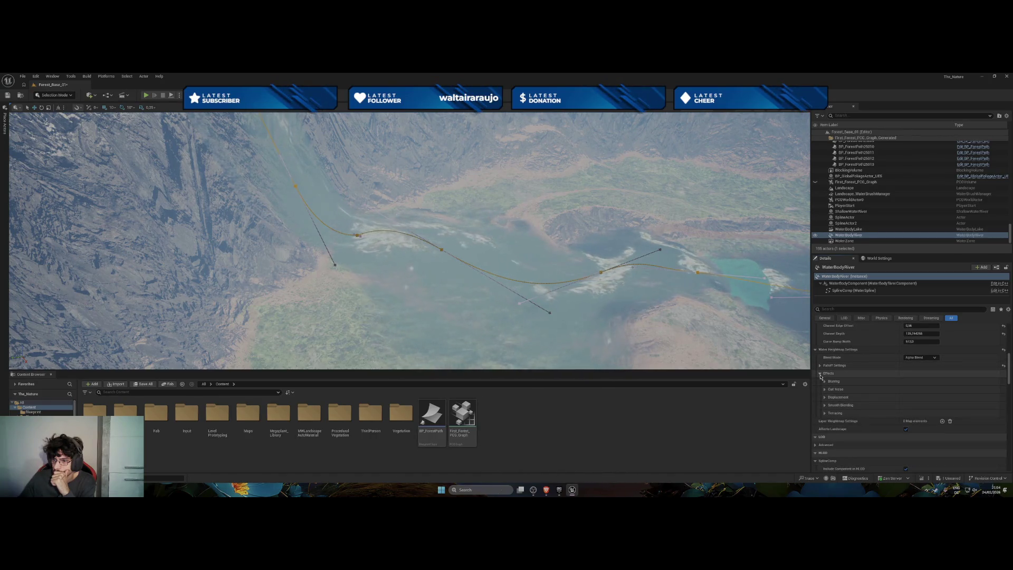
pyautogui.click(820, 366)
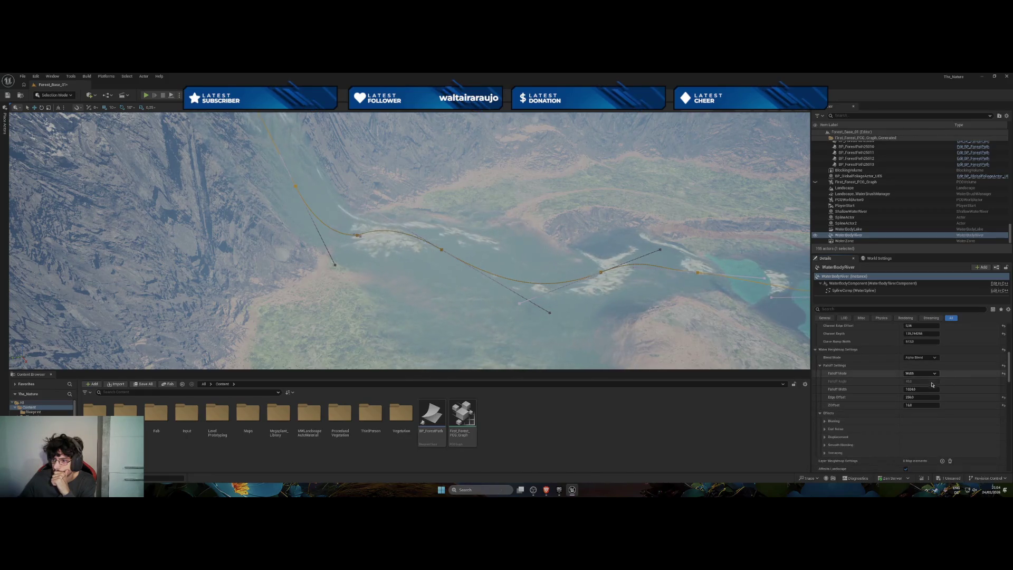
pyautogui.click(915, 399)
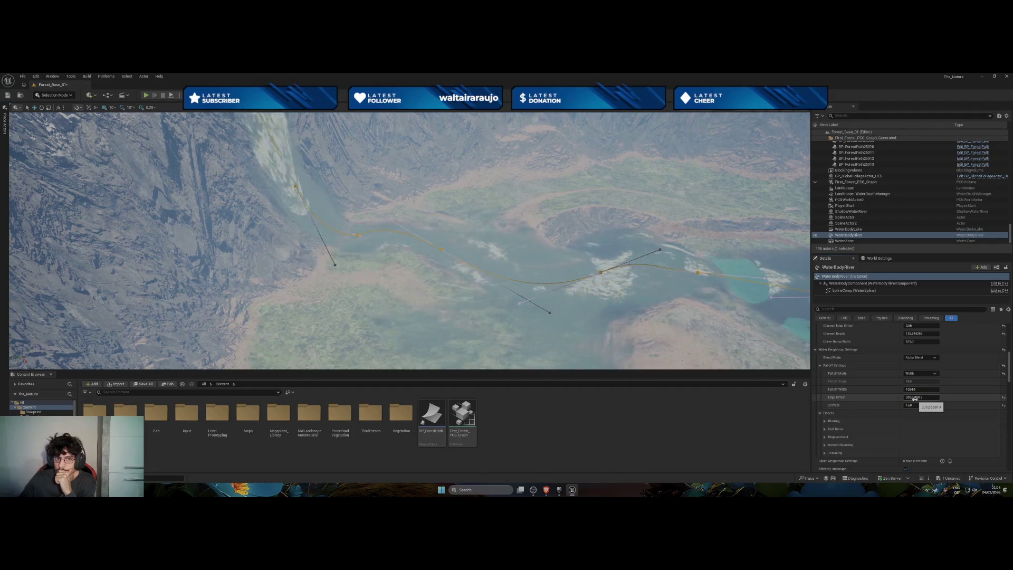
pyautogui.moveTo(916, 399); pyautogui.dragTo(916, 399)
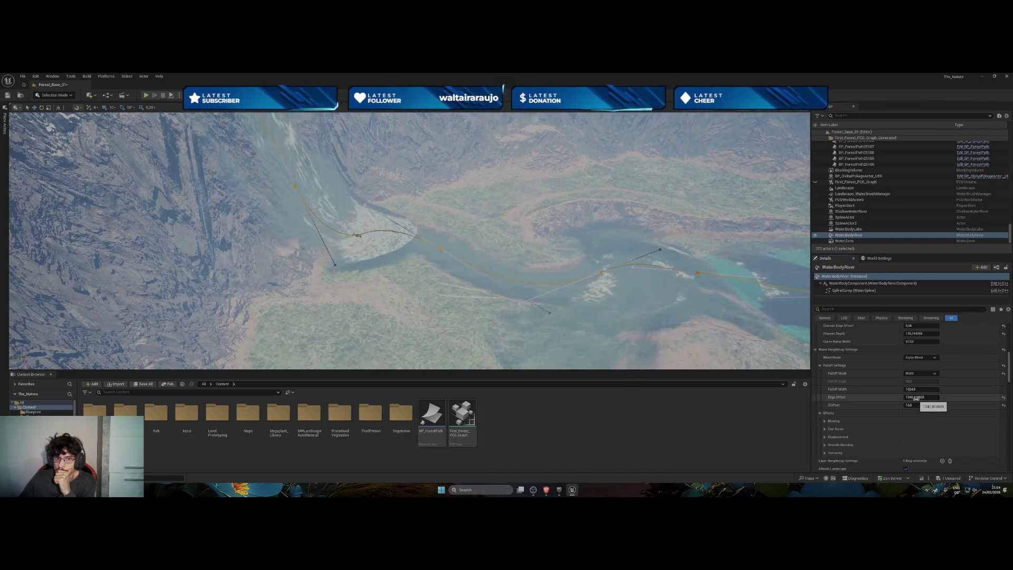
pyautogui.moveTo(916, 389); pyautogui.dragTo(897, 389)
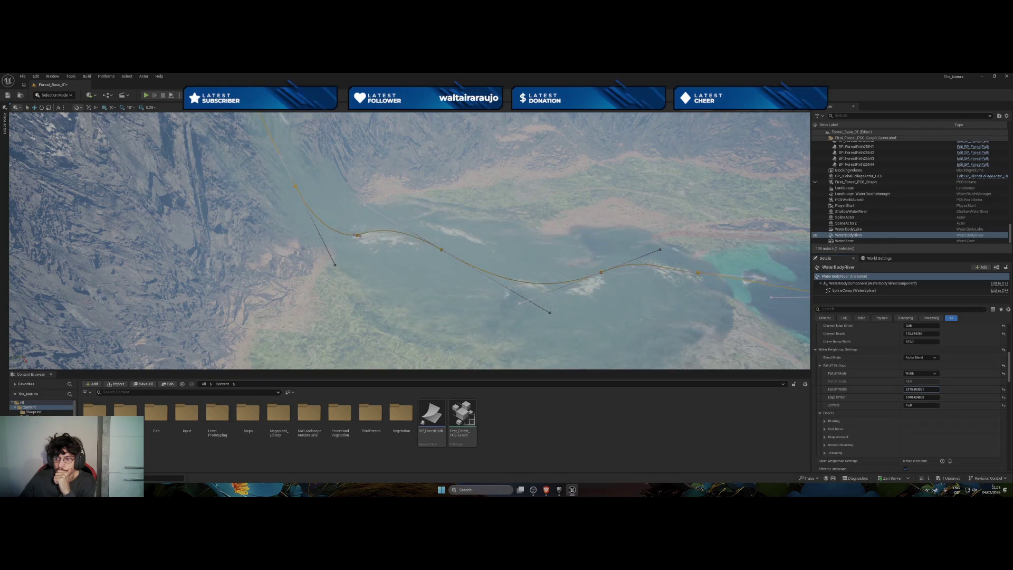
pyautogui.click(912, 375)
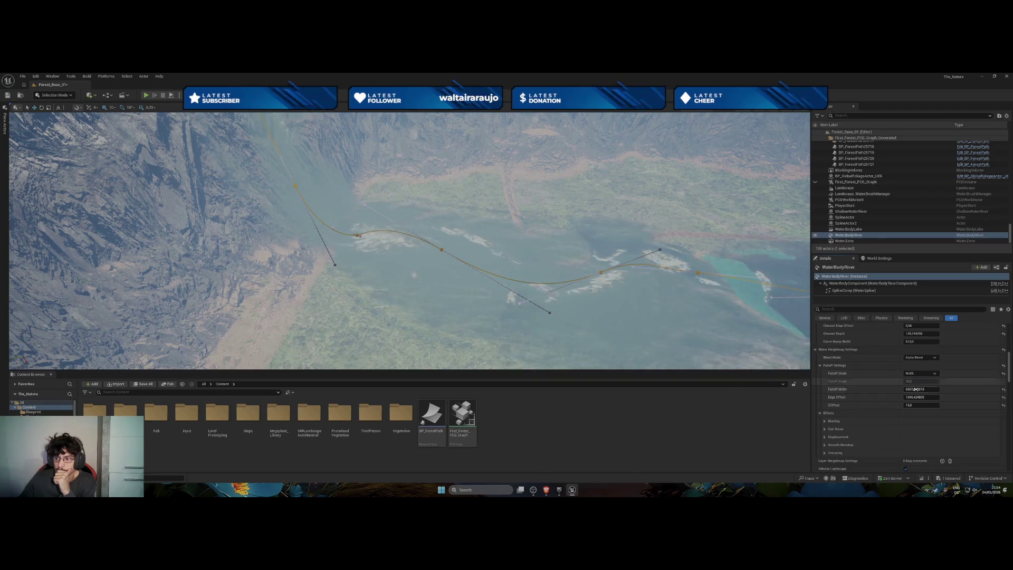
# Set Falloff Width to about 1254 and reset Edge Offset and Z Offset to 0.
pyautogui.moveTo(921, 389); pyautogui.dragTo(886, 396)
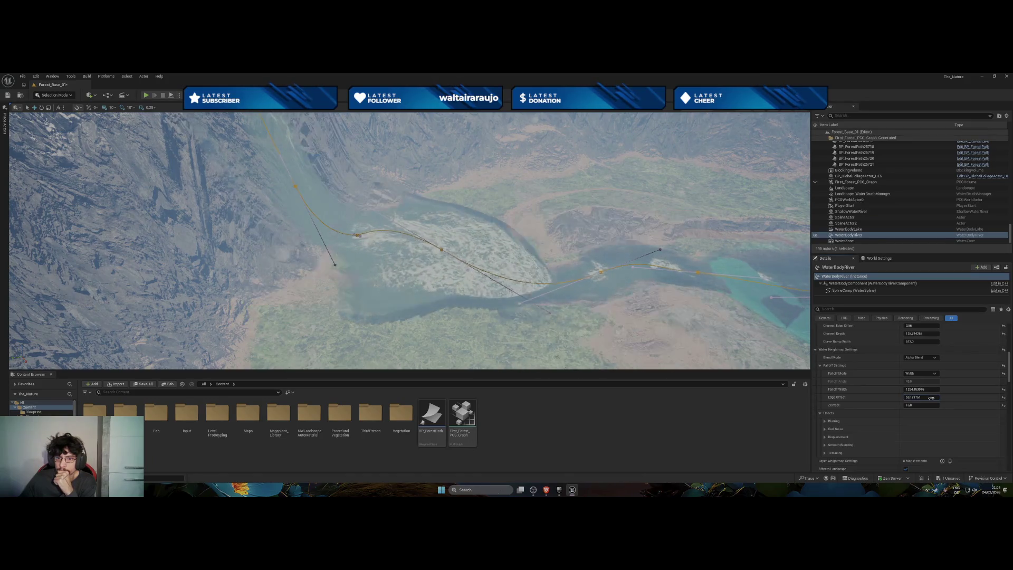
pyautogui.moveTo(920, 397); pyautogui.dragTo(955, 396)
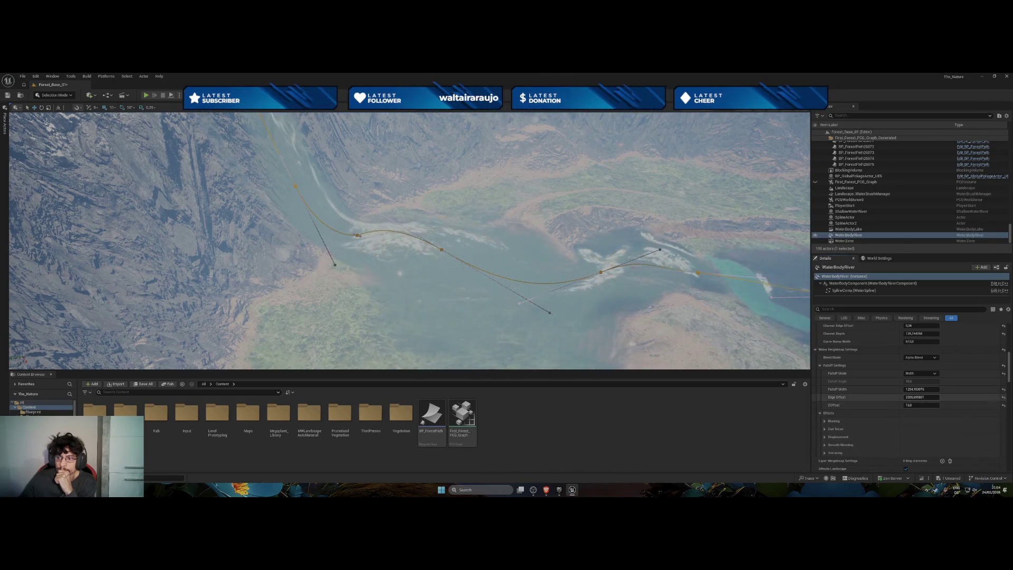
pyautogui.moveTo(921, 397)
pyautogui.mouseDown()
pyautogui.moveTo(951, 397)
pyautogui.moveTo(915, 398)
pyautogui.mouseUp()
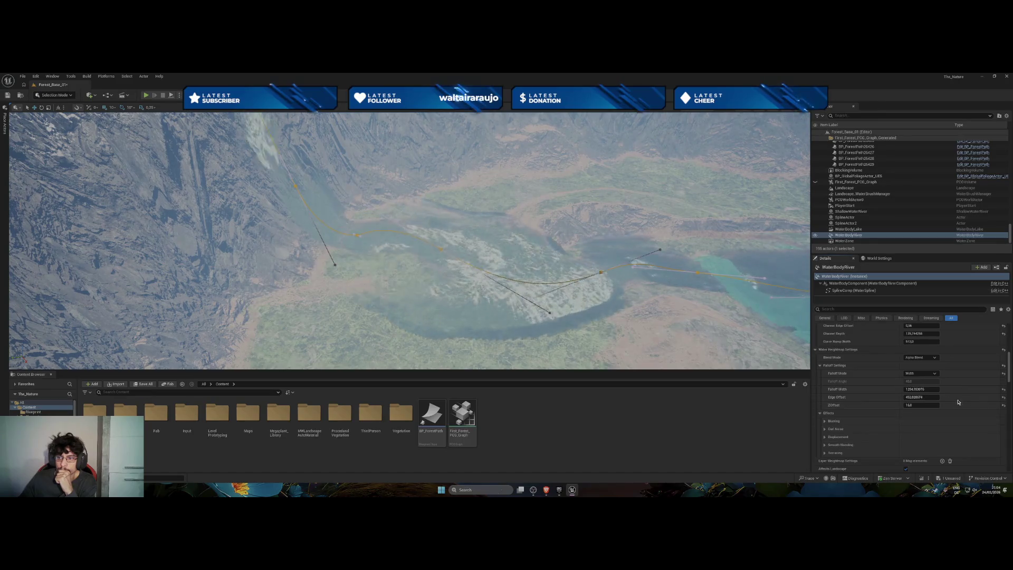
pyautogui.click(1004, 397)
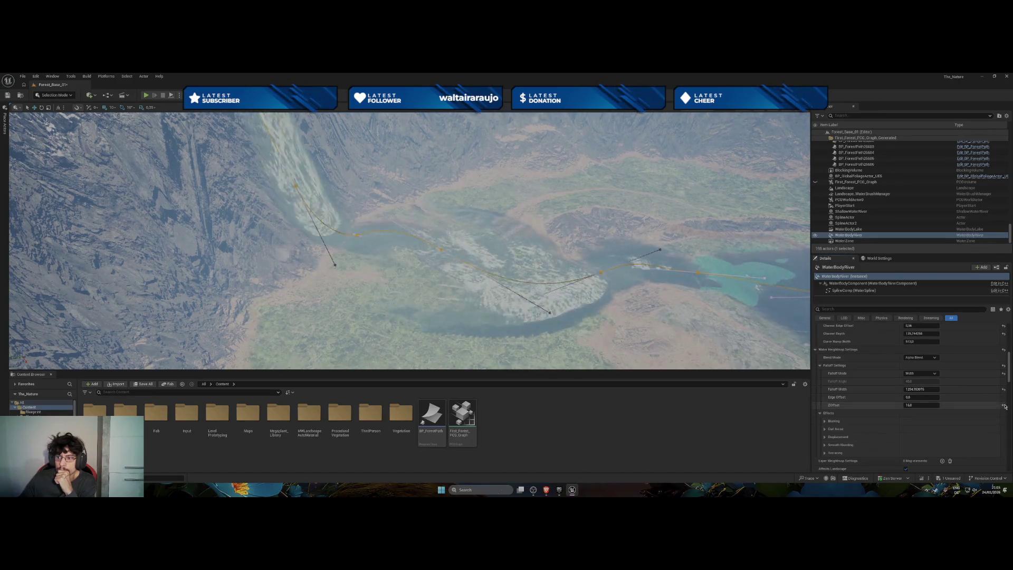
pyautogui.click(1004, 405)
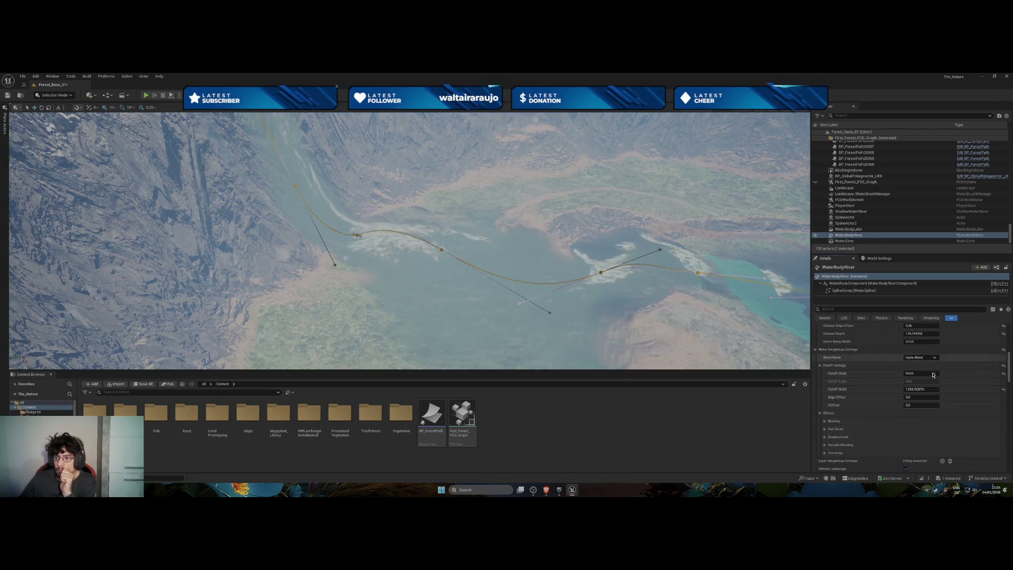
pyautogui.hotkey('alt', 'Tab')
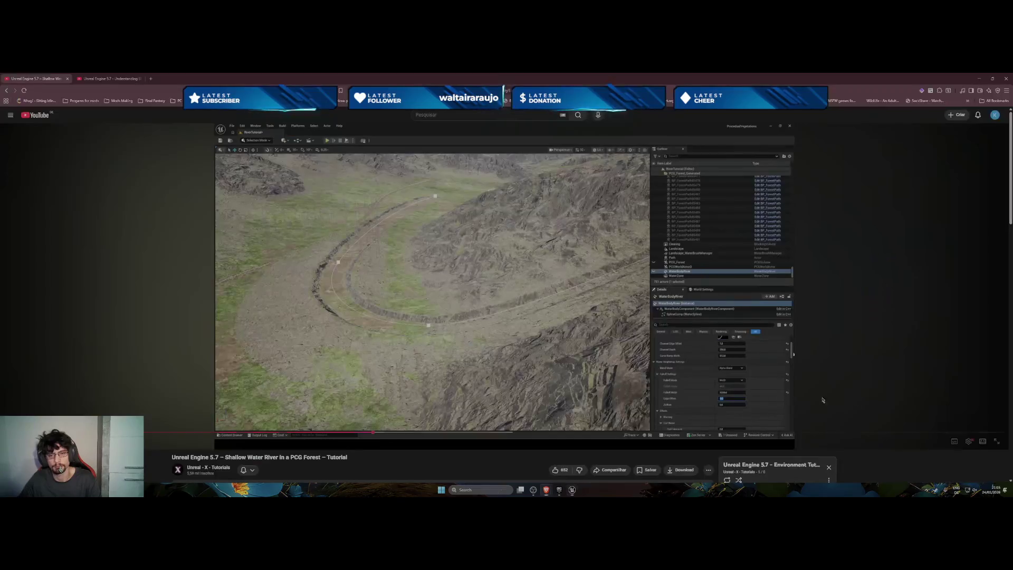
# Rewind the tutorial to replay its falloff settings step, pause it, and return to Unreal.
pyautogui.click(531, 358)
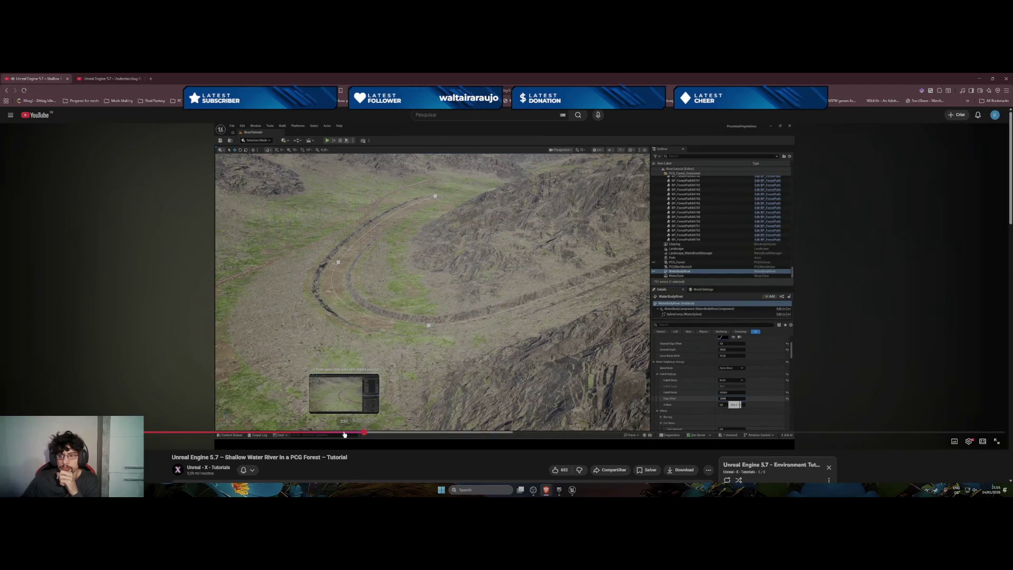
pyautogui.click(341, 435)
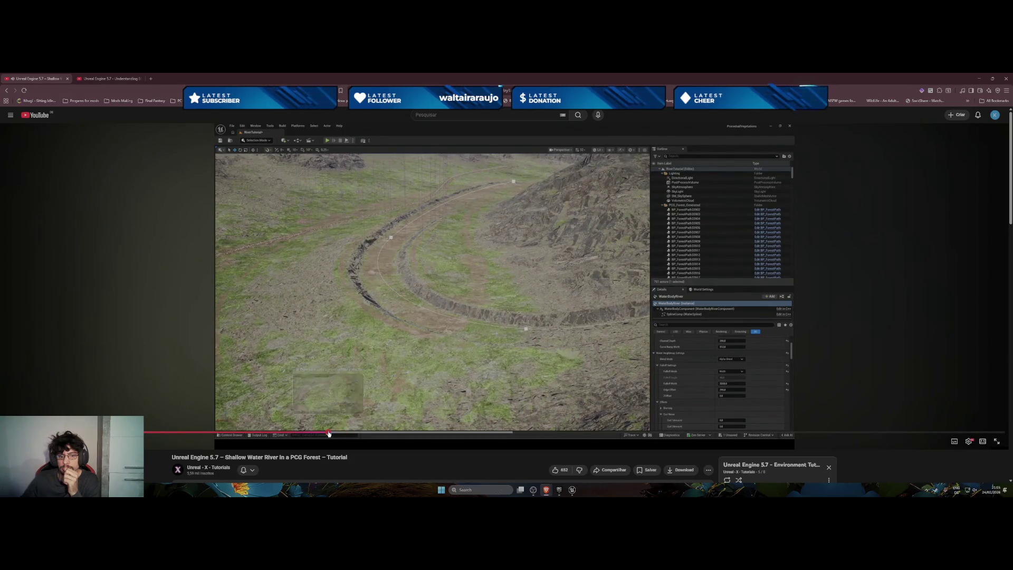
pyautogui.click(328, 434)
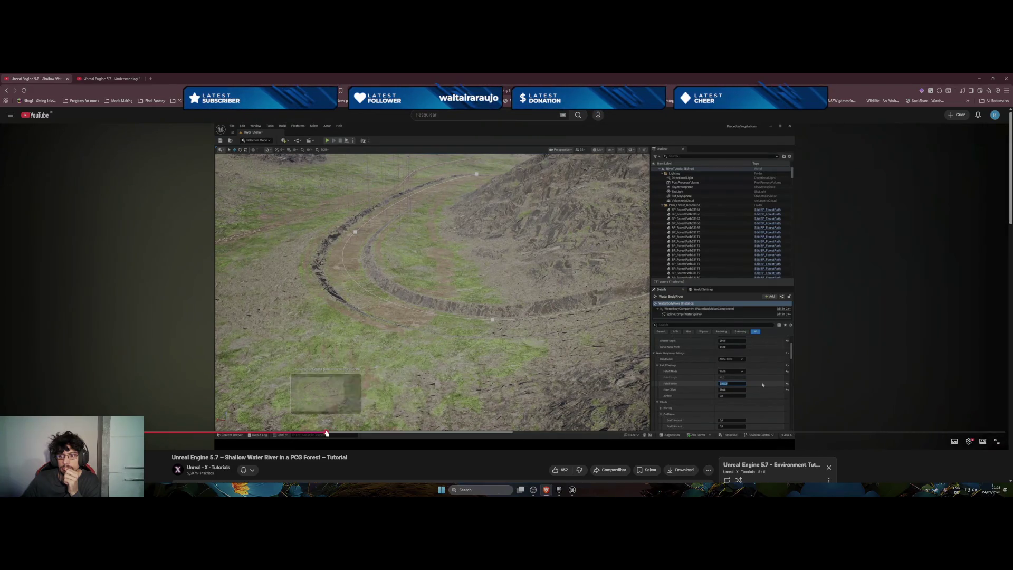
pyautogui.click(326, 433)
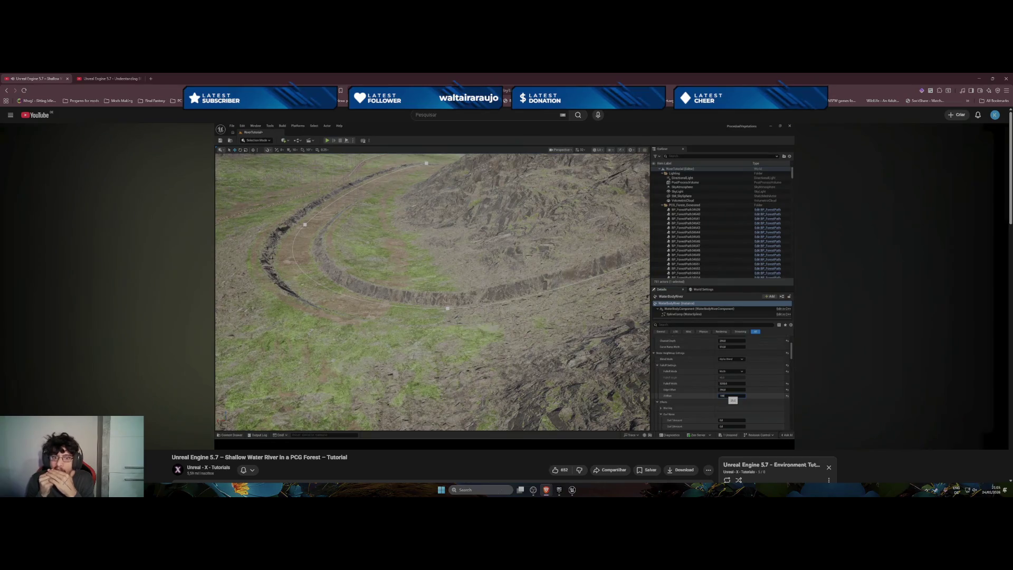
pyautogui.click(334, 347)
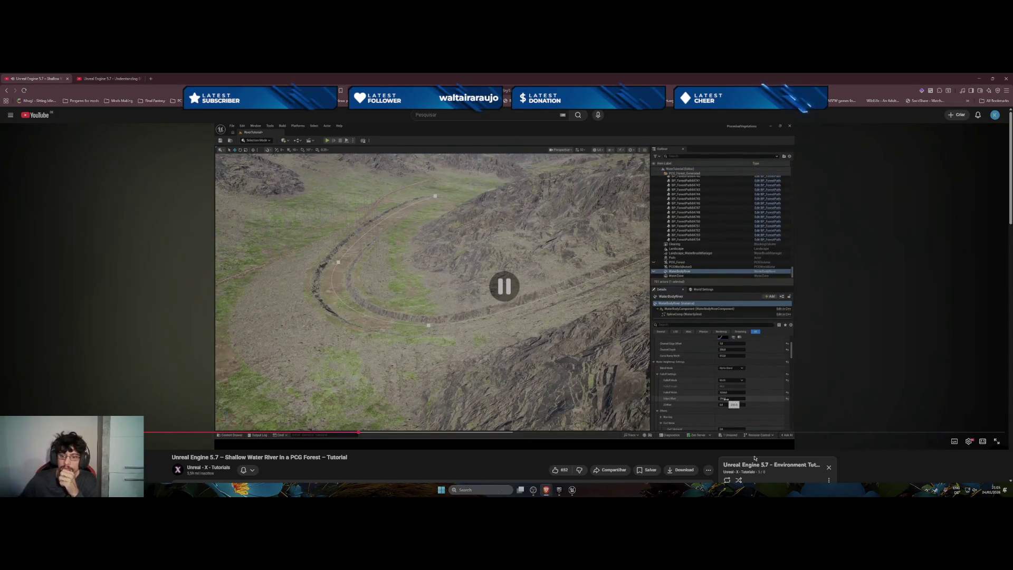
pyautogui.hotkey('alt', 'Tab')
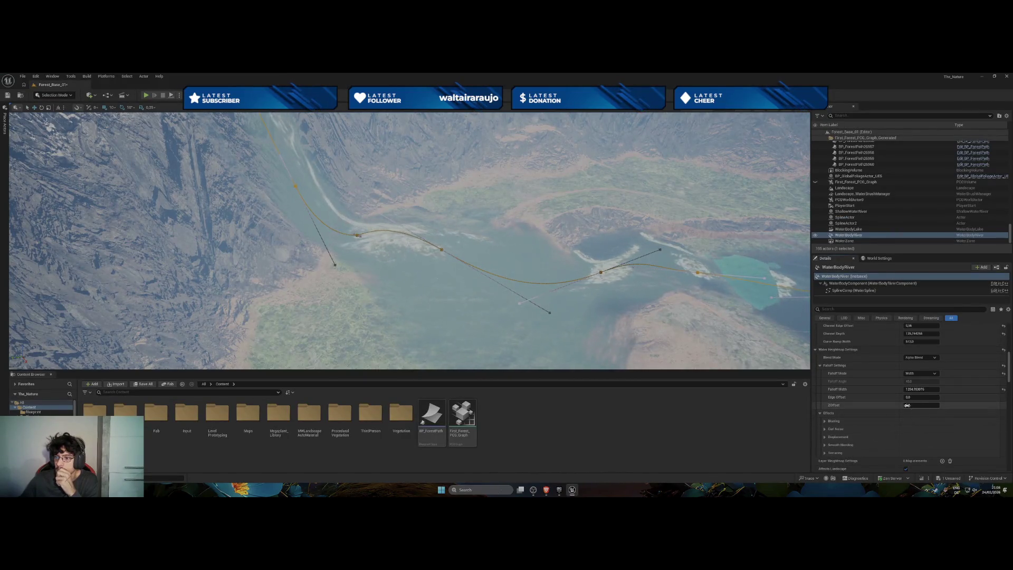
# Set the Falloff ZOffset to about 415, then select a point on the river spline.
pyautogui.moveTo(921, 404); pyautogui.dragTo(929, 405)
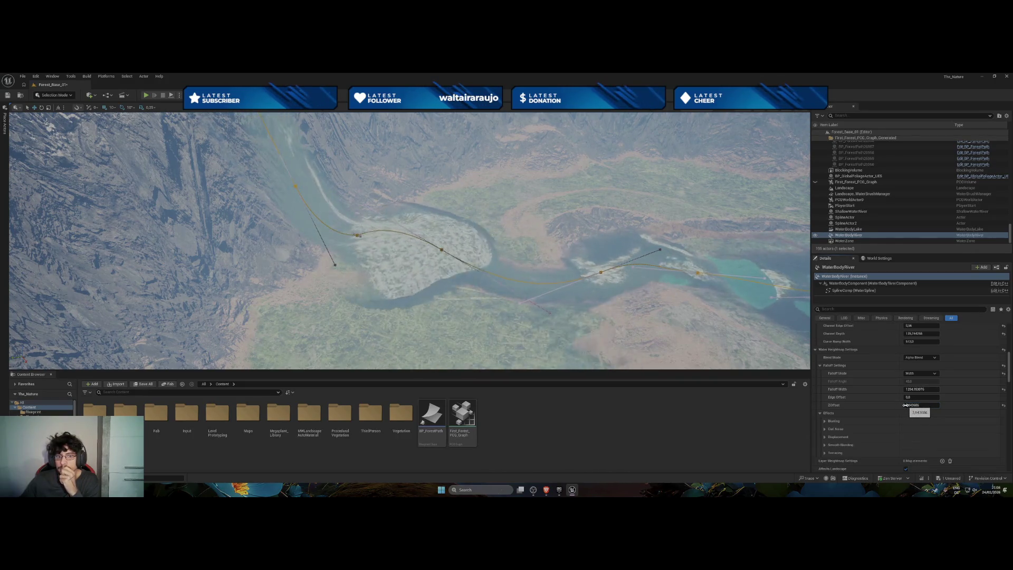
pyautogui.moveTo(905, 405); pyautogui.dragTo(907, 405)
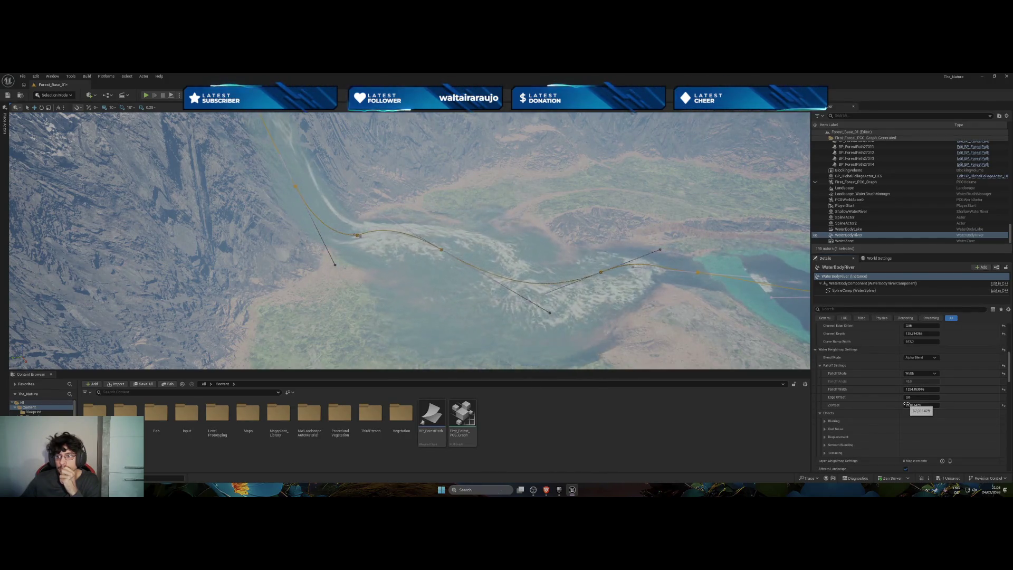
pyautogui.moveTo(906, 405); pyautogui.dragTo(909, 403)
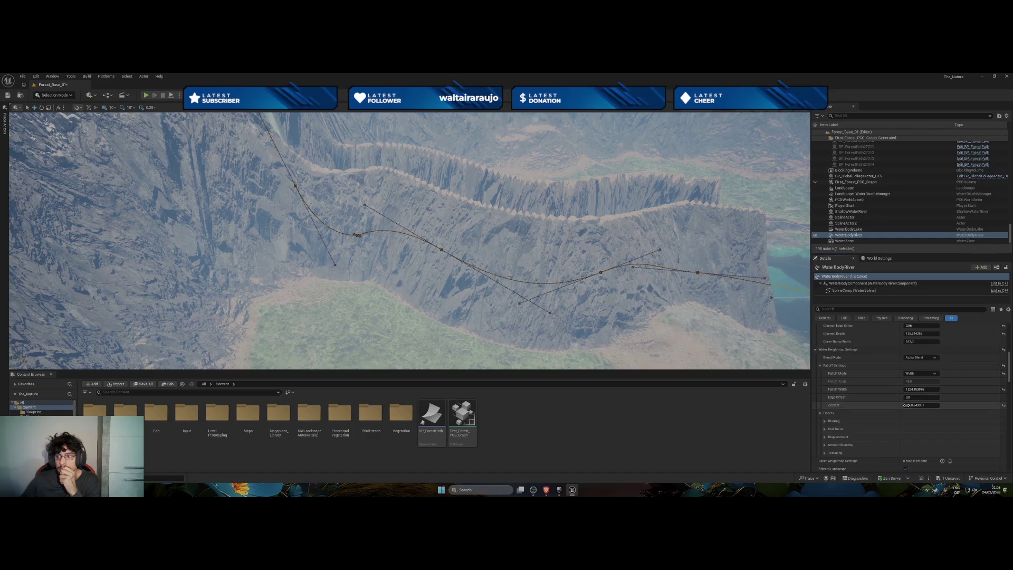
pyautogui.moveTo(917, 405); pyautogui.dragTo(917, 406)
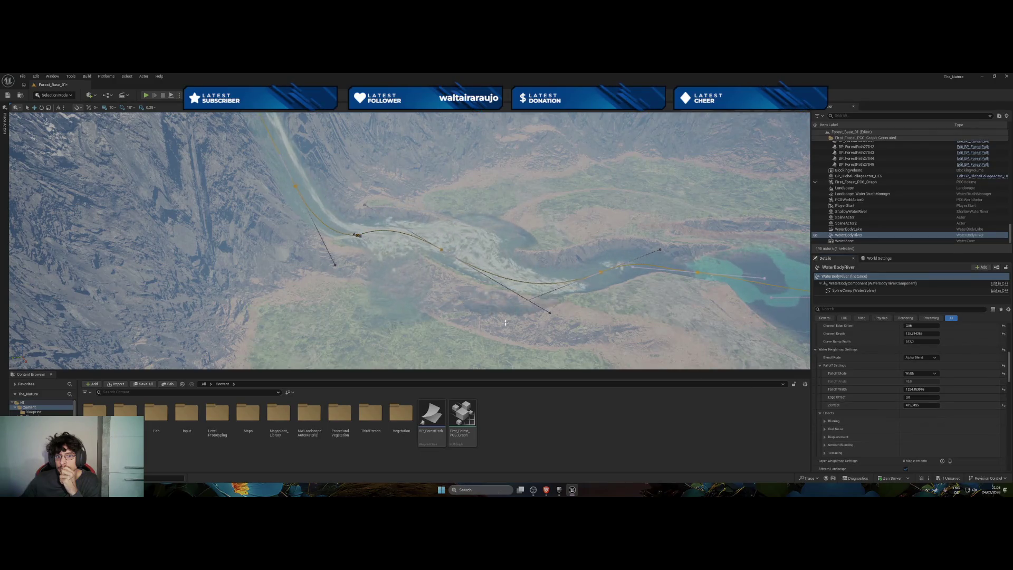
pyautogui.click(442, 251)
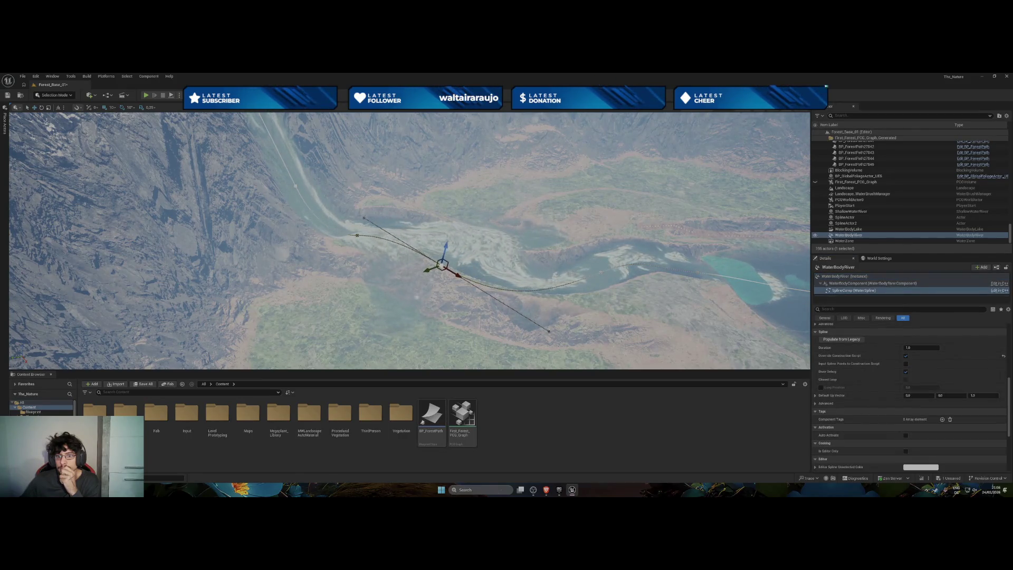
# Lower the selected river spline point and adjust its tangent.
pyautogui.press('Right')
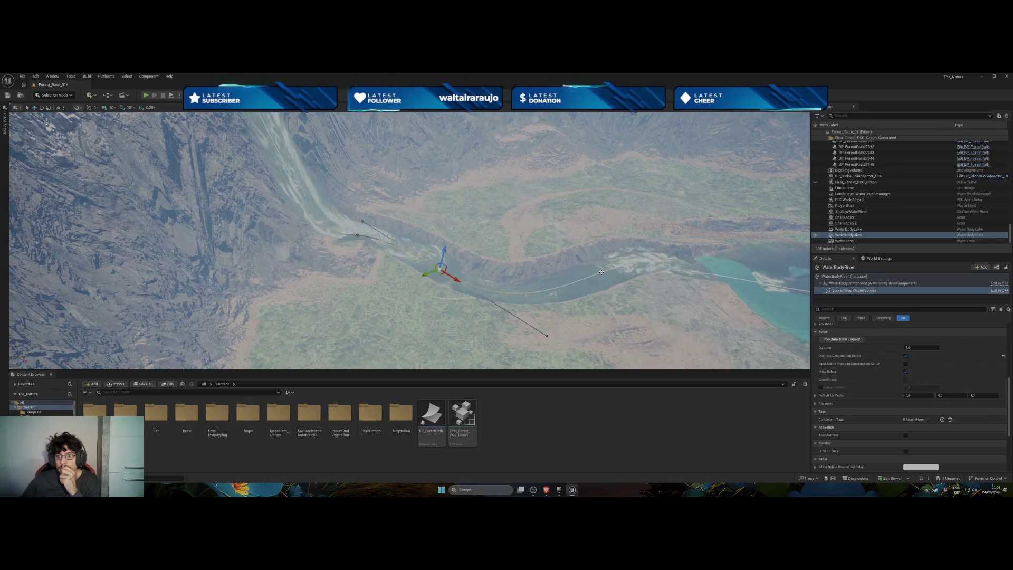
pyautogui.press('Right')
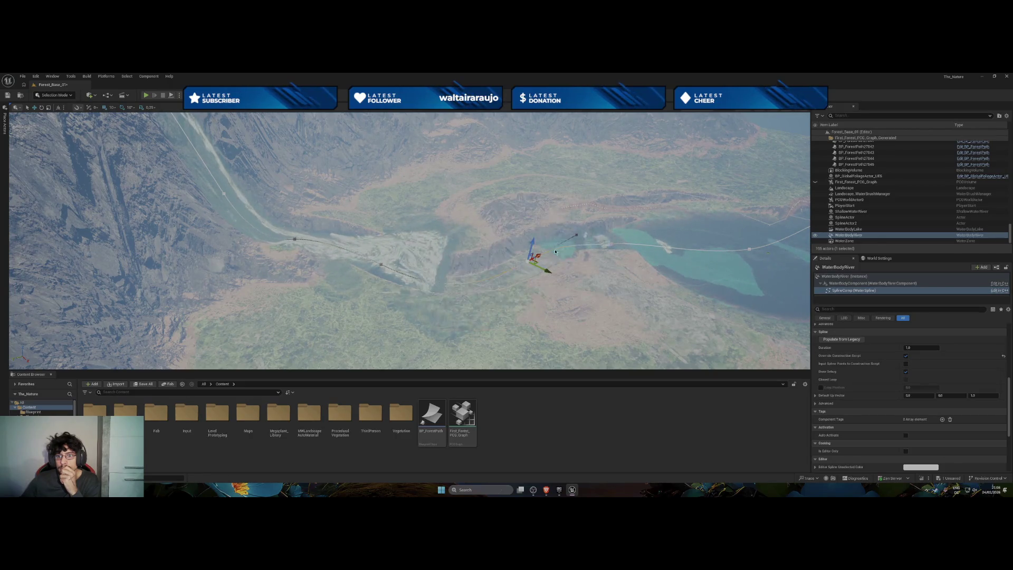
pyautogui.moveTo(616, 233); pyautogui.dragTo(615, 242)
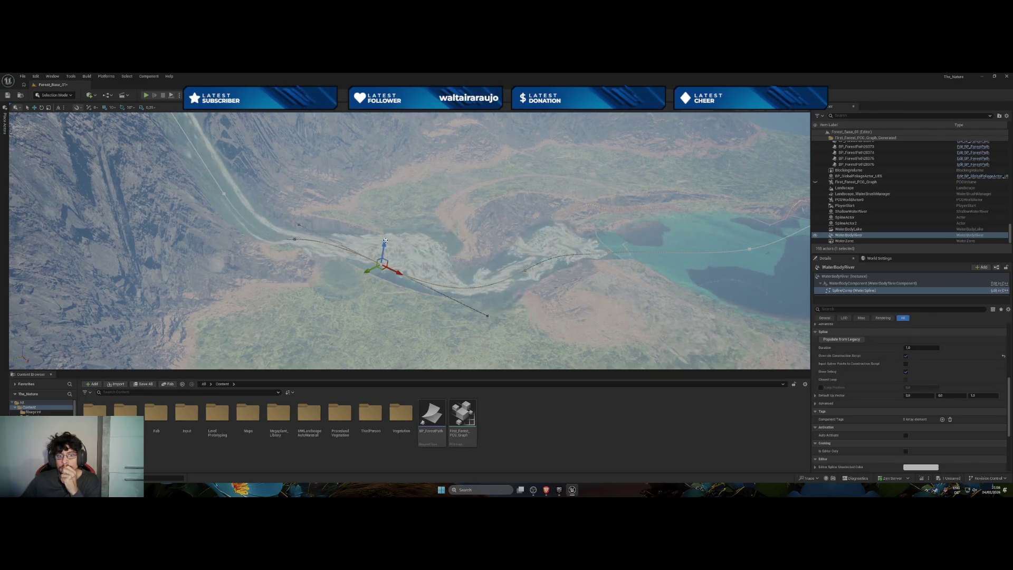
pyautogui.moveTo(383, 246); pyautogui.dragTo(382, 260)
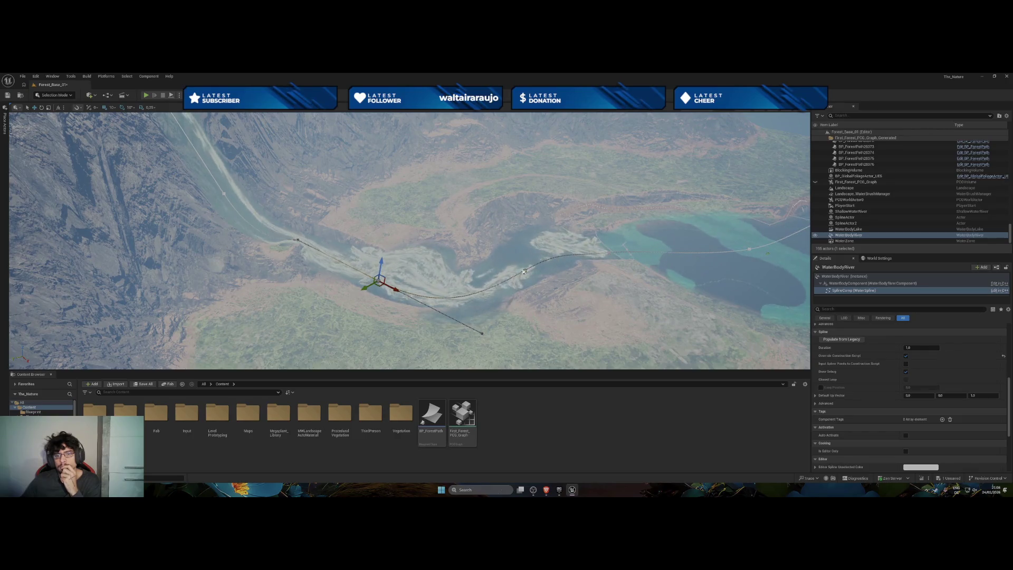
pyautogui.moveTo(529, 252); pyautogui.dragTo(529, 257)
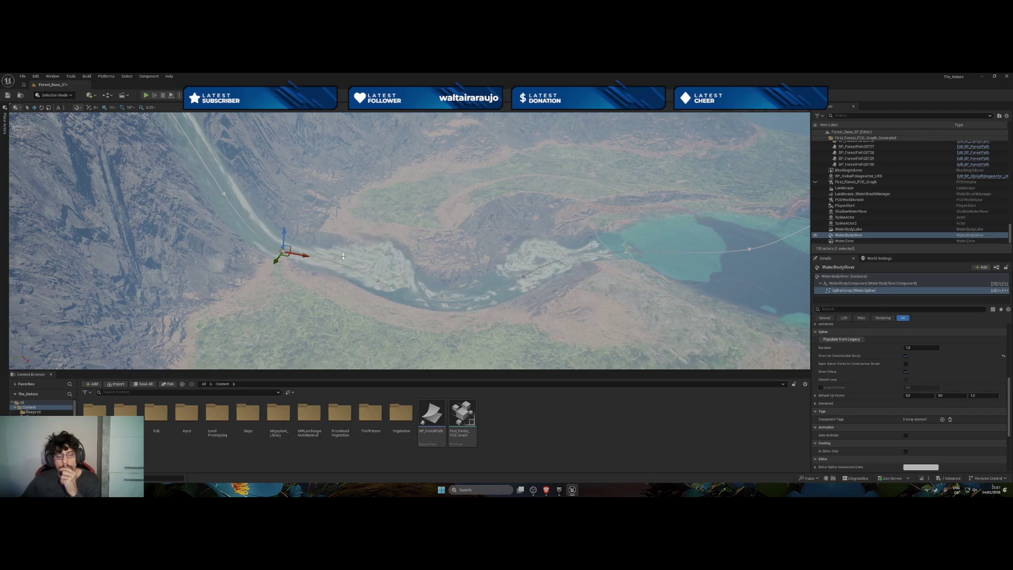
# Zoom around the viewport to inspect the shallow water flooding the channel into the lake.
pyautogui.scroll(3, 285, 235)
pyautogui.scroll(5, 409, 241)
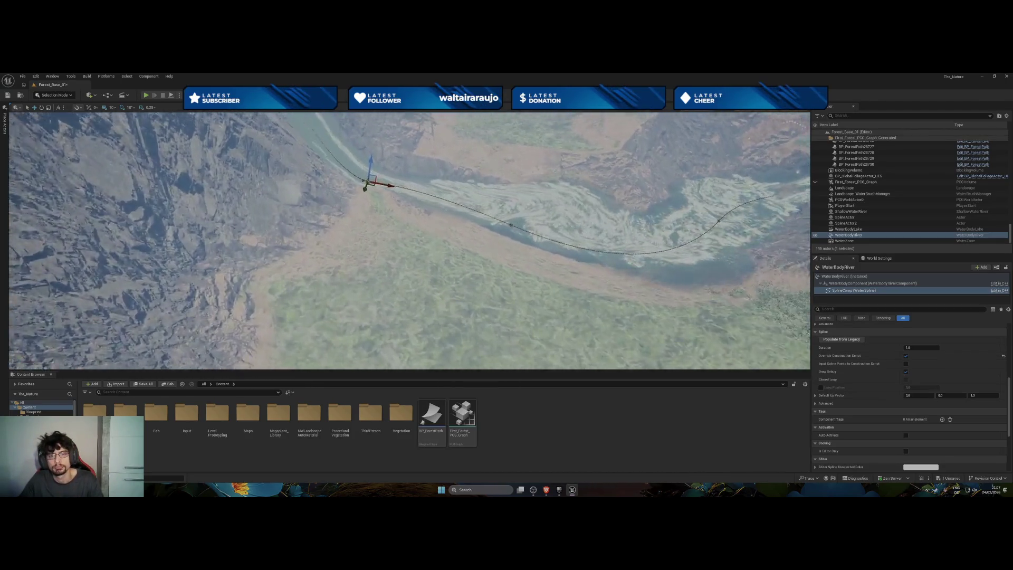
pyautogui.scroll(5, 409, 241)
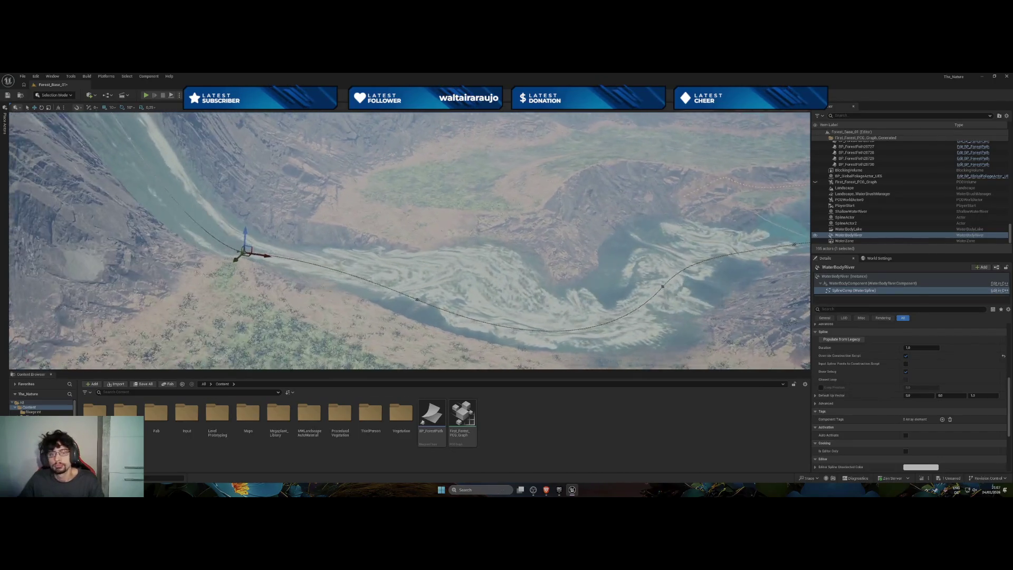
pyautogui.scroll(5, 409, 240)
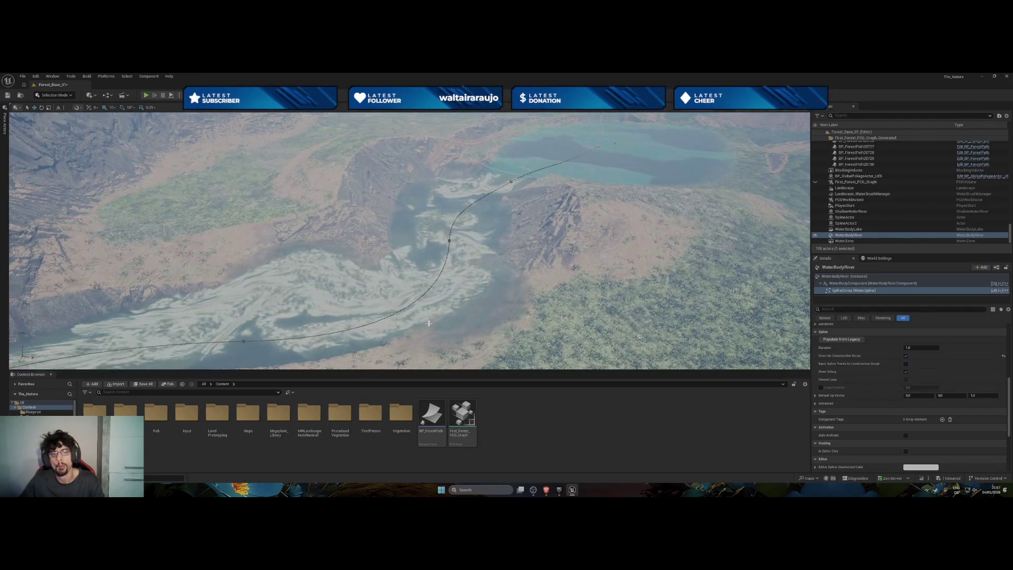
pyautogui.scroll(2, 409, 240)
pyautogui.scroll(3, 409, 240)
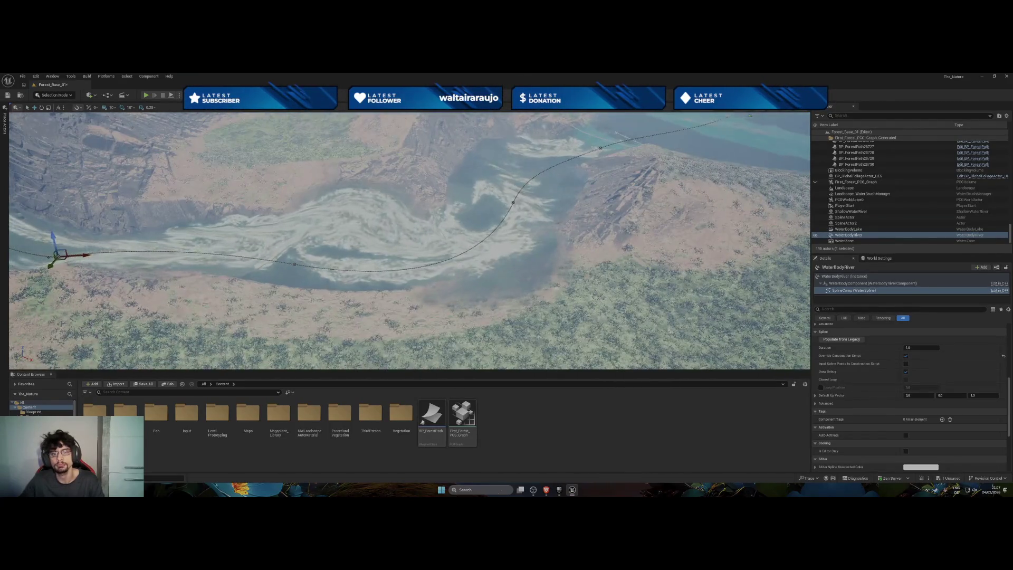
pyautogui.scroll(-5, 409, 240)
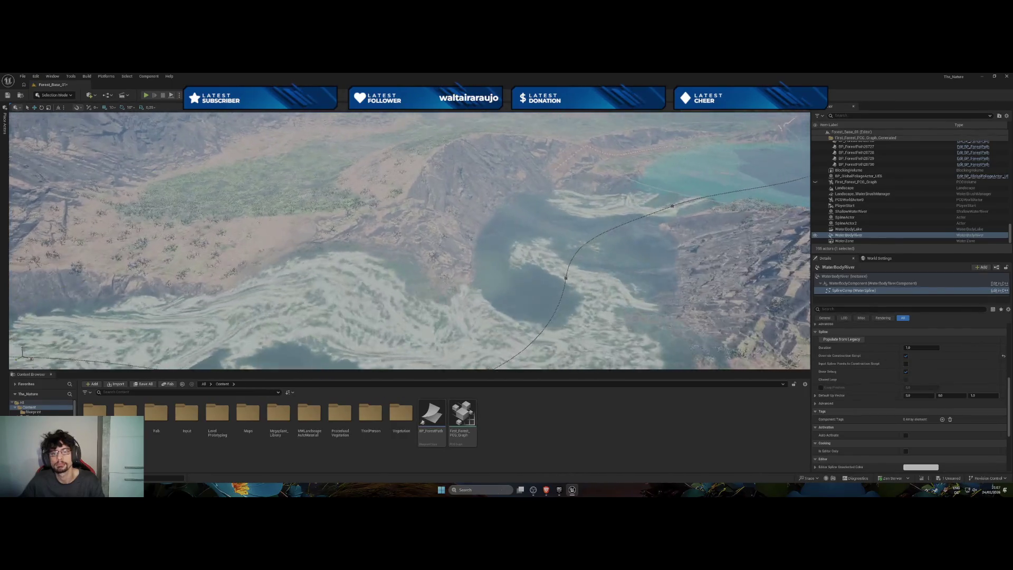
pyautogui.scroll(6, 409, 240)
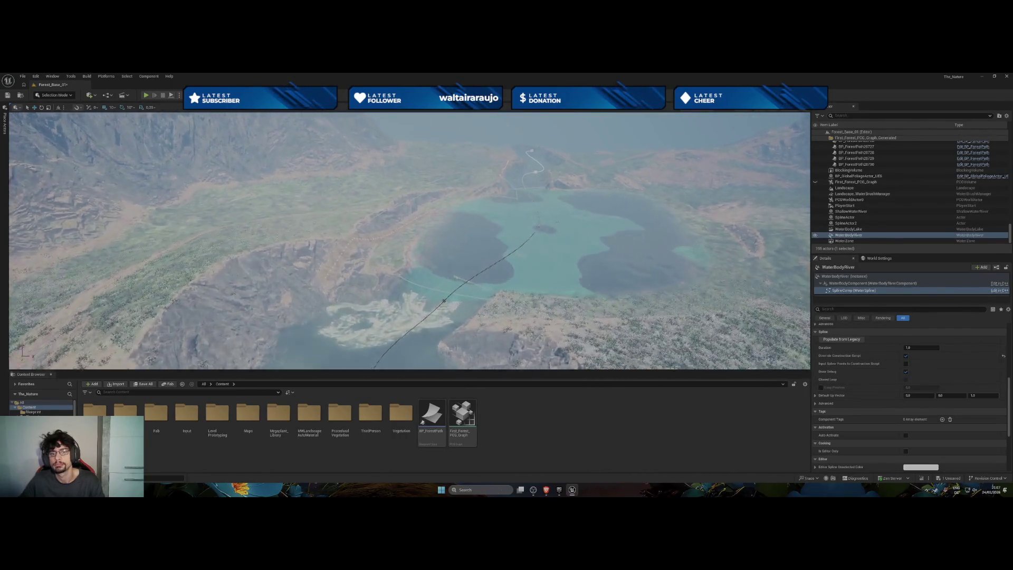
pyautogui.scroll(8, 409, 240)
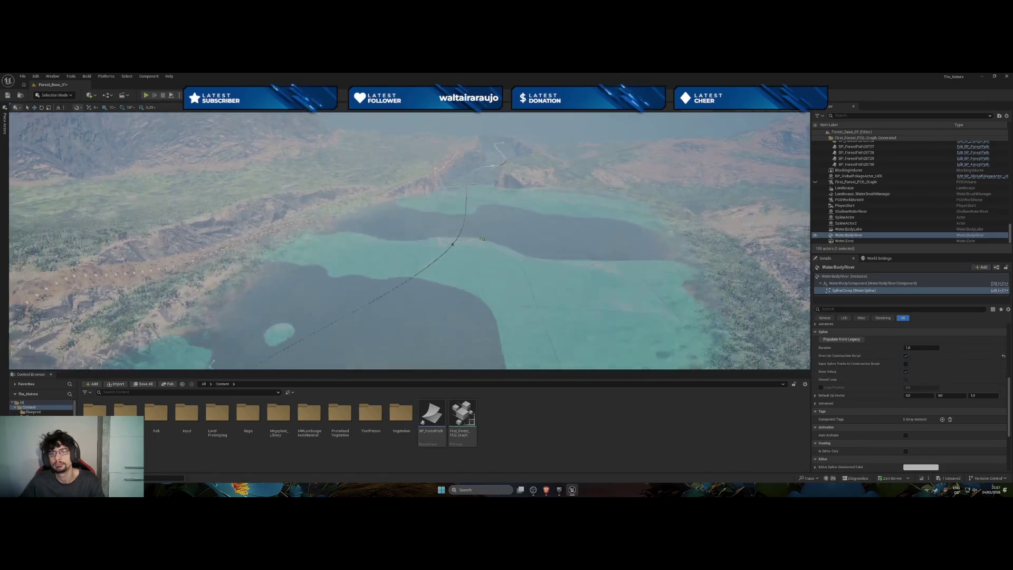
pyautogui.scroll(-2, 443, 285)
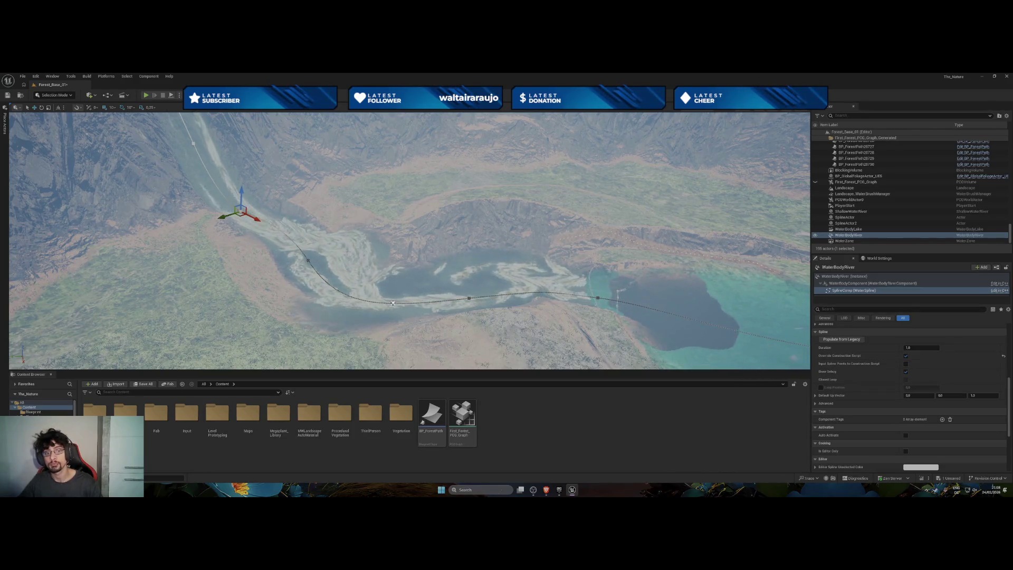
pyautogui.moveTo(394, 302); pyautogui.dragTo(389, 318)
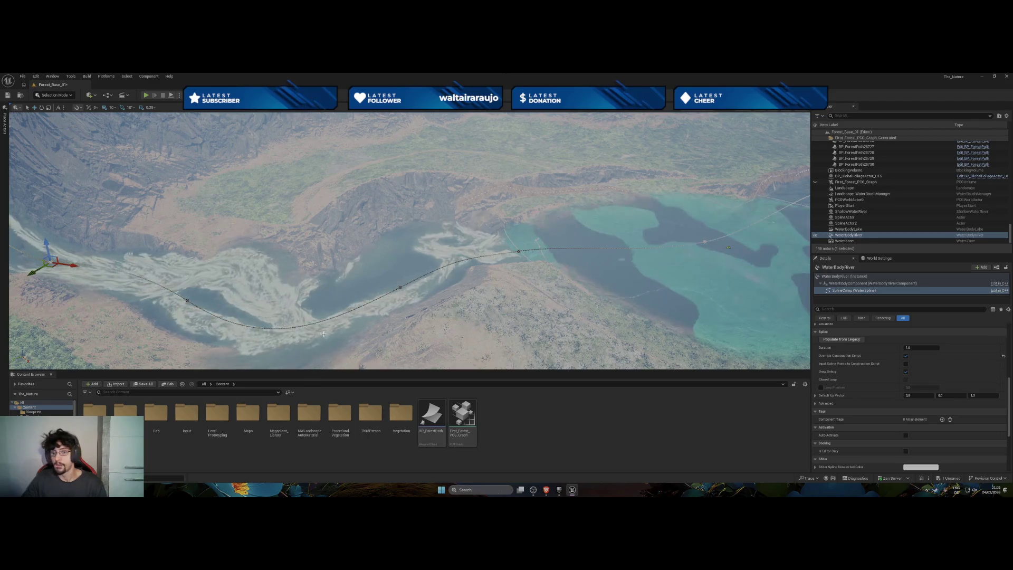
pyautogui.press('f')
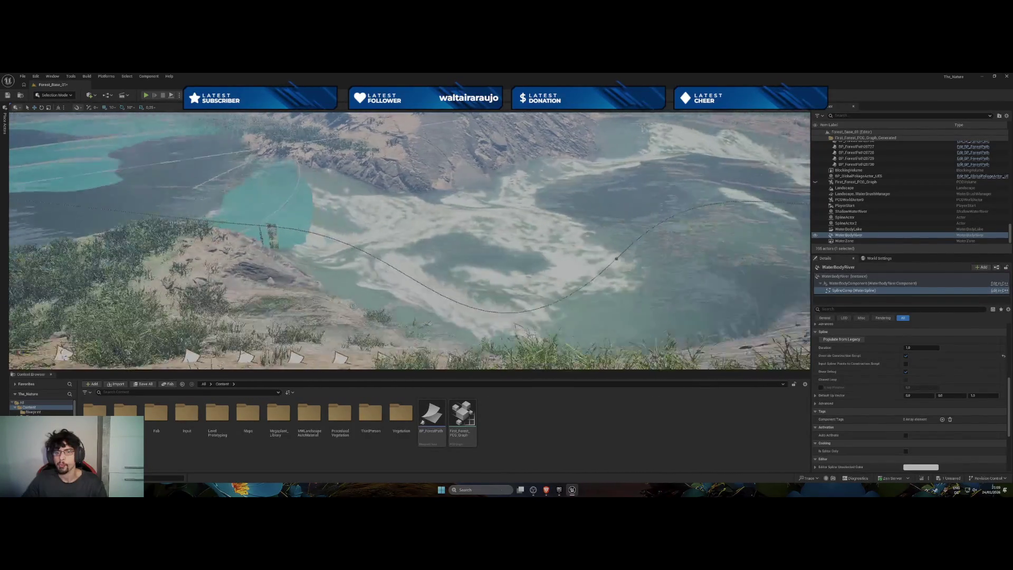
pyautogui.click(587, 259)
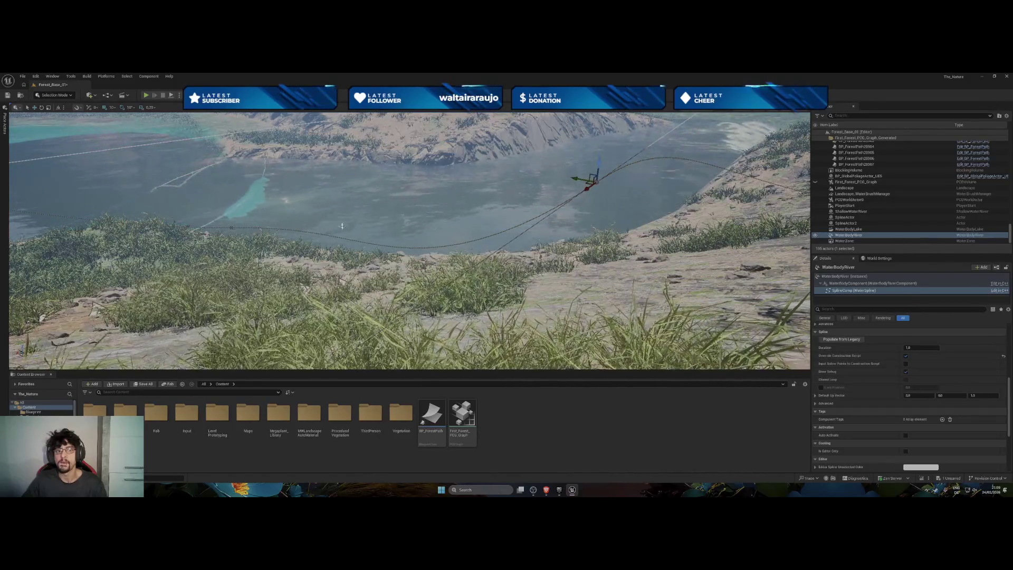
pyautogui.press('f')
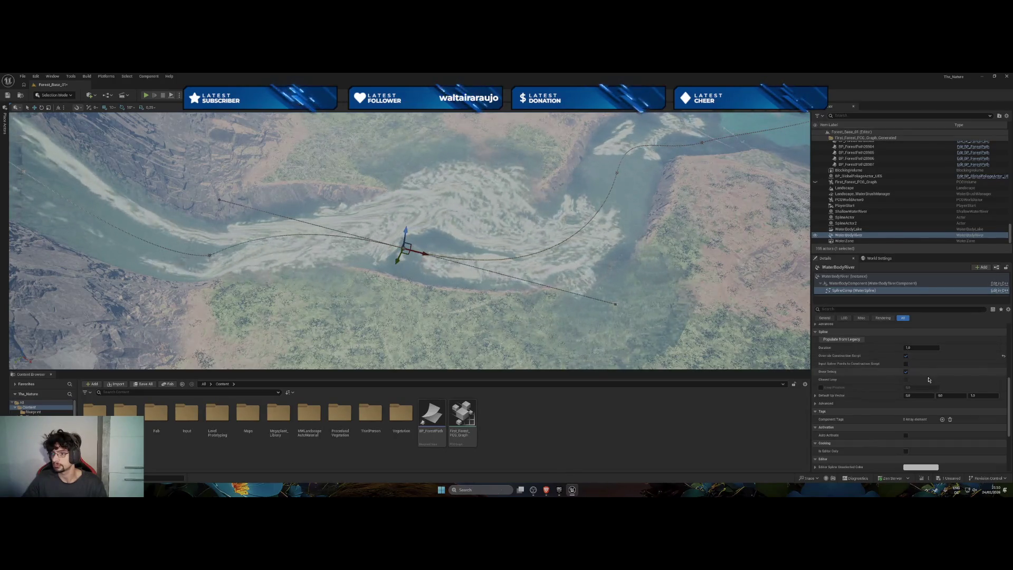
# Widen the river at the selected spline point and set its Velocity to 10.
pyautogui.scroll(5, 929, 379)
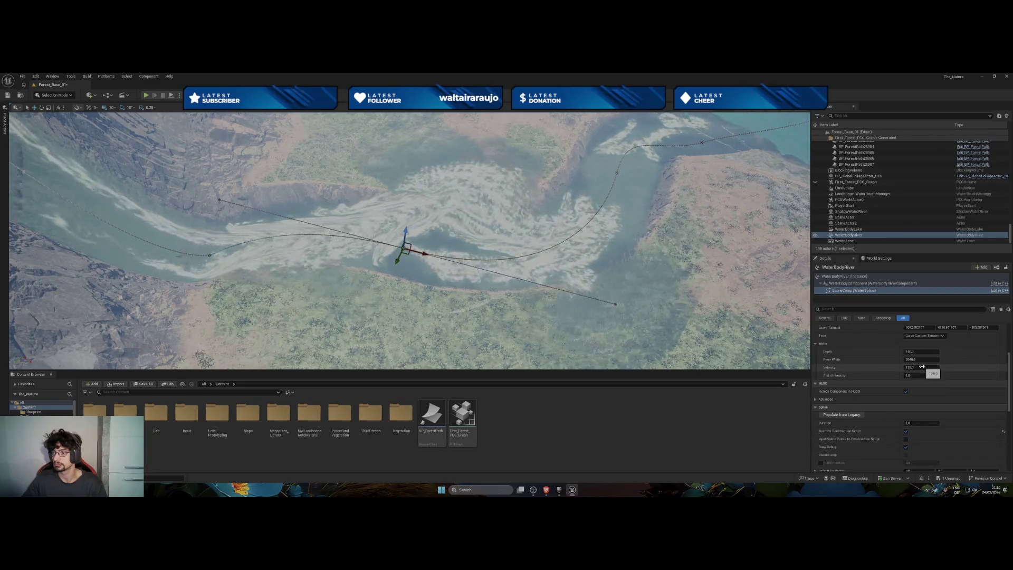
pyautogui.scroll(3, 923, 366)
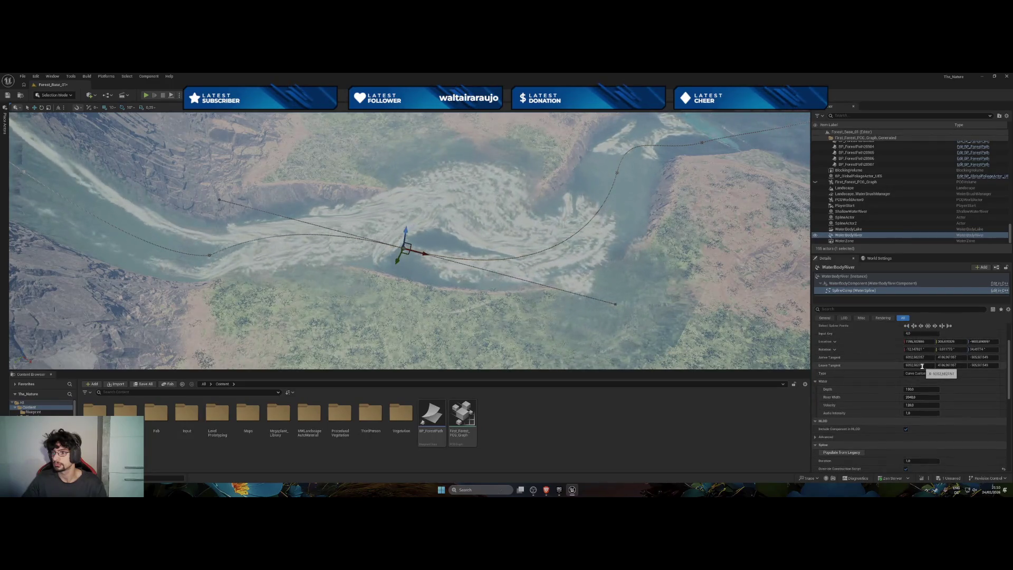
pyautogui.scroll(3, 923, 366)
pyautogui.scroll(-2, 923, 368)
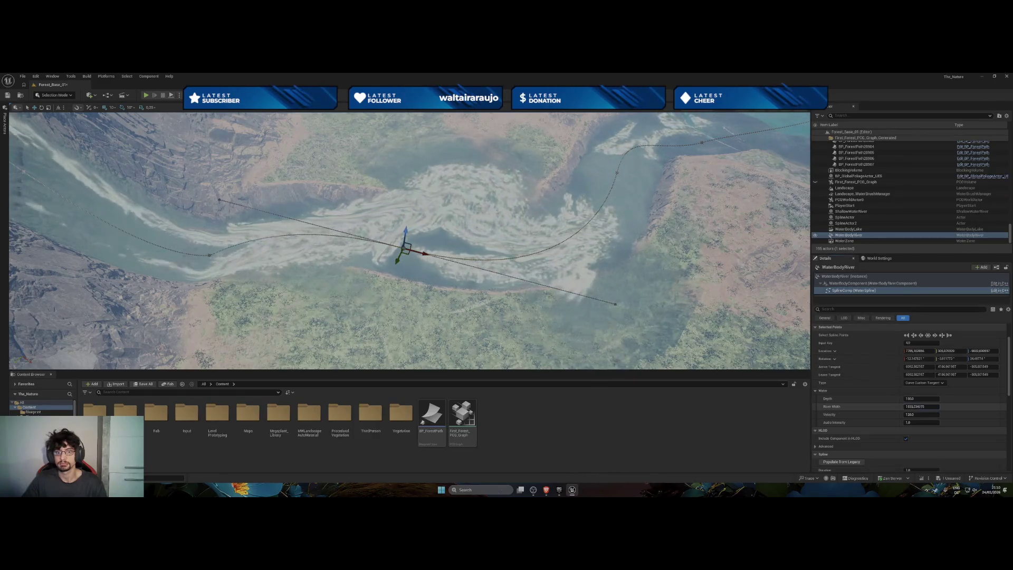
pyautogui.moveTo(922, 406); pyautogui.dragTo(945, 407)
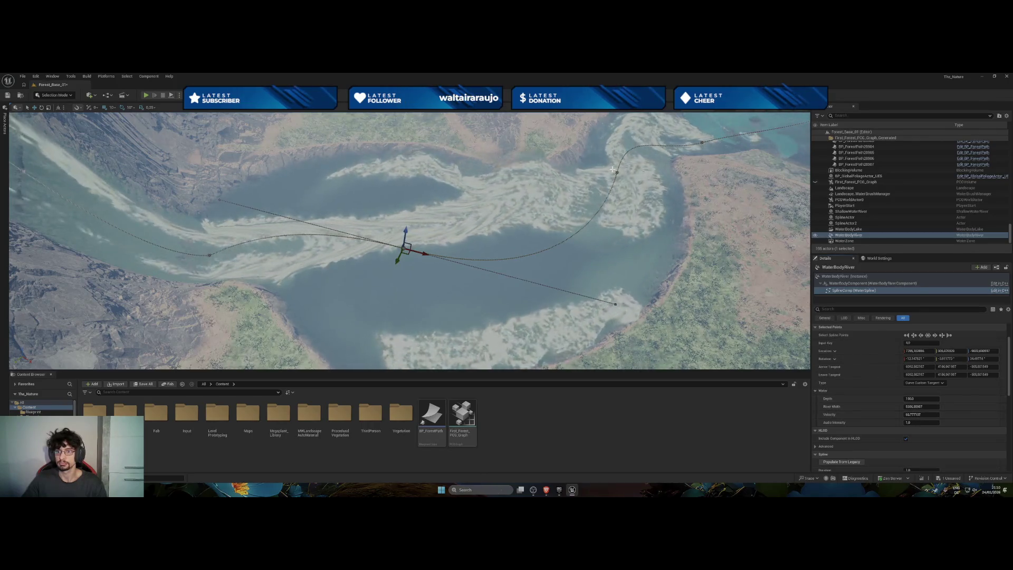
pyautogui.click(911, 414)
pyautogui.write('1')
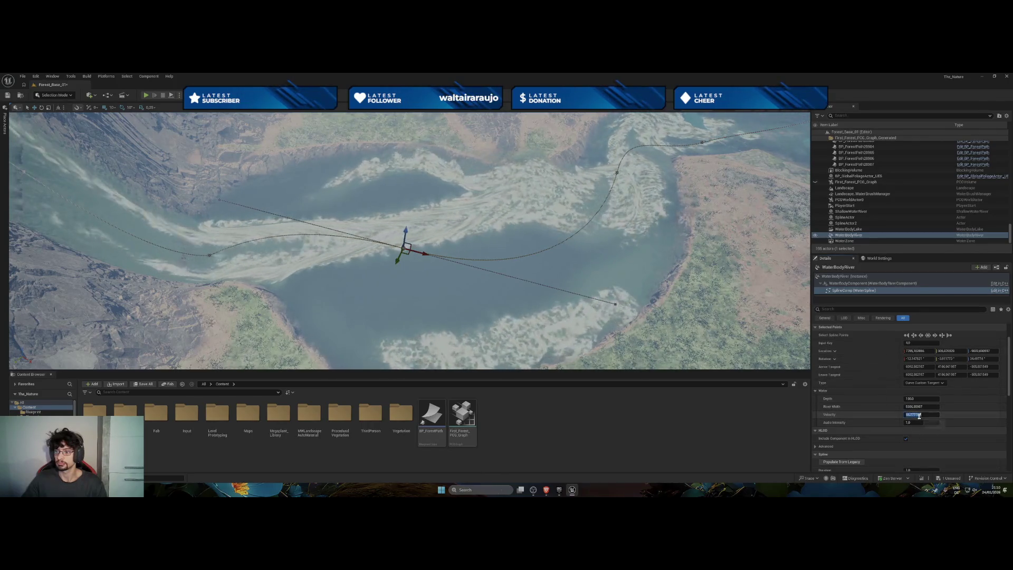
pyautogui.write('00')
pyautogui.press('Return')
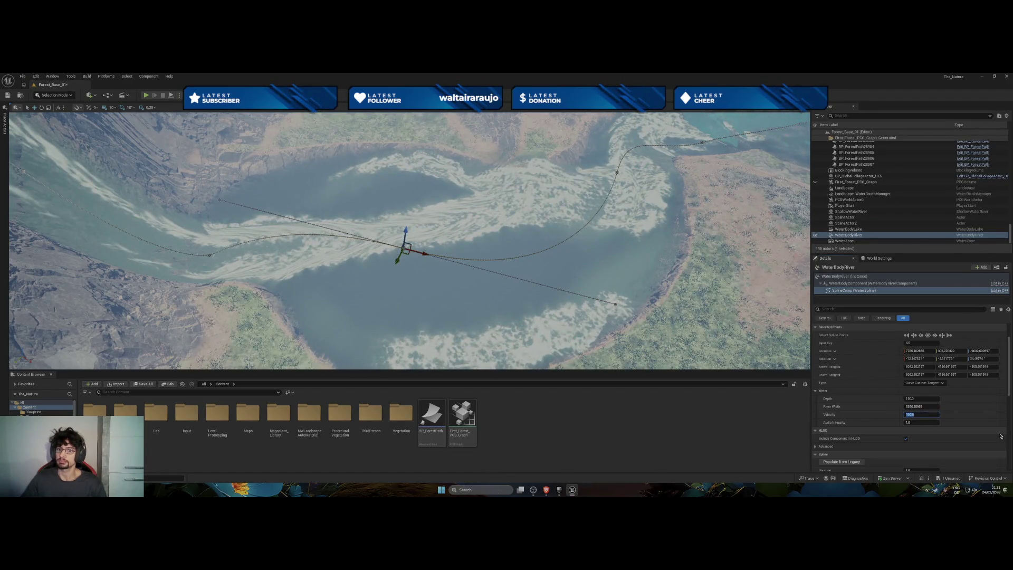
# Set Velocity to 100 on the next and first spline points, then frame the view.
pyautogui.click(619, 171)
pyautogui.click(921, 417)
pyautogui.write('100')
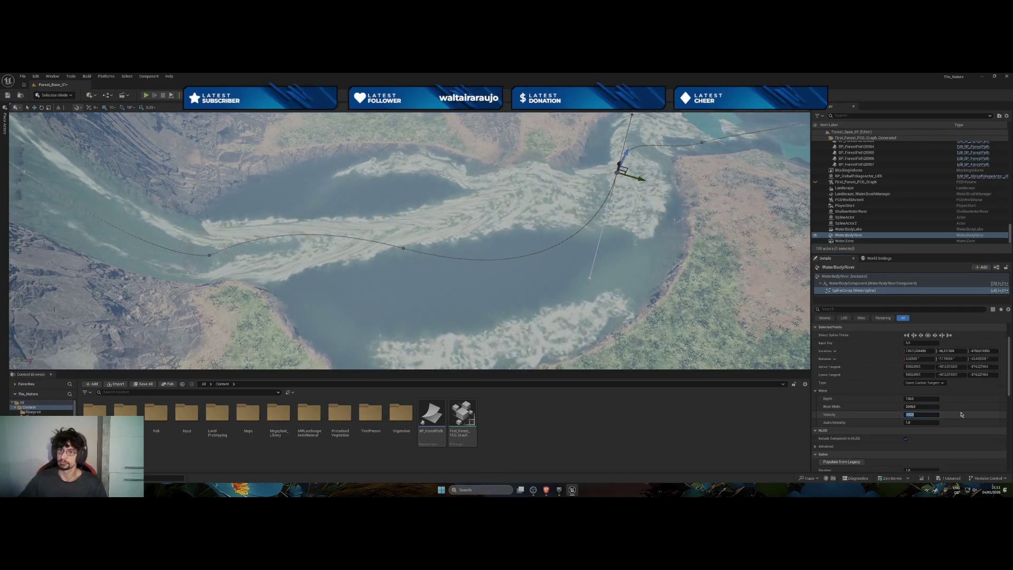
pyautogui.click(702, 141)
pyautogui.click(917, 415)
pyautogui.write('100')
pyautogui.press('Return')
pyautogui.click(910, 415)
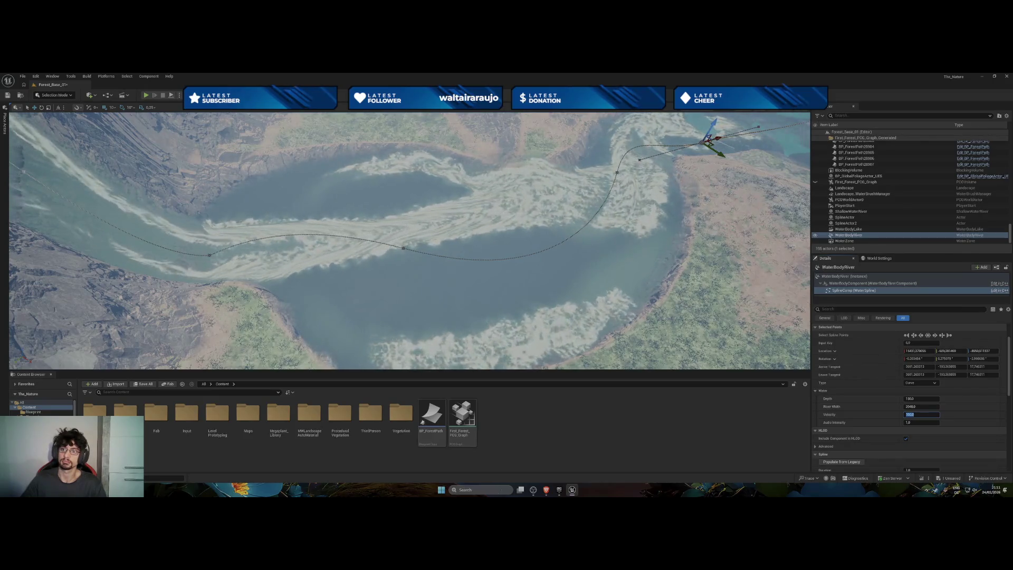
pyautogui.press('f')
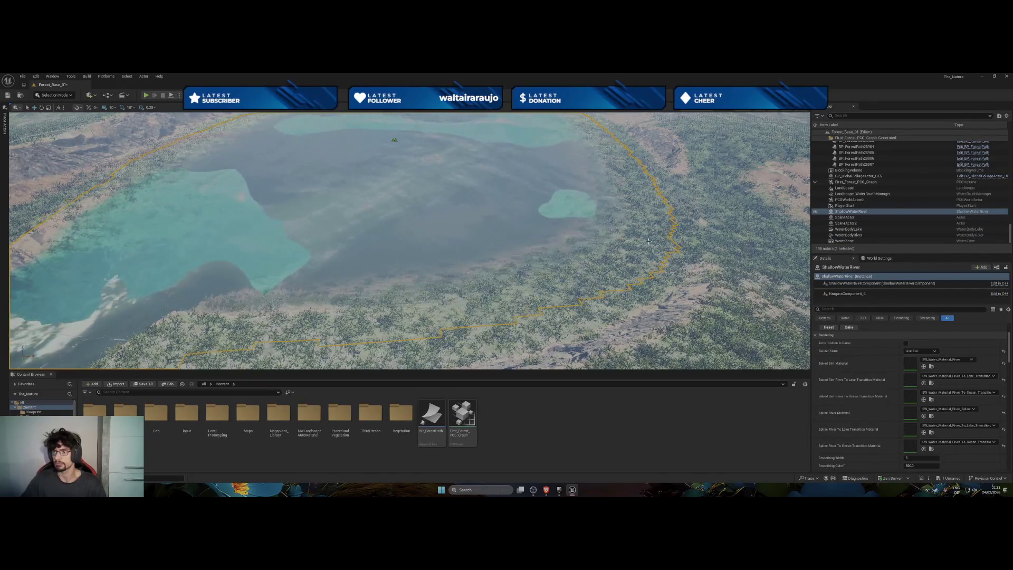
# Toggle ShallowWaterRiver's visibility to compare, then delete it from the level.
pyautogui.click(815, 212)
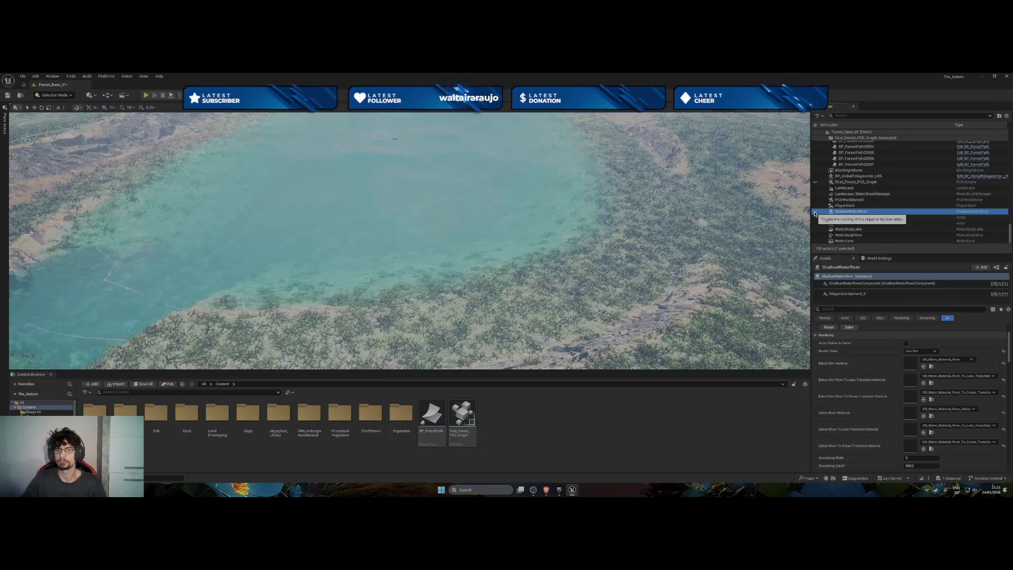
pyautogui.click(814, 213)
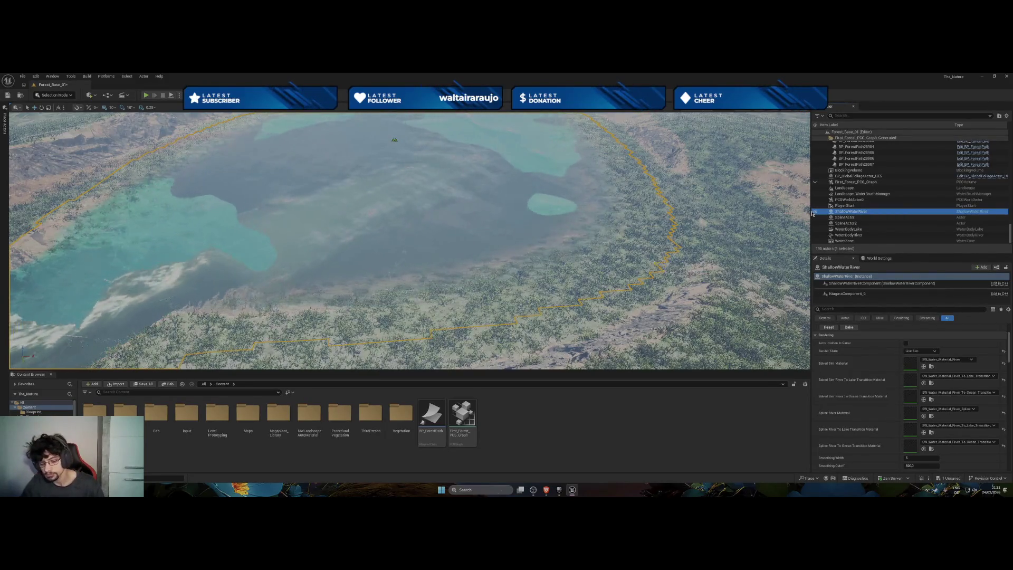
pyautogui.press('Delete')
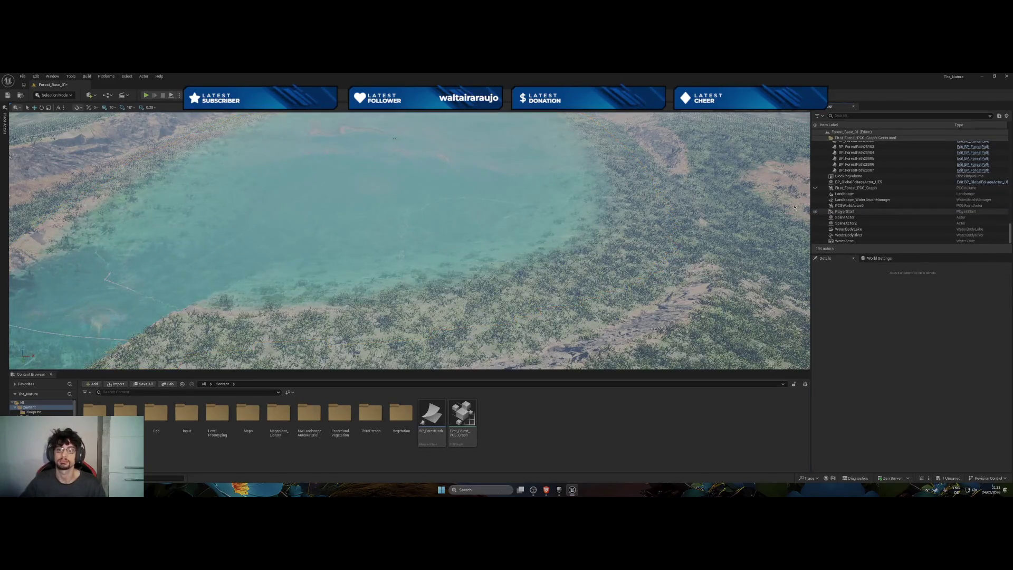
# Delete WaterBodyLake from the level and select WaterBodyRiver in the Outliner.
pyautogui.moveTo(541, 249)
pyautogui.mouseDown()
pyautogui.moveTo(674, 240)
pyautogui.moveTo(632, 252)
pyautogui.mouseUp()
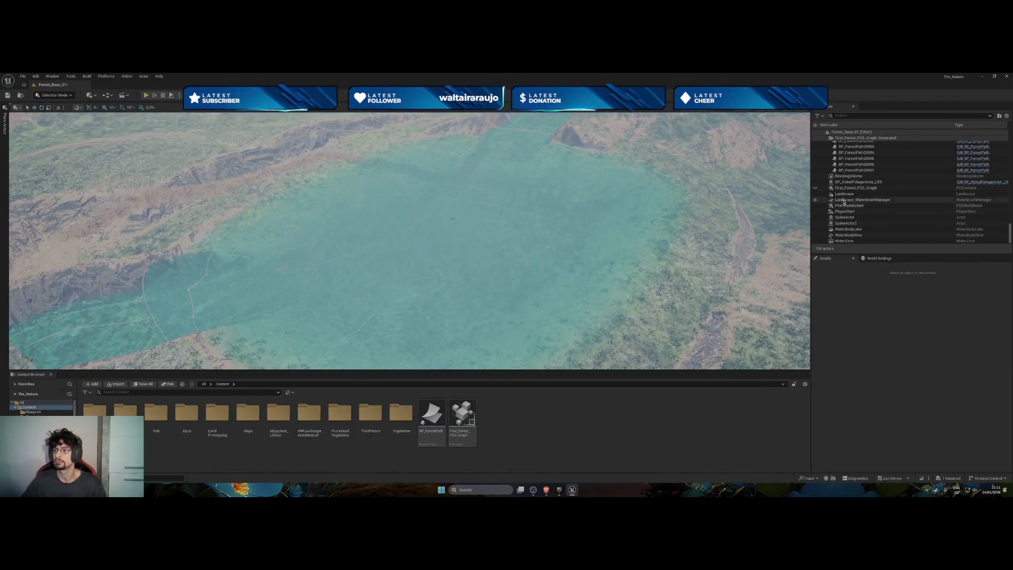
pyautogui.click(850, 182)
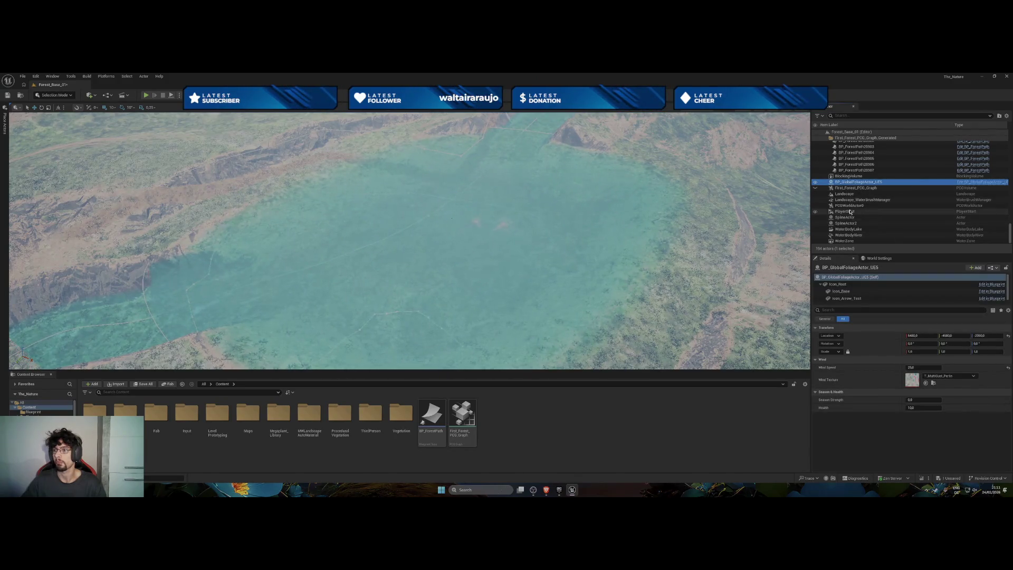
pyautogui.click(849, 205)
pyautogui.scroll(-5, 923, 358)
pyautogui.scroll(-4, 923, 357)
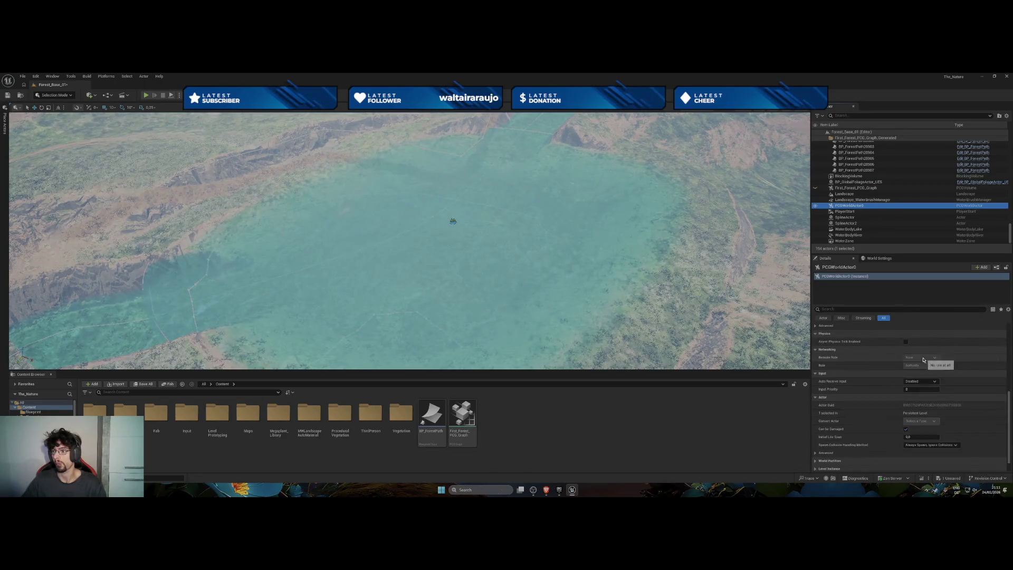
pyautogui.click(866, 230)
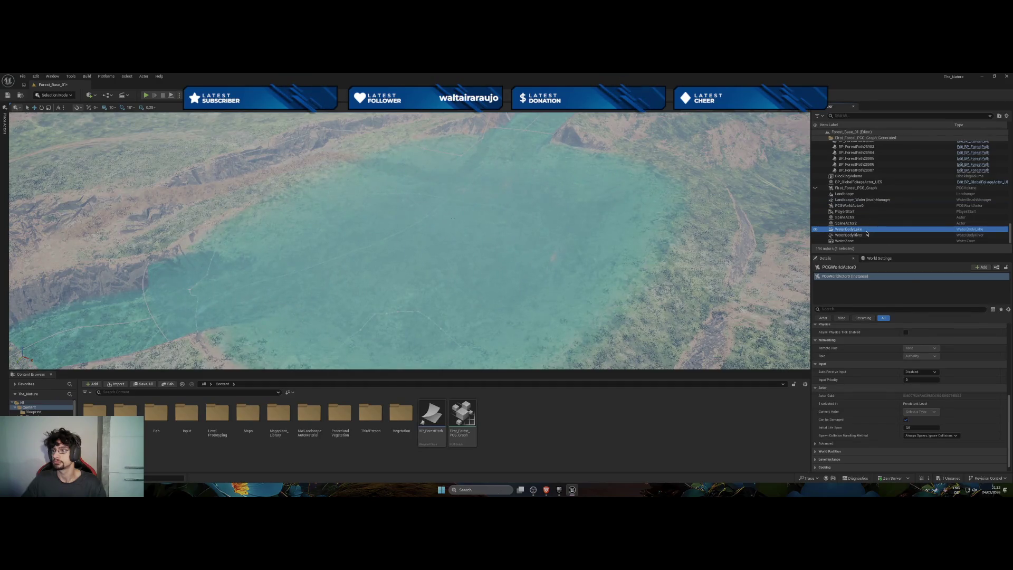
pyautogui.press('Delete')
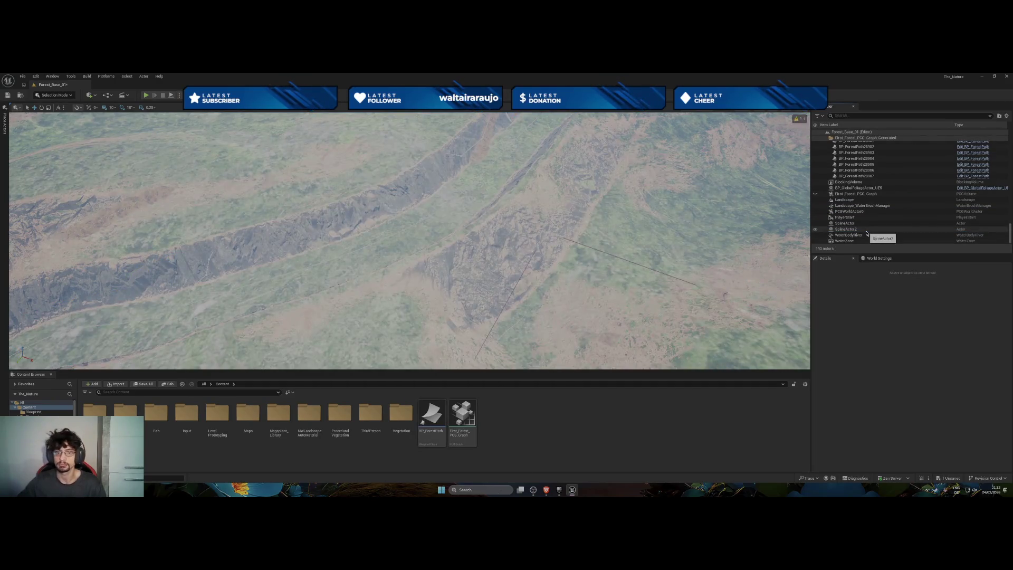
pyautogui.moveTo(411, 238); pyautogui.dragTo(354, 214)
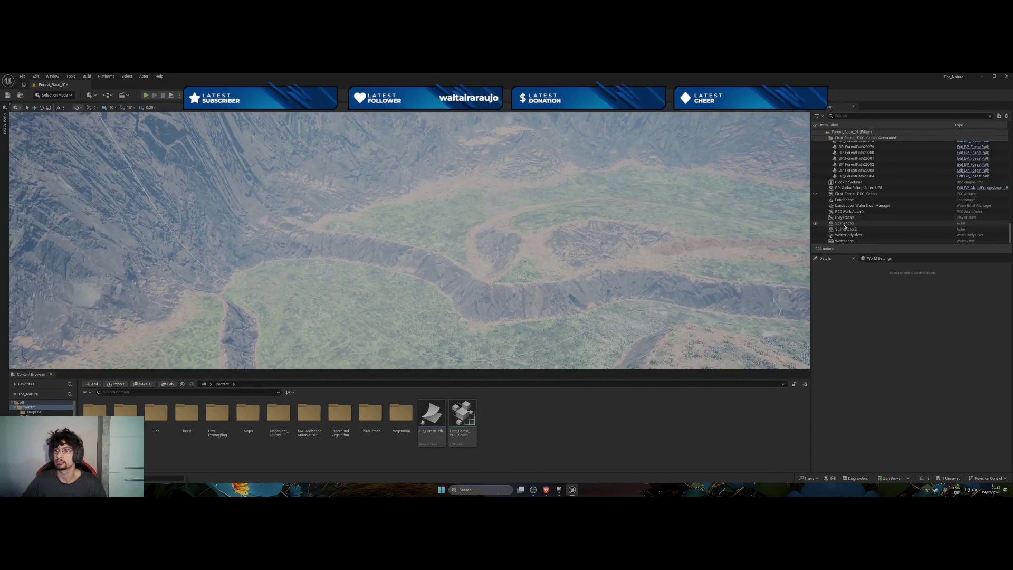
pyautogui.click(851, 236)
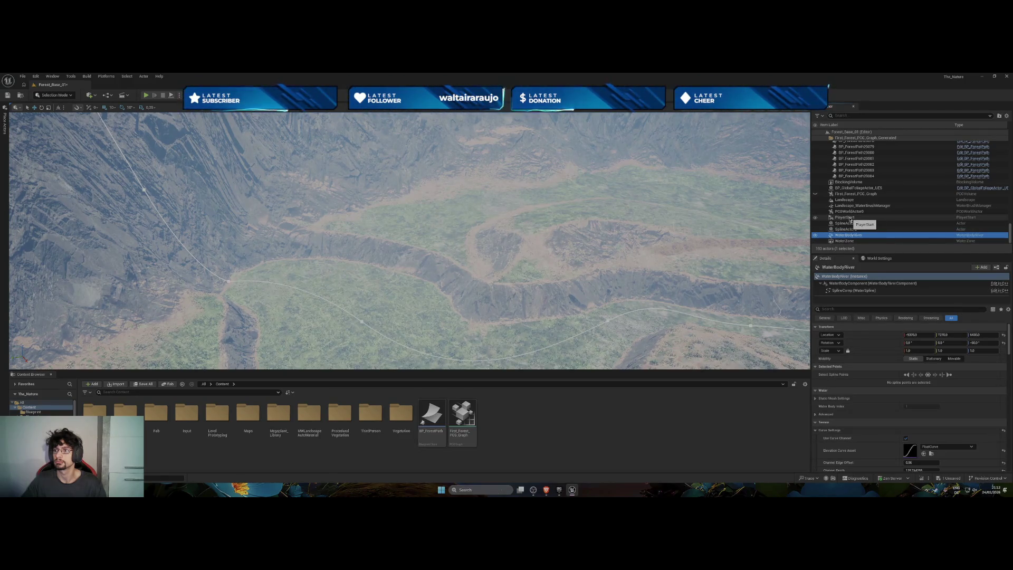
# Search 'wa' in the Quick Add menu and place a Shallow Water River actor.
pyautogui.moveTo(769, 248); pyautogui.dragTo(568, 311)
pyautogui.rightClick(567, 312)
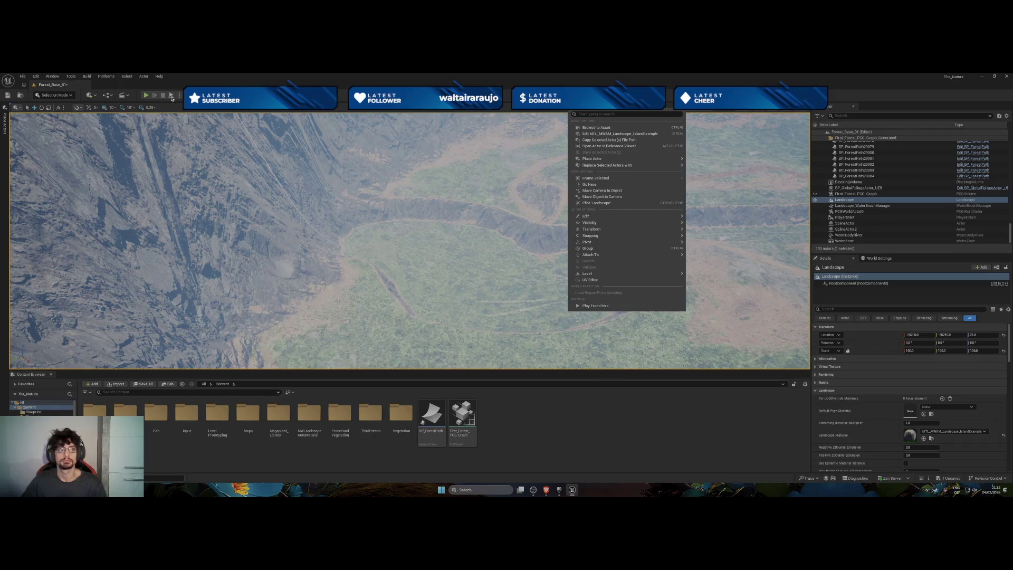
pyautogui.click(91, 96)
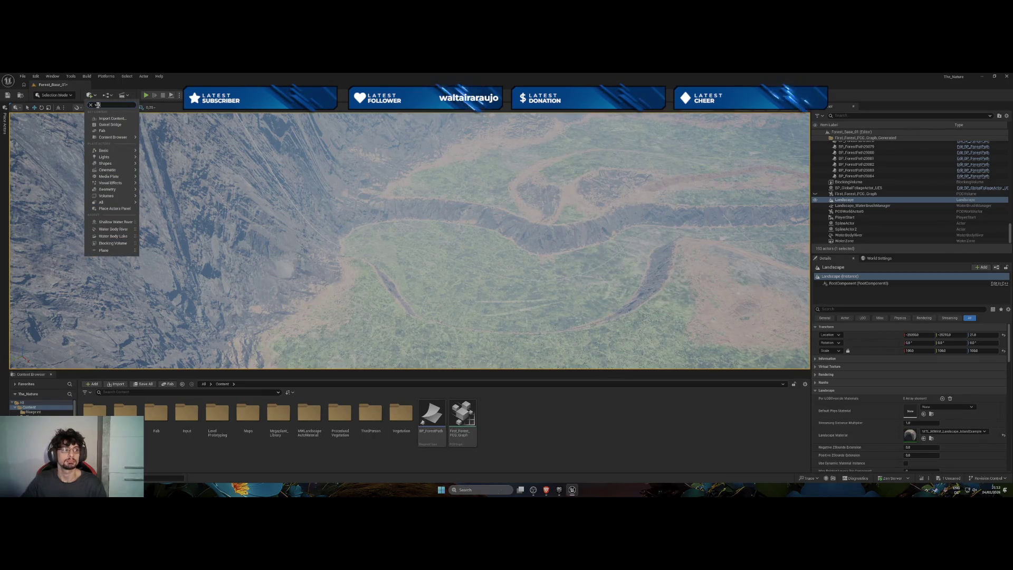
pyautogui.write('water')
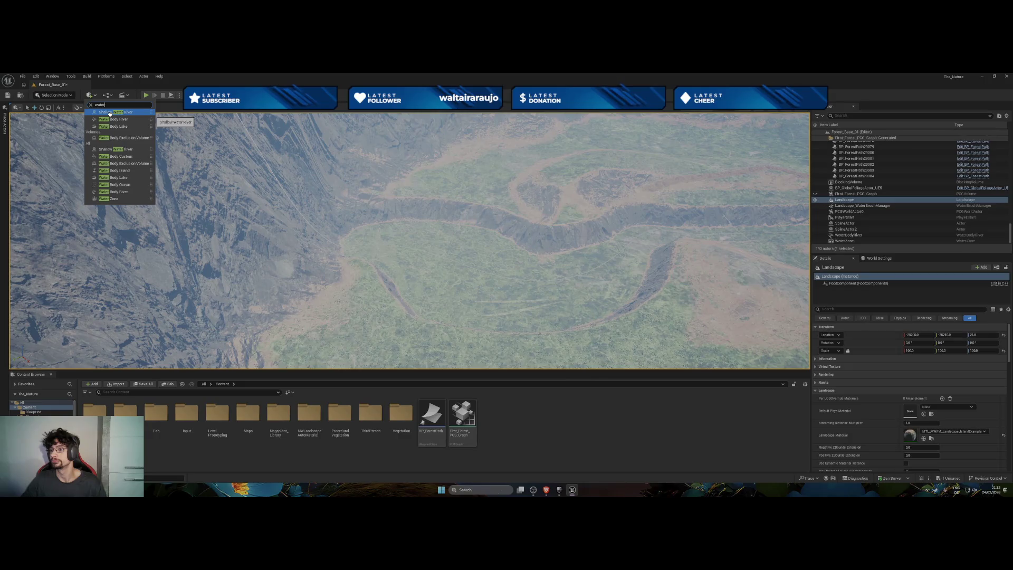
pyautogui.scroll(5, 907, 209)
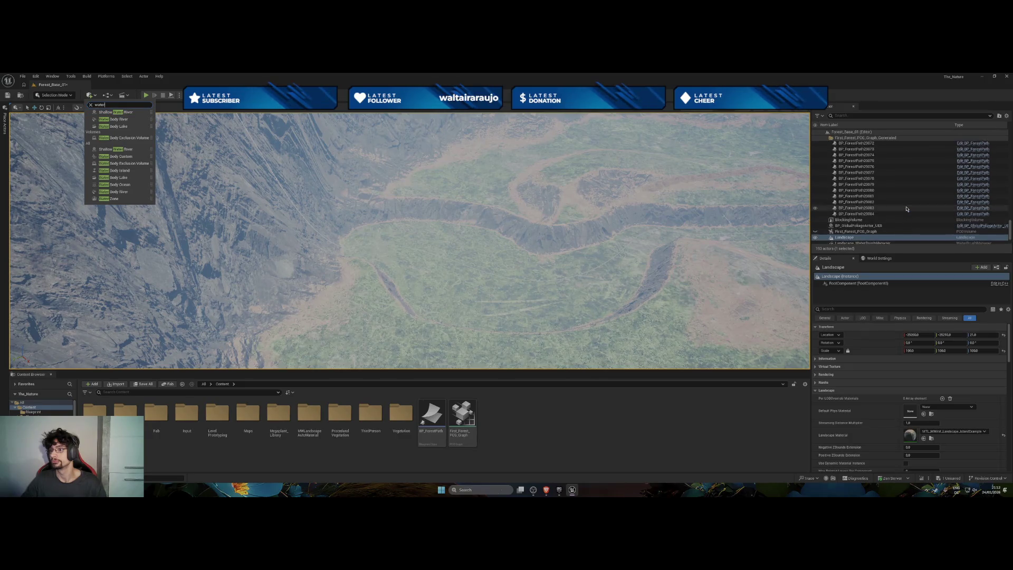
pyautogui.scroll(4, 906, 209)
pyautogui.scroll(-9, 906, 209)
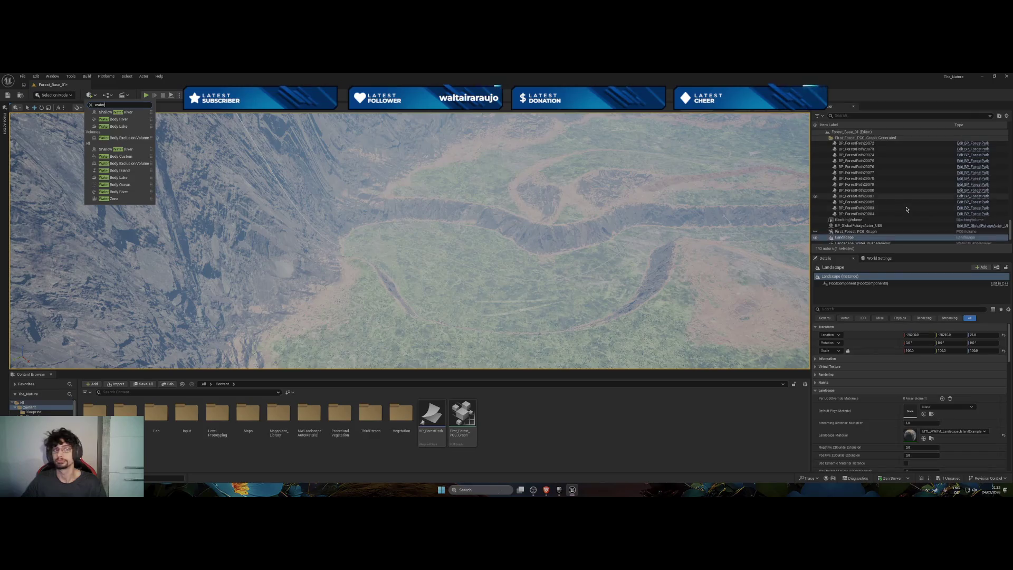
pyautogui.click(118, 112)
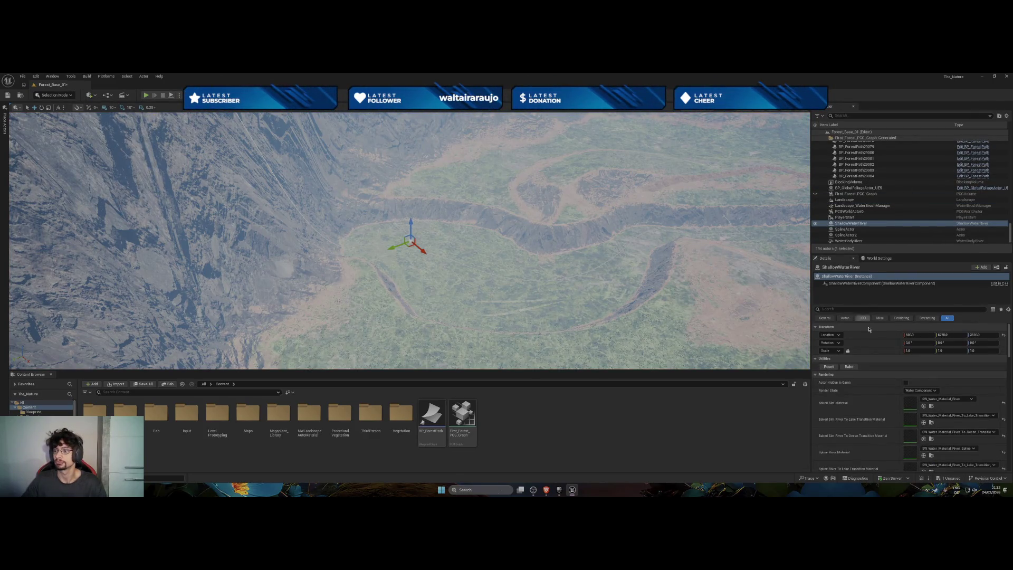
# Add WaterBodyRiver as a Source River Water Body on the ShallowWaterRiver.
pyautogui.scroll(-10, 897, 372)
pyautogui.scroll(-10, 898, 375)
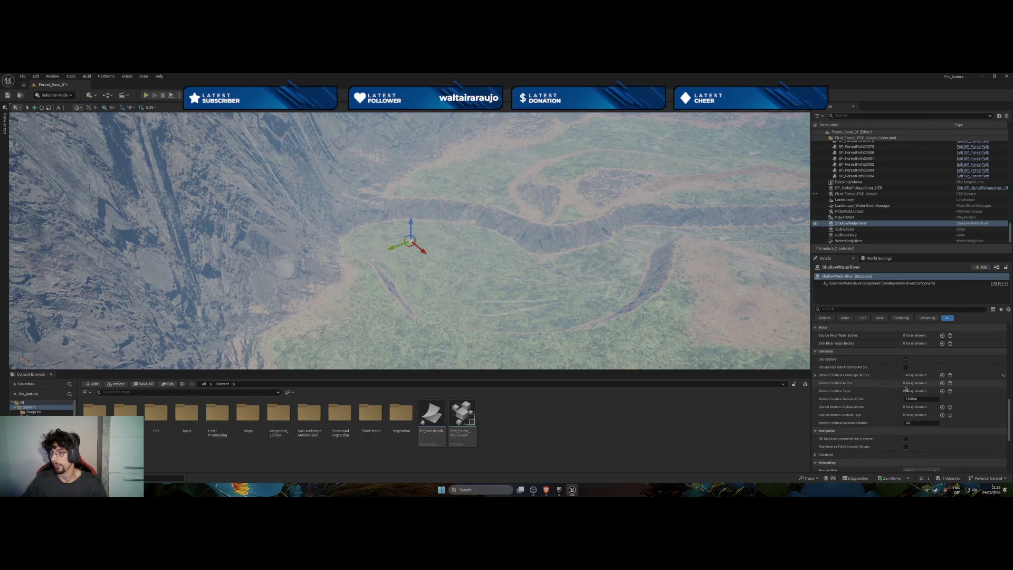
pyautogui.scroll(-5, 905, 389)
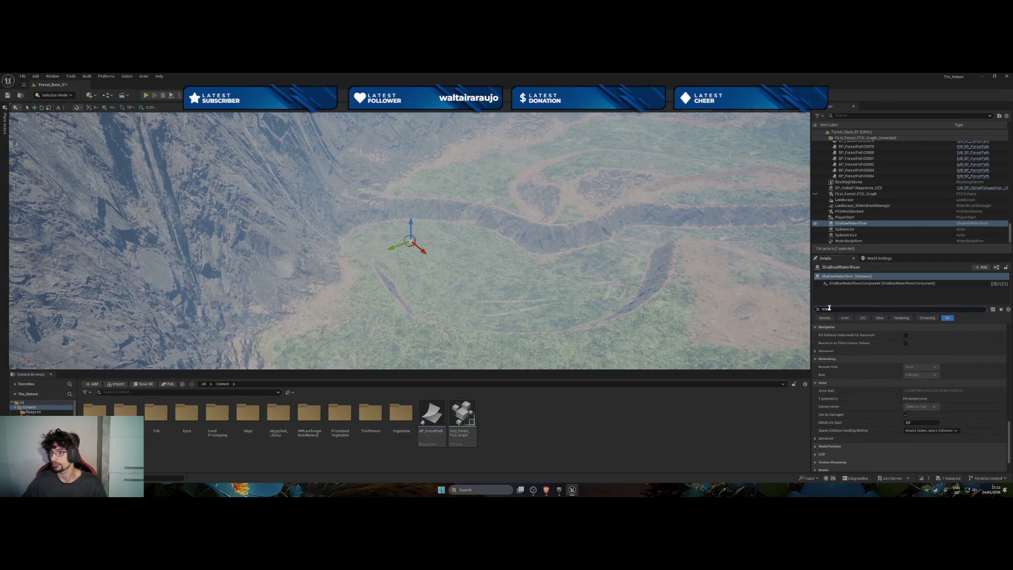
pyautogui.write('wate')
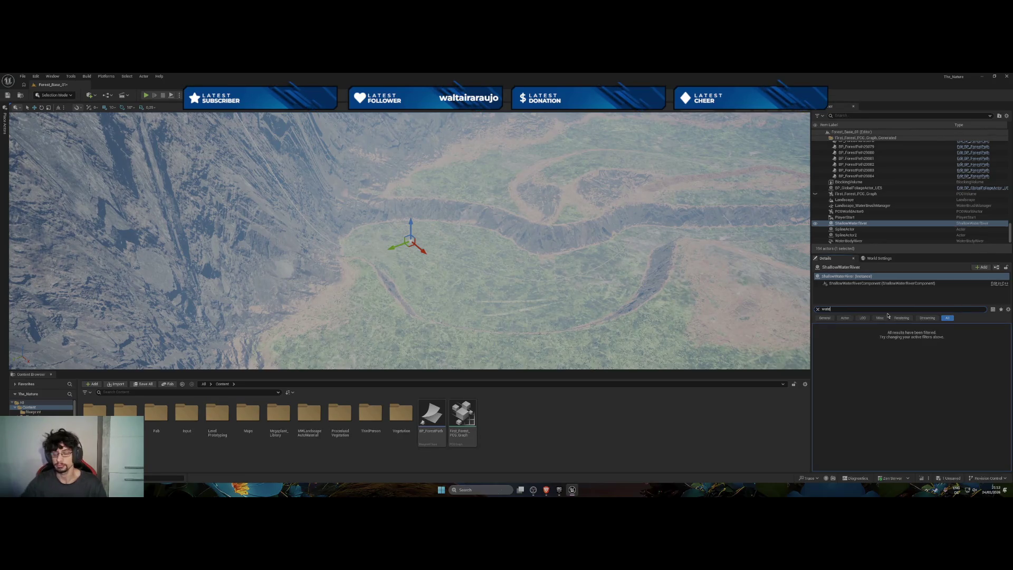
pyautogui.write('r')
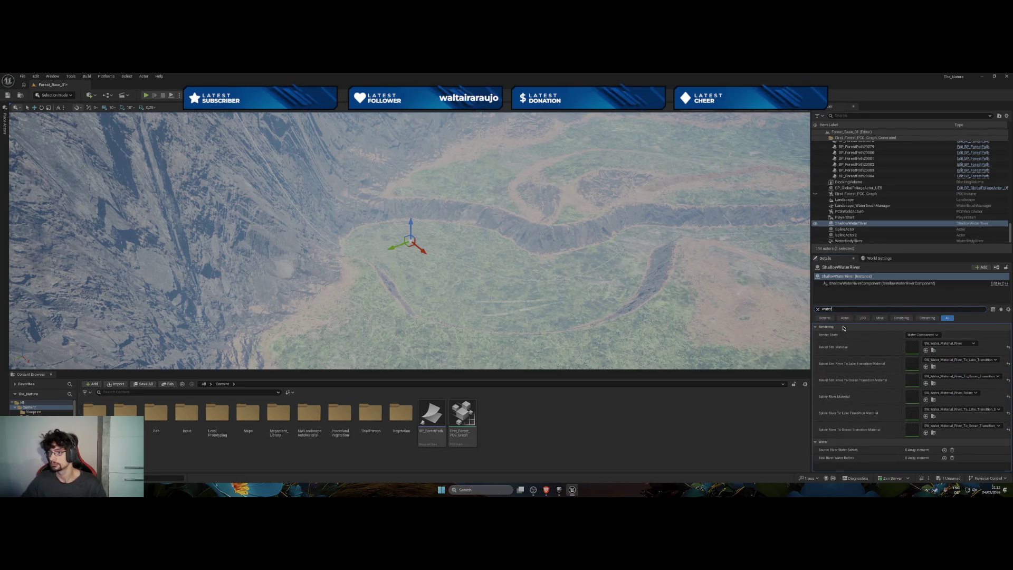
pyautogui.click(944, 450)
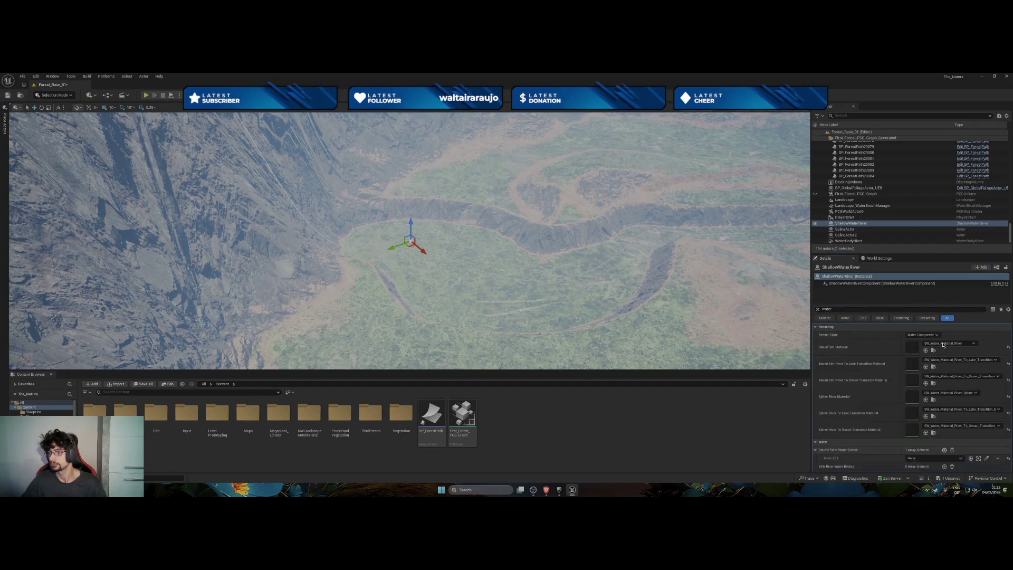
pyautogui.click(926, 457)
pyautogui.click(936, 389)
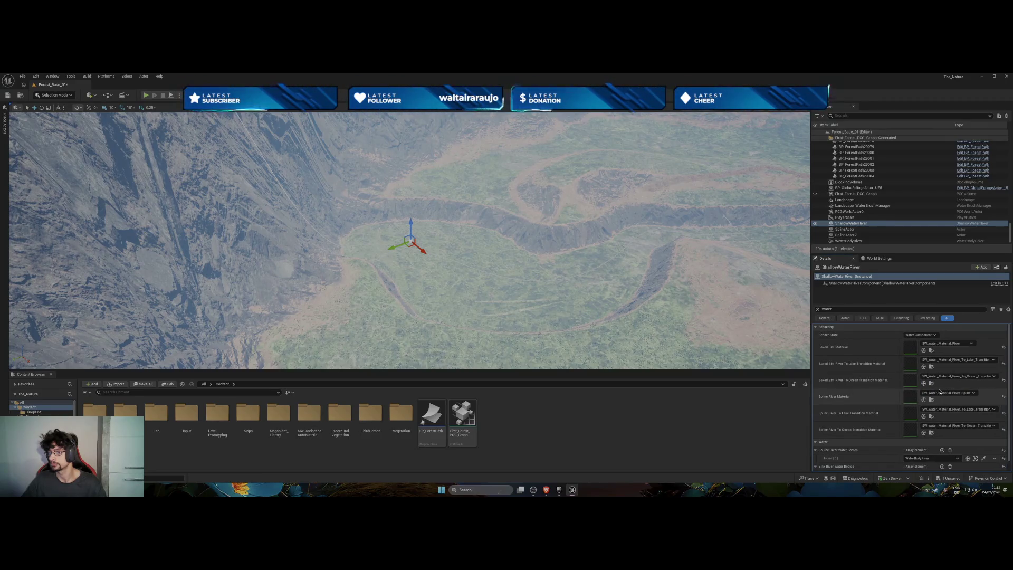
# Clear the Details filter, reset the simulation, and fly along the river watching water spread.
pyautogui.click(817, 309)
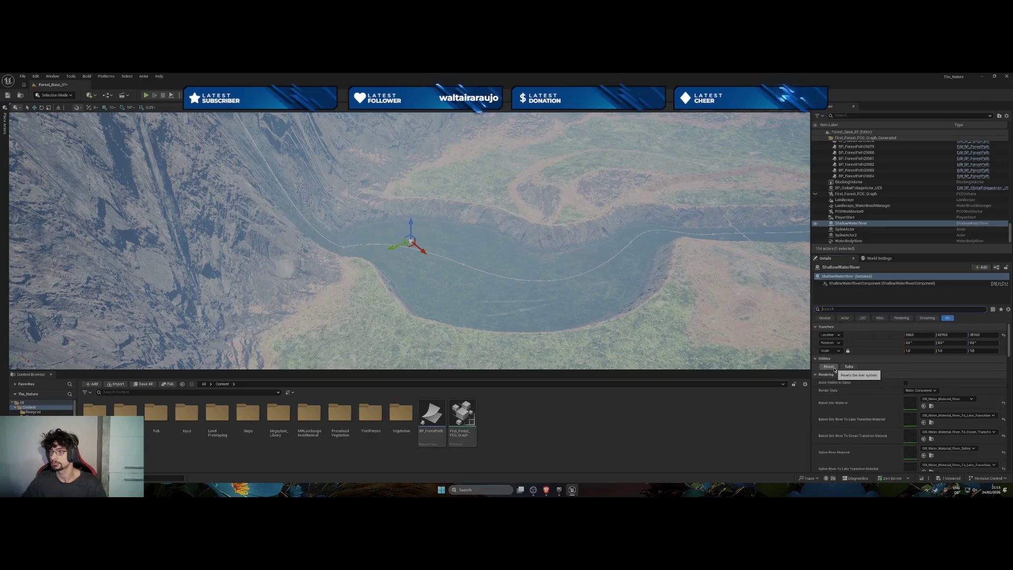
pyautogui.click(834, 368)
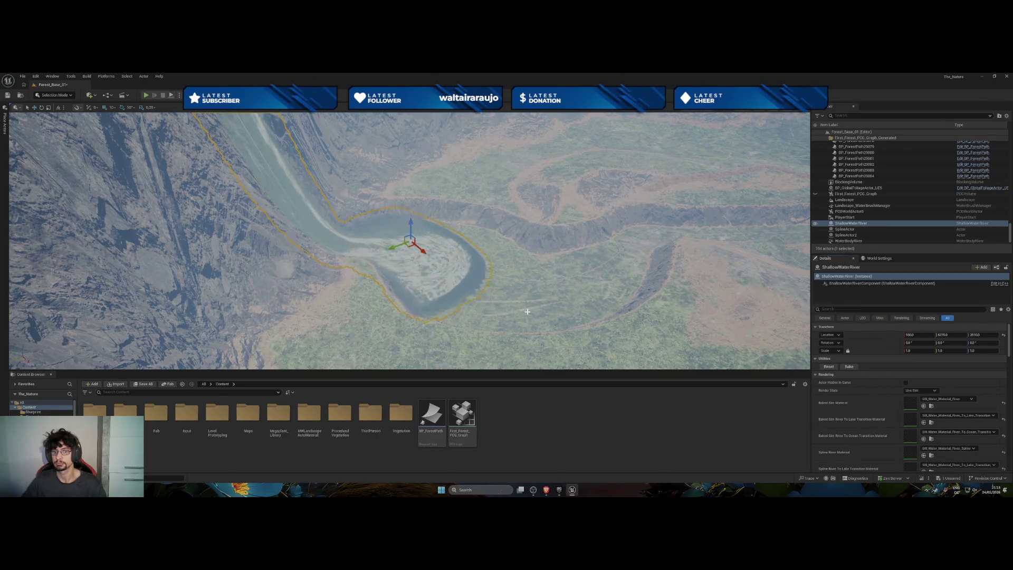
pyautogui.scroll(-5, 527, 311)
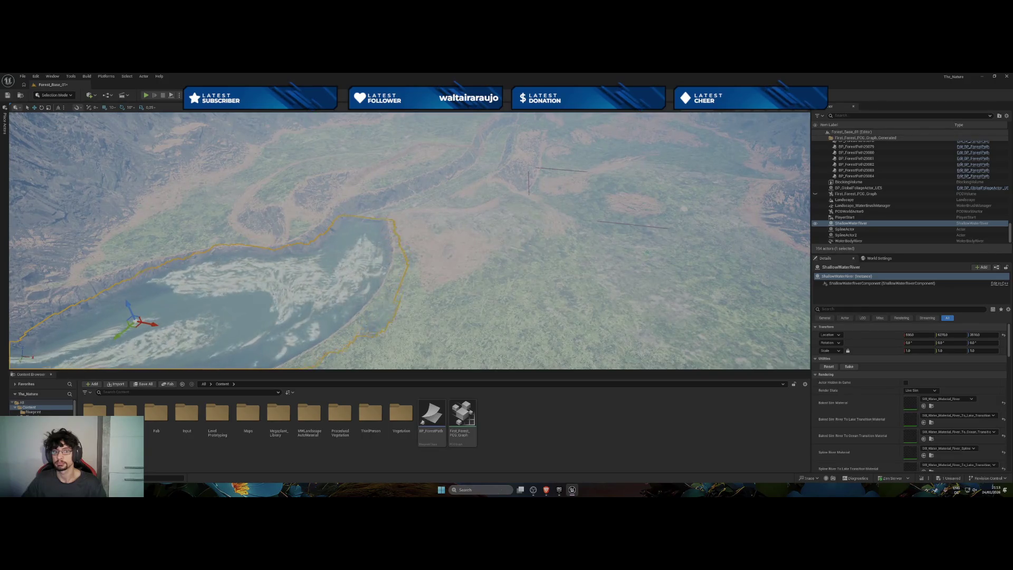
pyautogui.moveTo(527, 311)
pyautogui.mouseDown()
pyautogui.moveTo(530, 285)
pyautogui.moveTo(499, 268)
pyautogui.mouseUp()
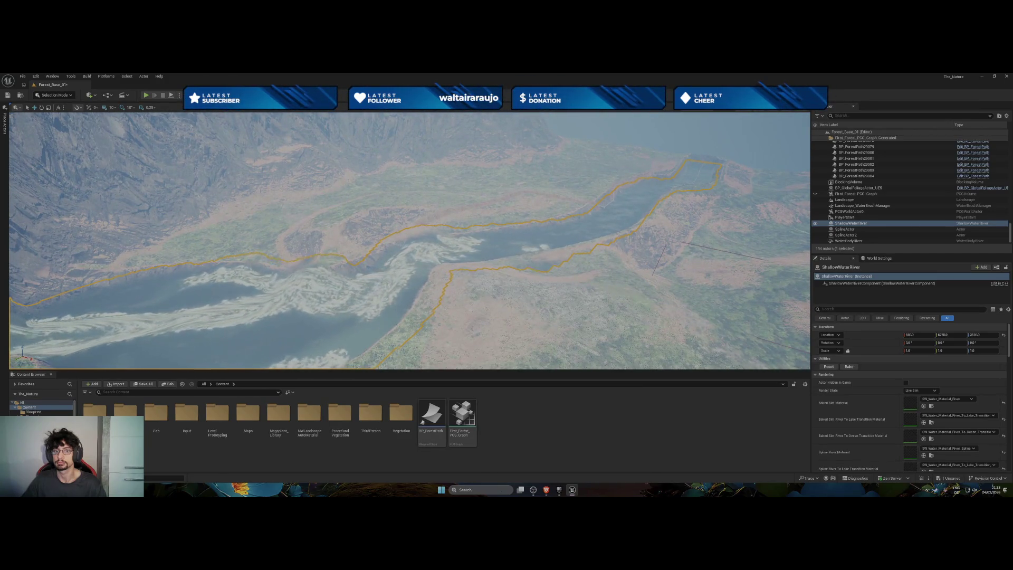
pyautogui.moveTo(499, 268)
pyautogui.mouseDown()
pyautogui.moveTo(498, 227)
pyautogui.moveTo(531, 210)
pyautogui.moveTo(485, 211)
pyautogui.mouseUp()
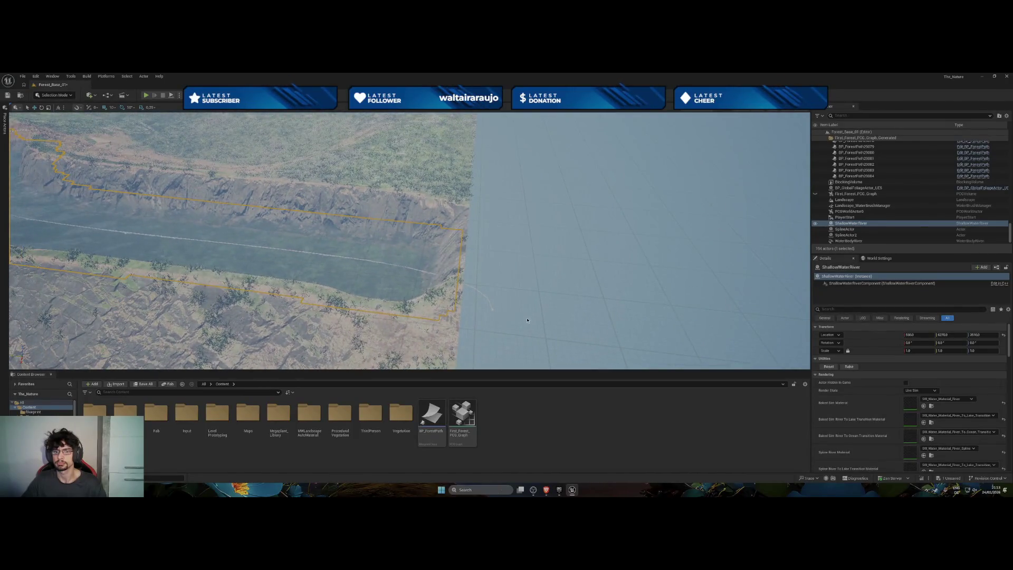
# Select WaterBodyRiver's end spline point and move it.
pyautogui.click(491, 309)
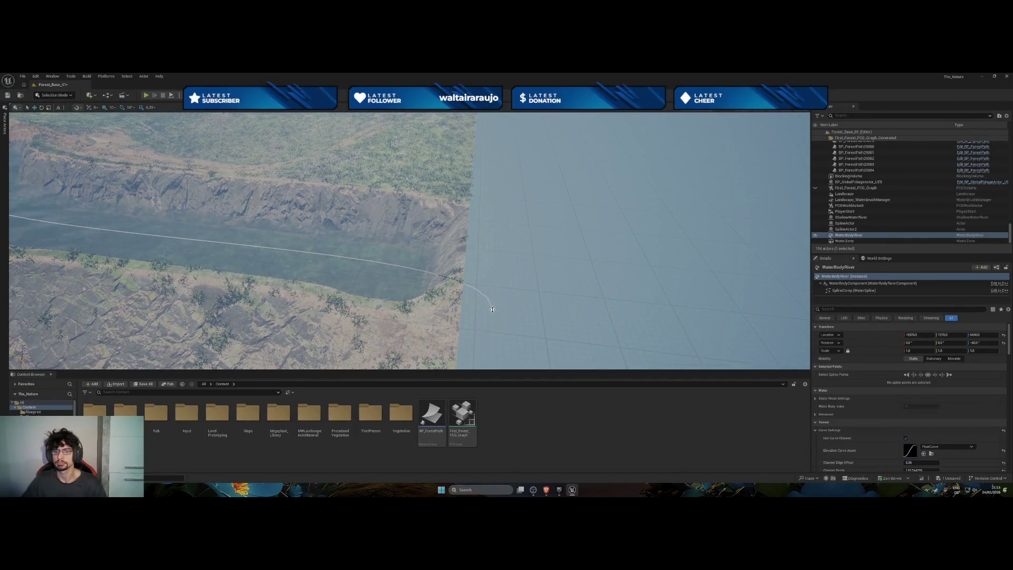
pyautogui.moveTo(492, 309); pyautogui.dragTo(493, 312)
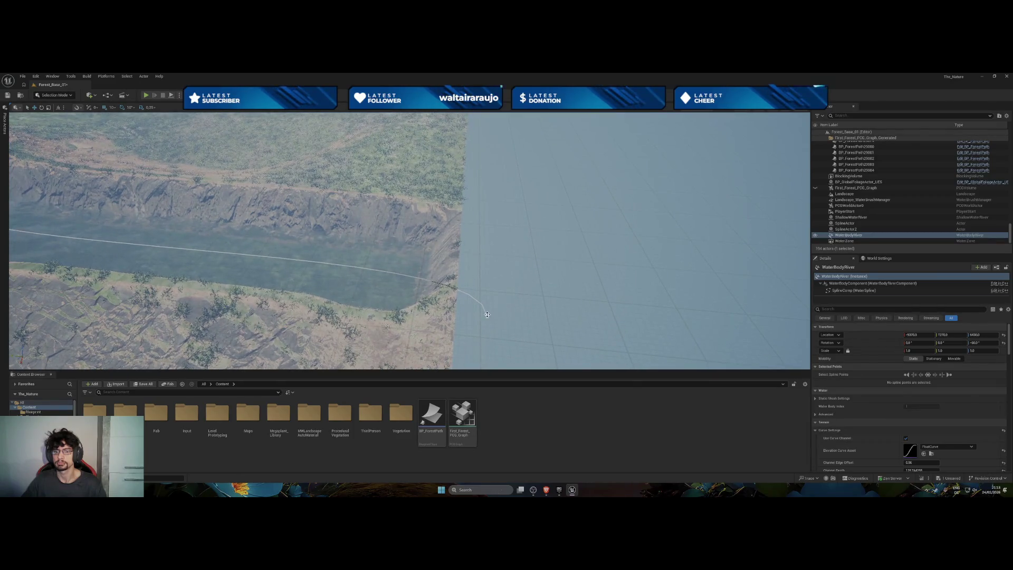
pyautogui.click(487, 315)
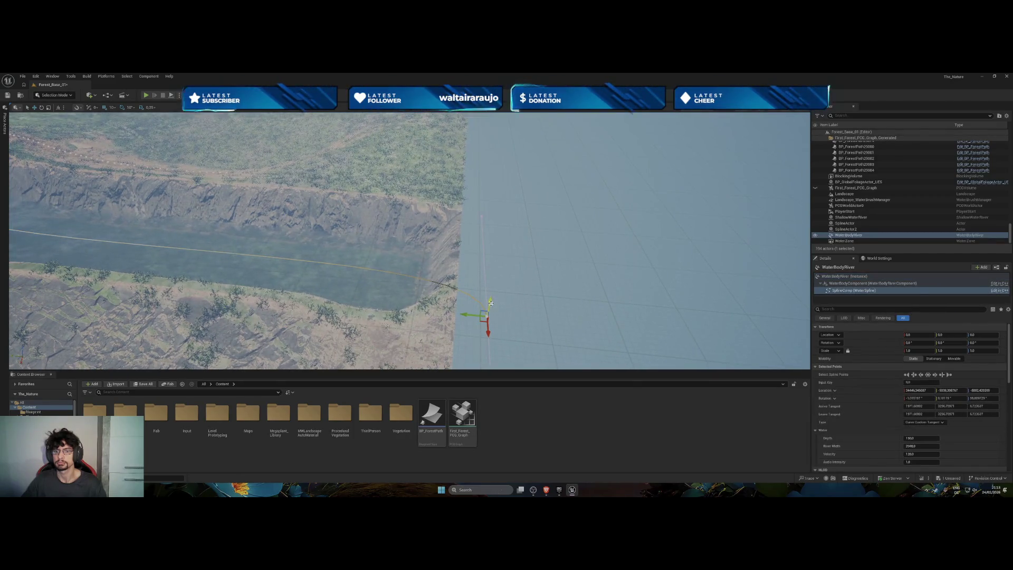
pyautogui.moveTo(491, 303); pyautogui.dragTo(490, 273)
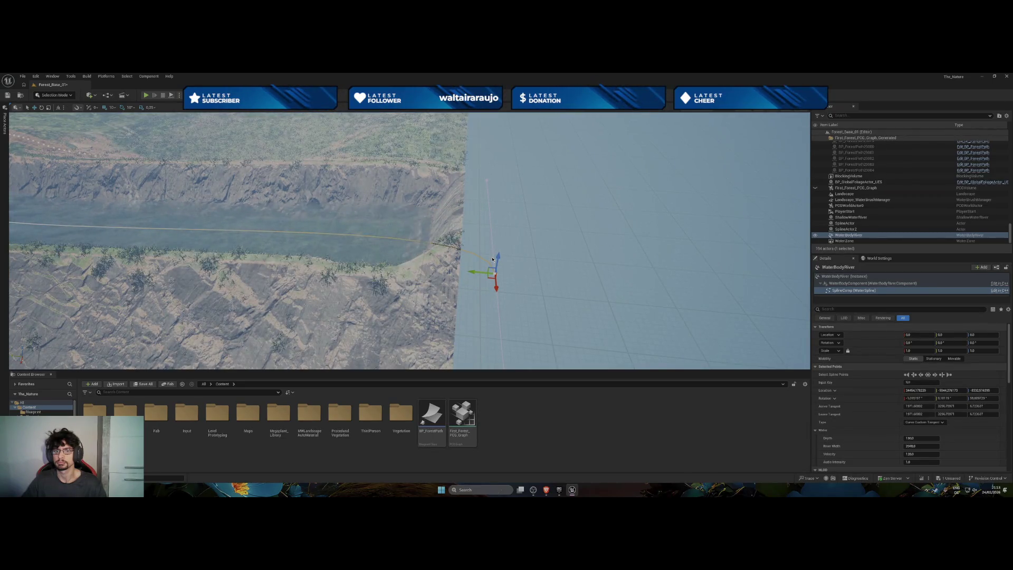
# Lower the end spline point's height further, then view back along the river.
pyautogui.moveTo(515, 269)
pyautogui.mouseDown()
pyautogui.moveTo(383, 251)
pyautogui.moveTo(349, 211)
pyautogui.mouseUp()
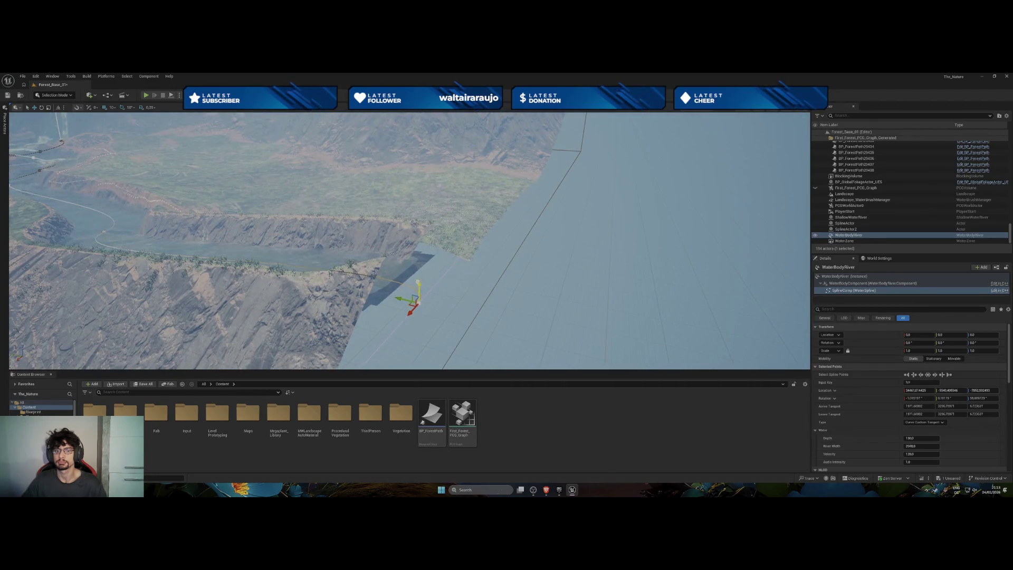
pyautogui.moveTo(418, 349); pyautogui.dragTo(424, 362)
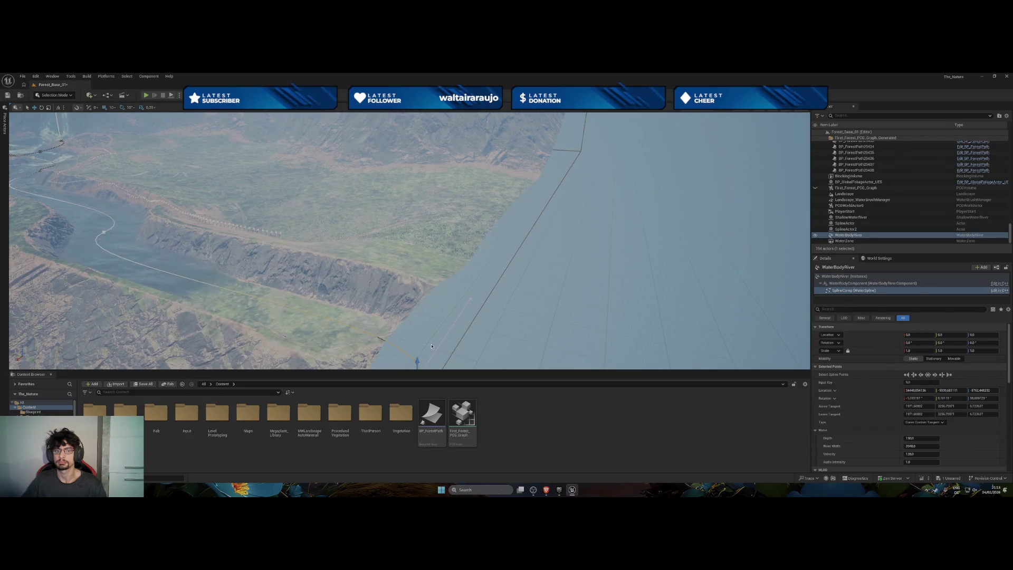
pyautogui.scroll(5, 431, 346)
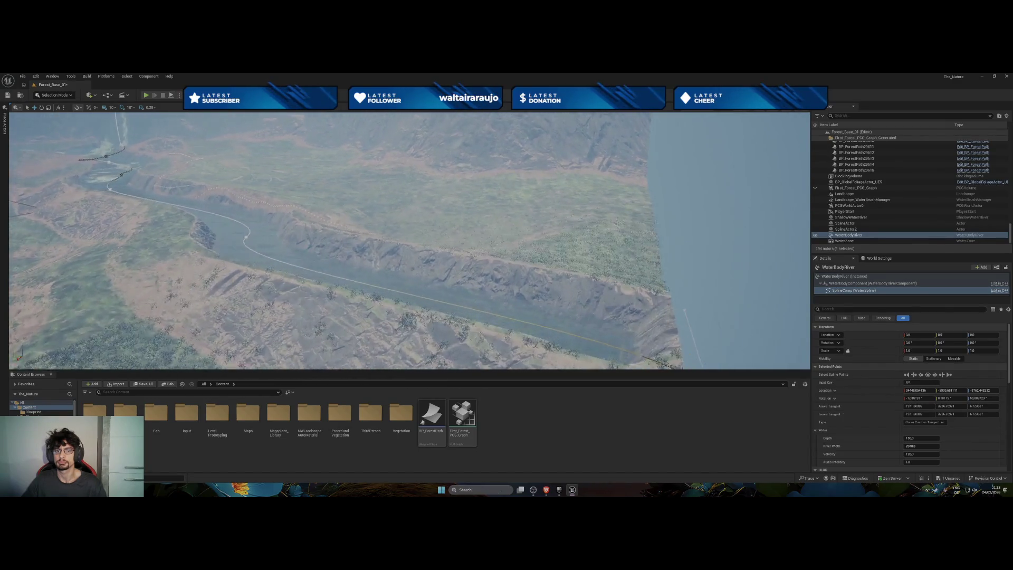
pyautogui.scroll(5, 436, 299)
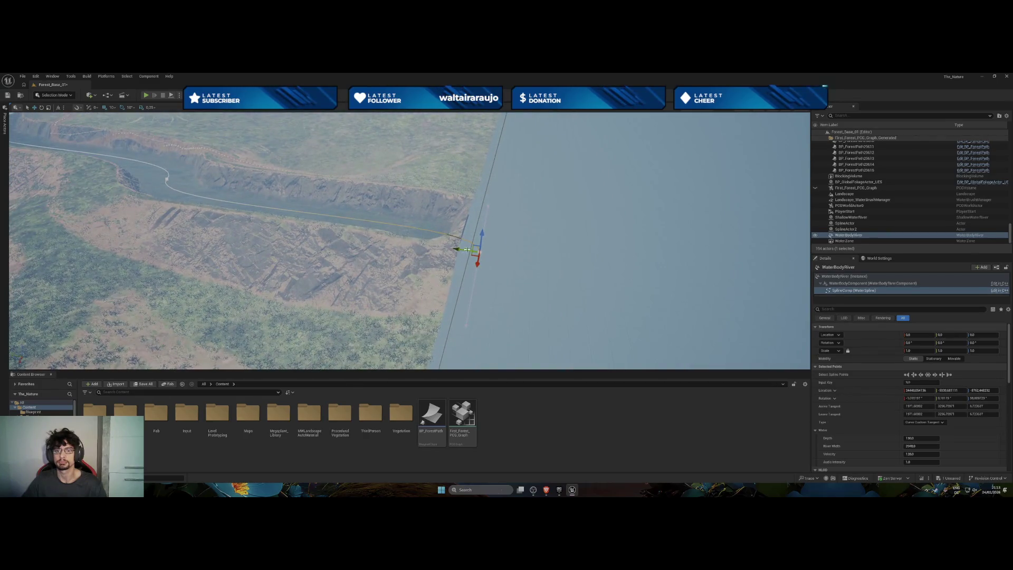
pyautogui.moveTo(481, 236); pyautogui.dragTo(483, 242)
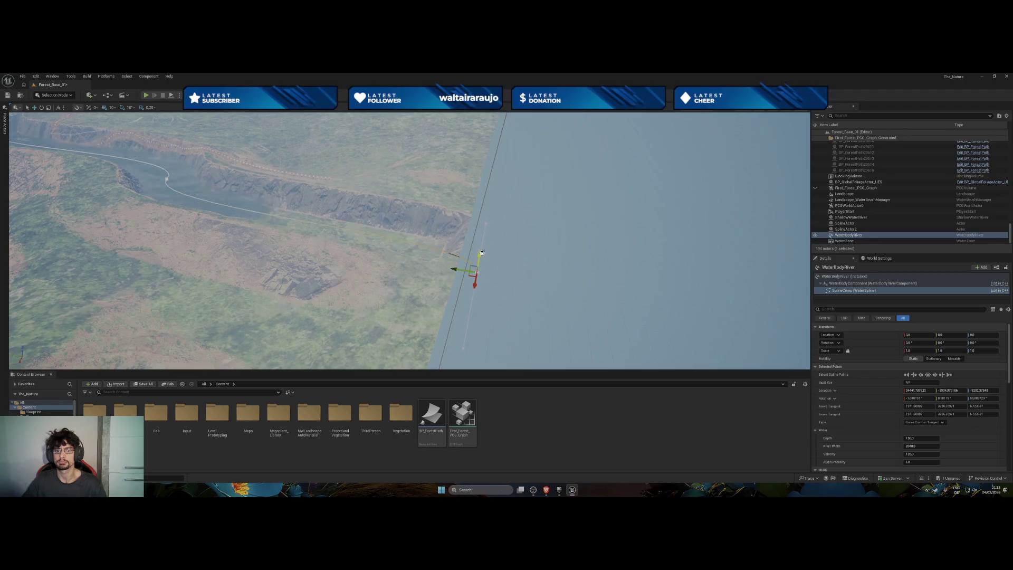
pyautogui.moveTo(483, 243)
pyautogui.mouseDown()
pyautogui.moveTo(322, 242)
pyautogui.moveTo(766, 327)
pyautogui.mouseUp()
pyautogui.click(848, 236)
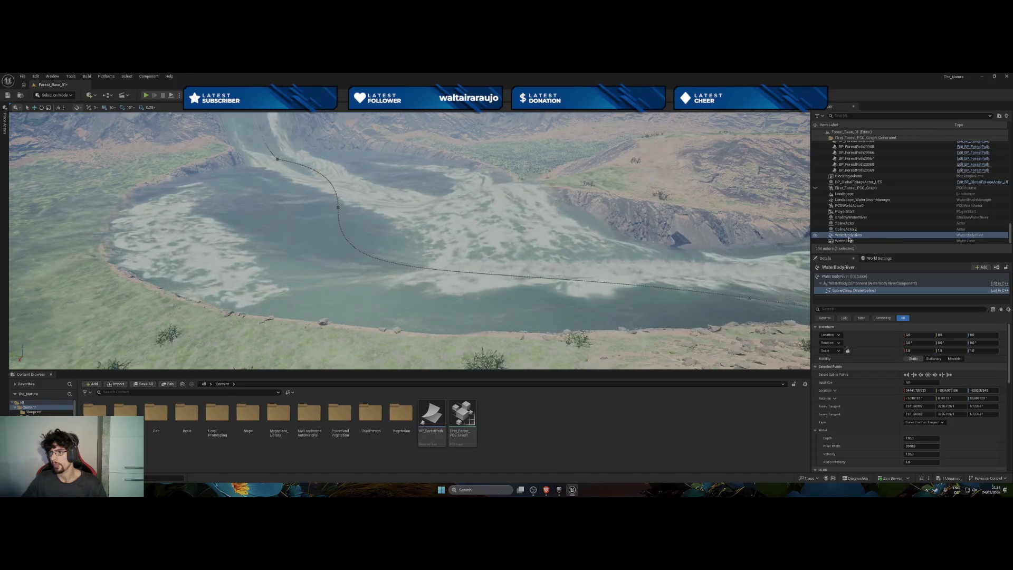
# Select several WaterBodyRiver spline points inside the lake and adjust their shared River Width.
pyautogui.click(339, 208)
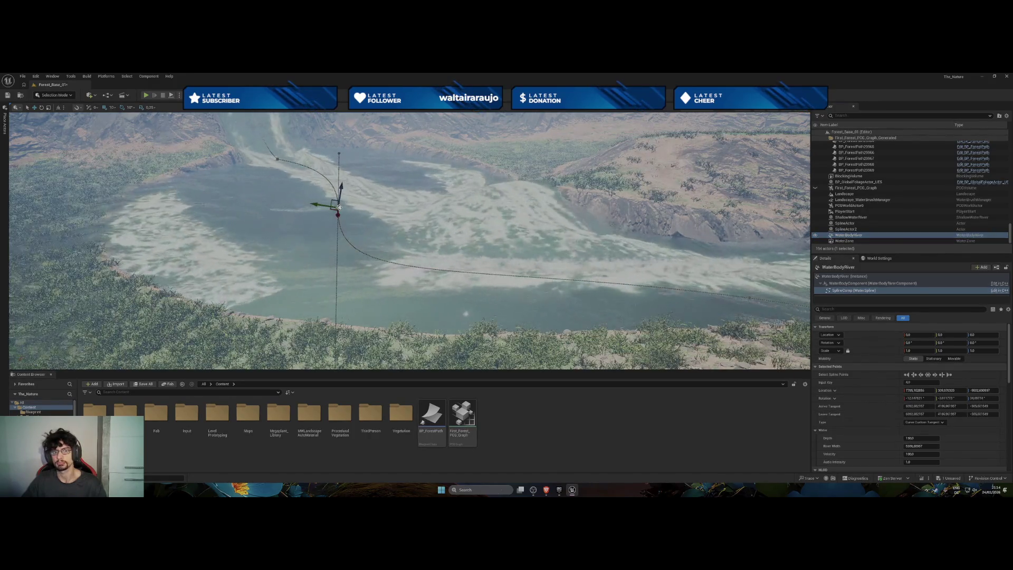
pyautogui.click(931, 376)
pyautogui.scroll(-5, 931, 401)
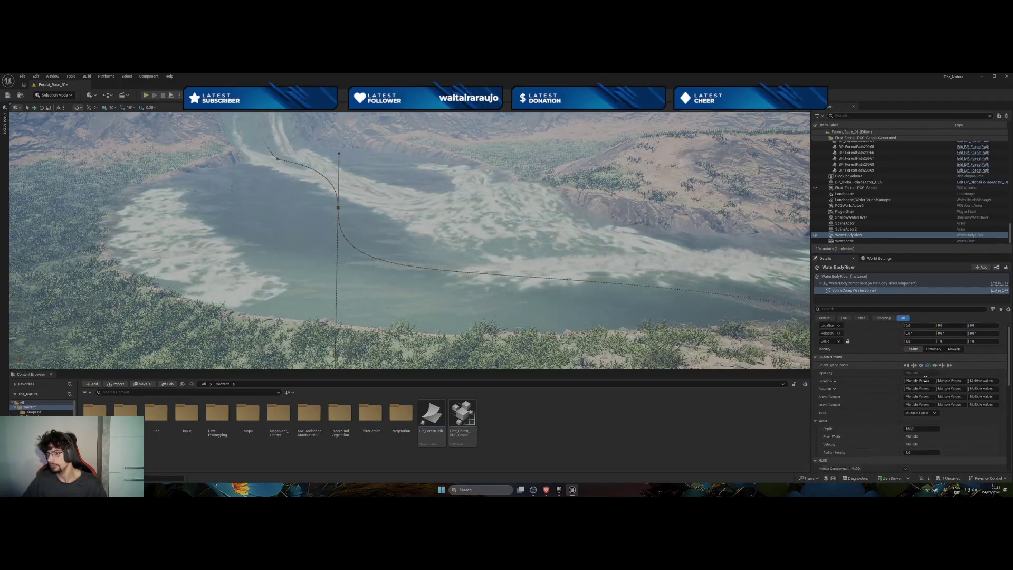
pyautogui.scroll(-4, 931, 412)
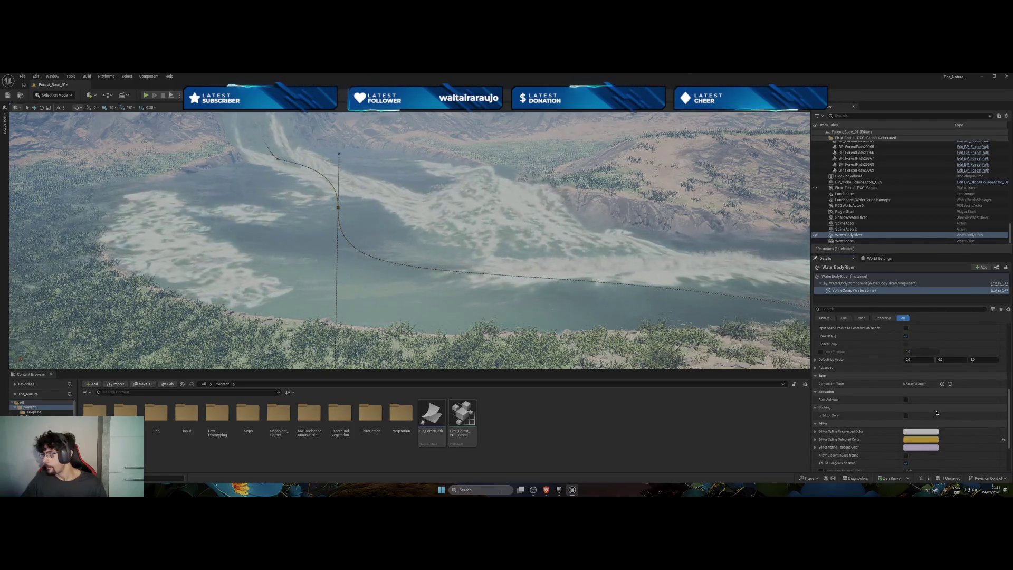
pyautogui.scroll(-1, 937, 413)
pyautogui.scroll(-3, 936, 413)
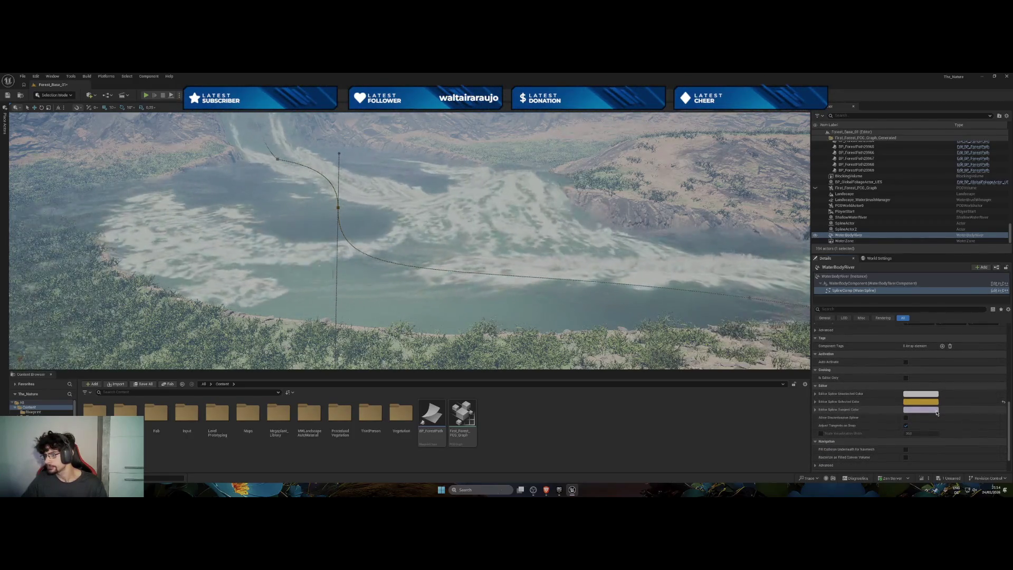
pyautogui.moveTo(116, 322)
pyautogui.mouseDown()
pyautogui.moveTo(143, 356)
pyautogui.moveTo(135, 330)
pyautogui.moveTo(124, 330)
pyautogui.mouseUp()
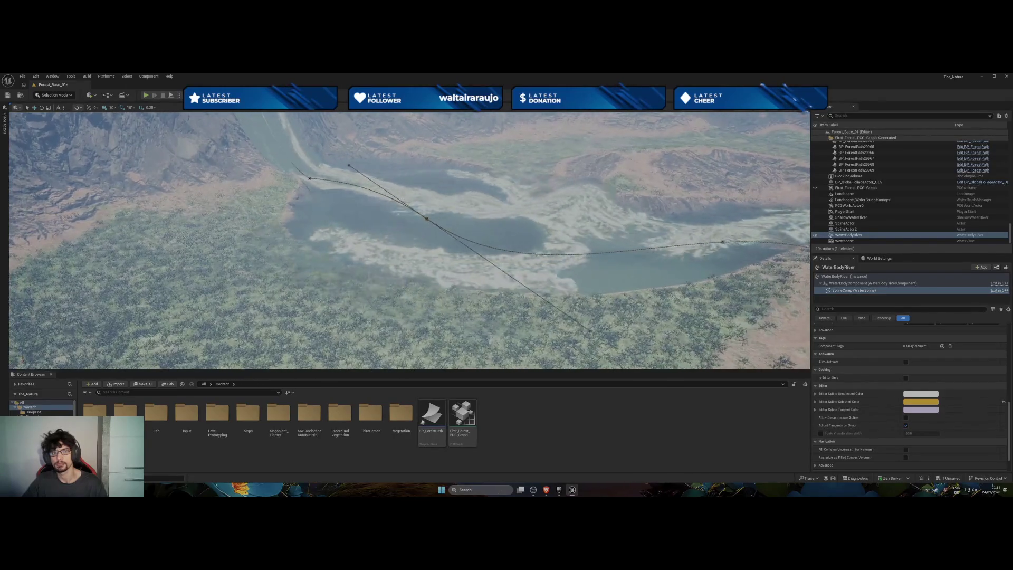
pyautogui.scroll(5, 899, 391)
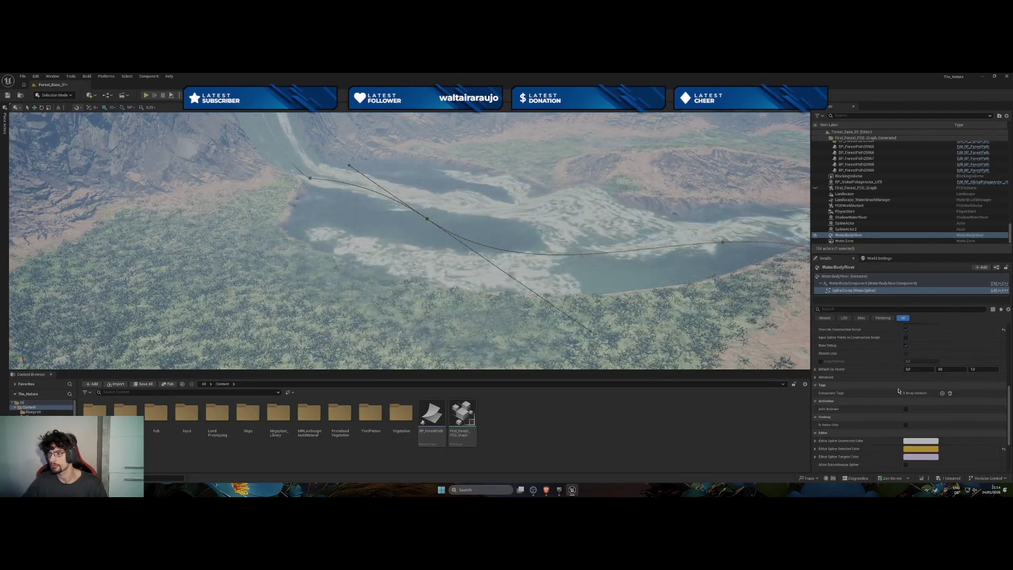
pyautogui.scroll(2, 899, 391)
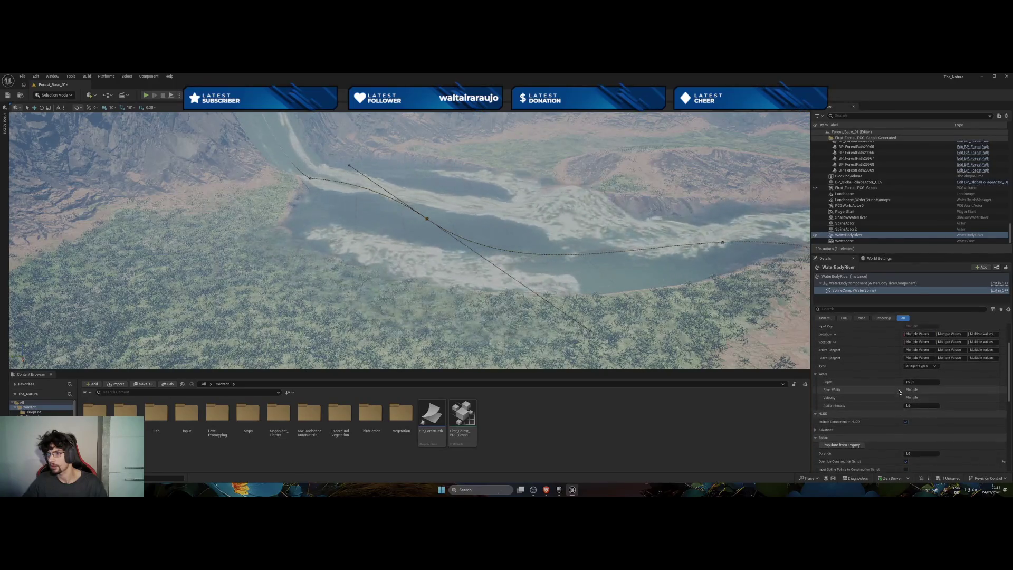
pyautogui.moveTo(906, 391); pyautogui.dragTo(914, 398)
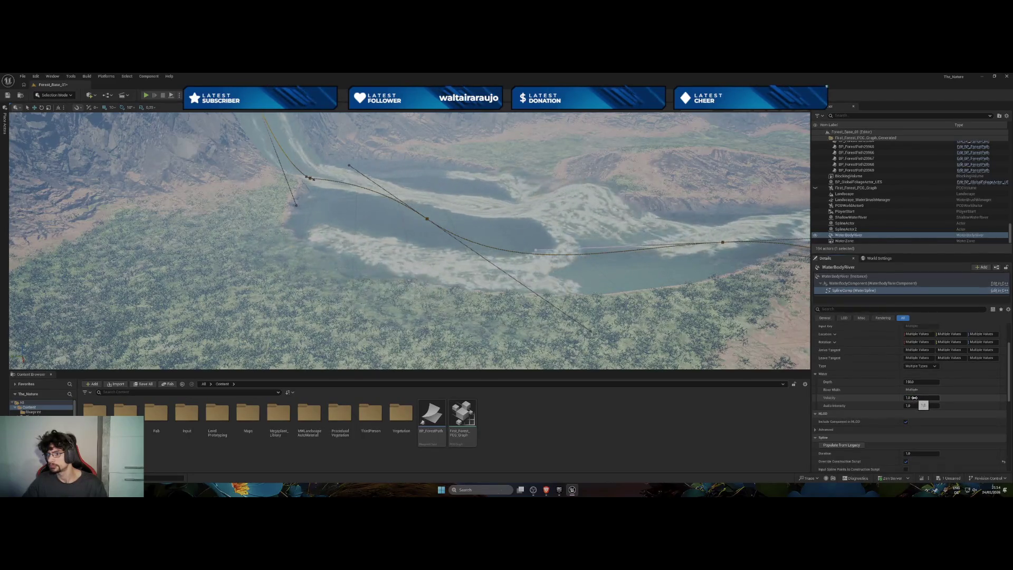
# Enter a Velocity of 120, then give the lake's middle spline point River Width 2048.
pyautogui.write('120')
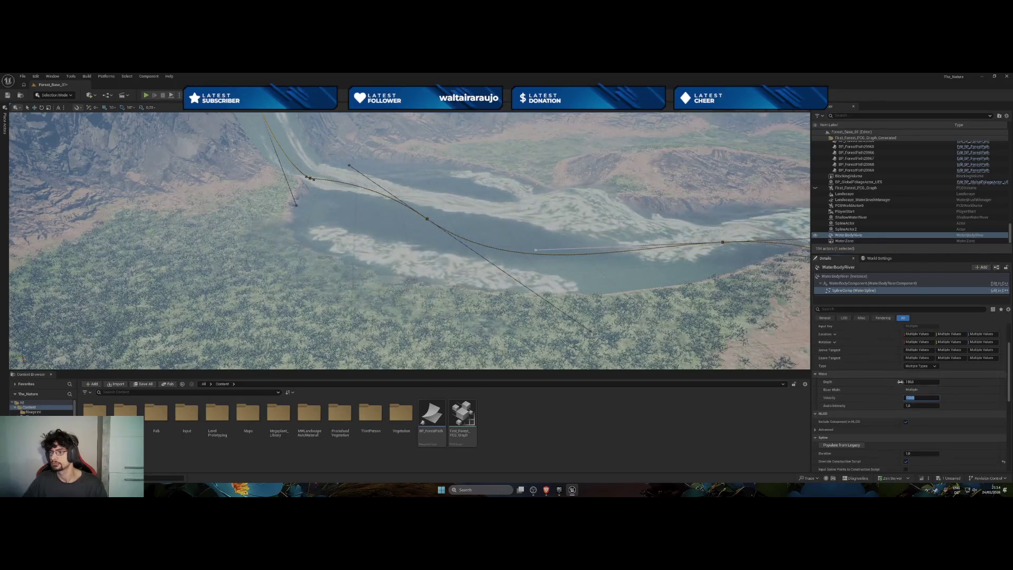
pyautogui.click(309, 178)
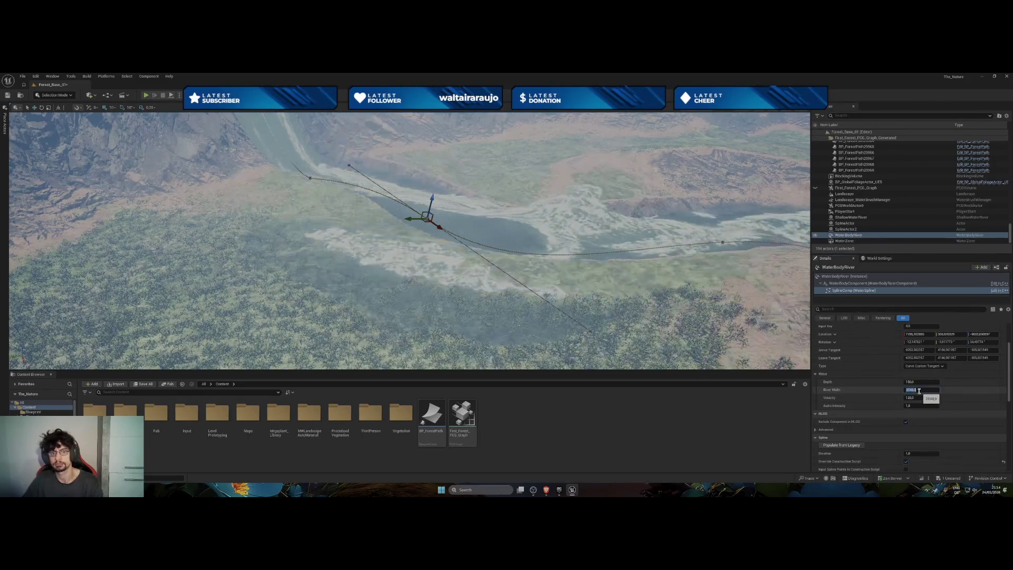
pyautogui.press('Return')
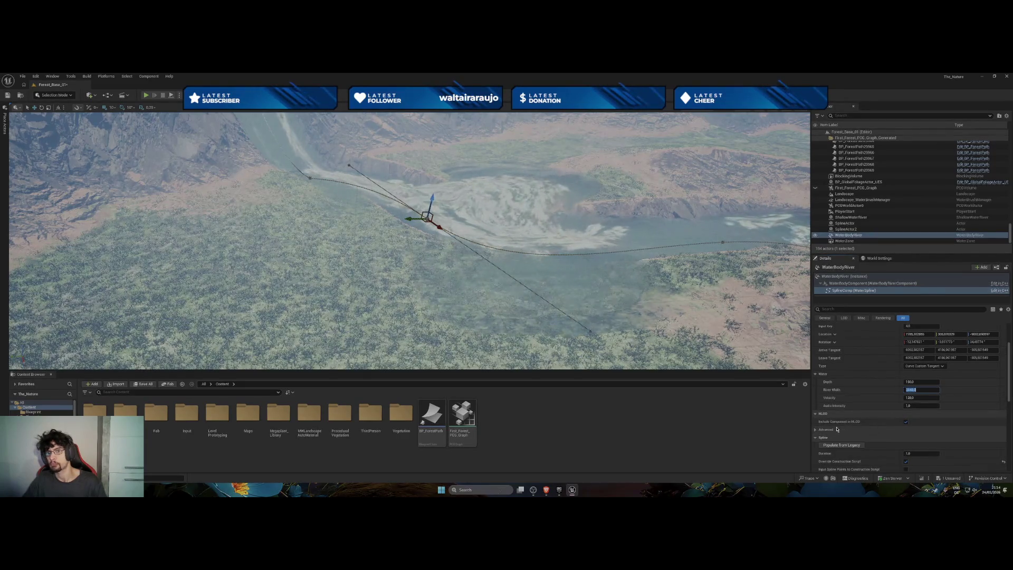
pyautogui.scroll(-2, 837, 429)
pyautogui.scroll(-1, 853, 415)
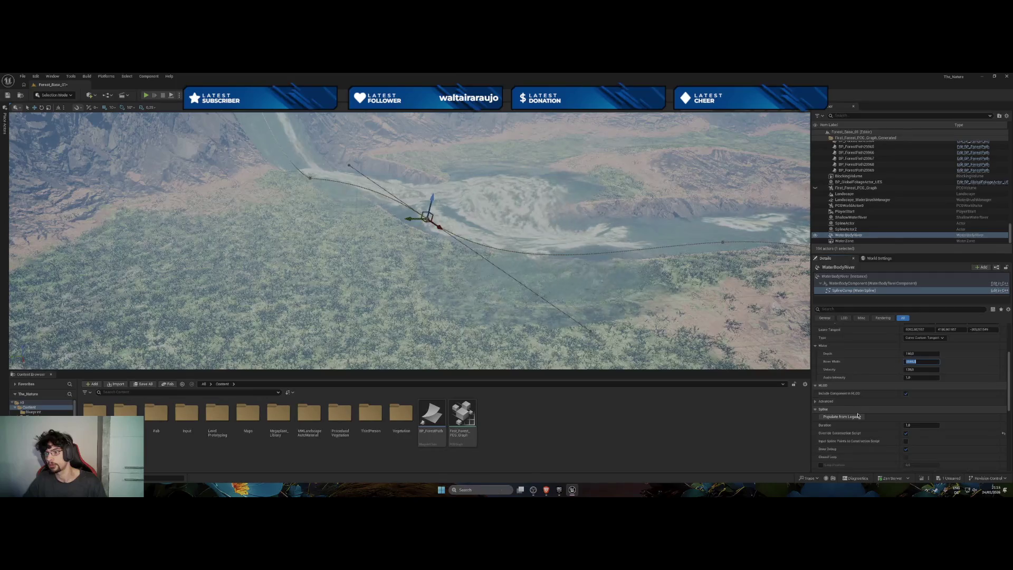
pyautogui.scroll(-6, 865, 418)
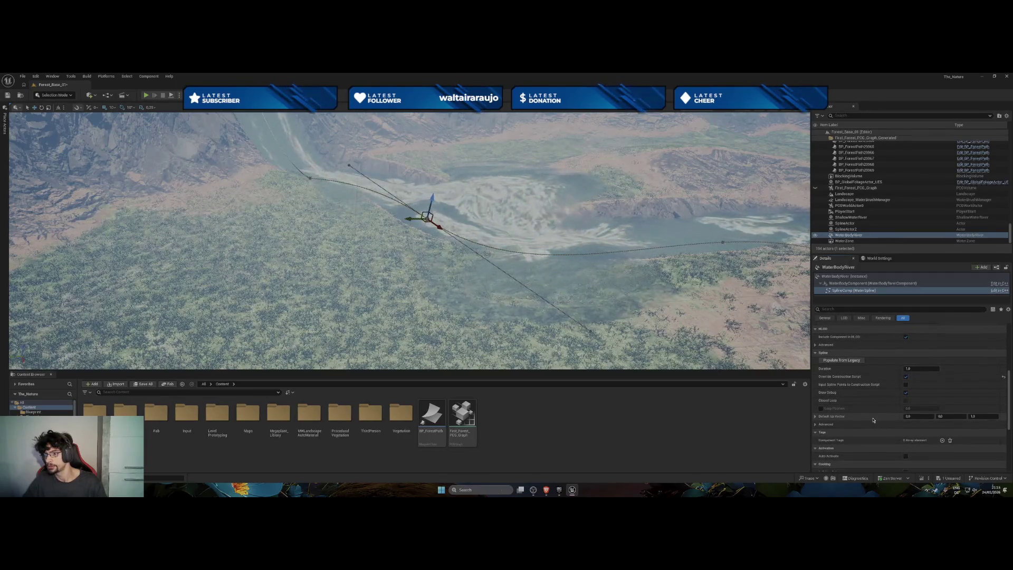
pyautogui.scroll(-8, 829, 424)
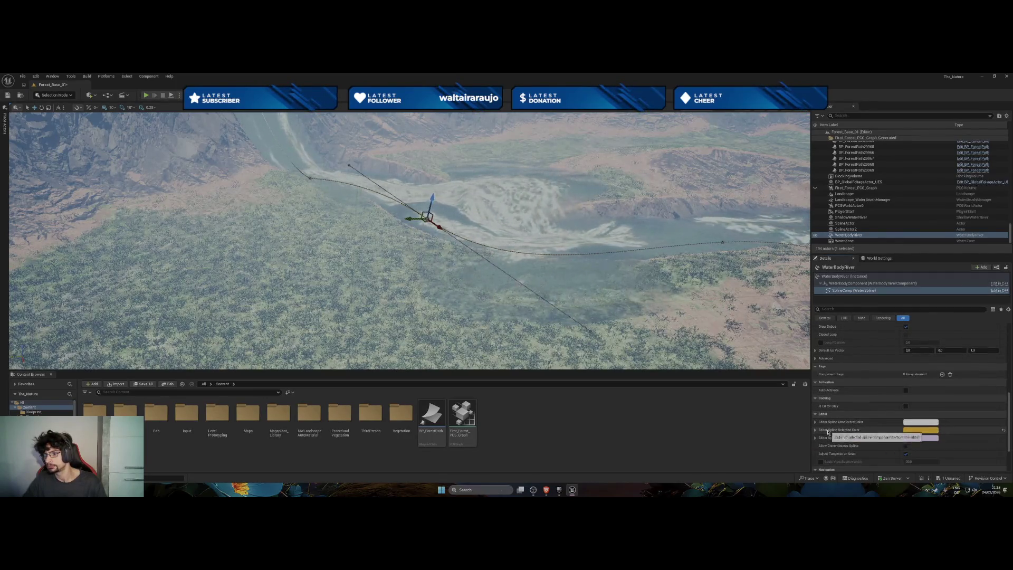
pyautogui.scroll(-5, 828, 431)
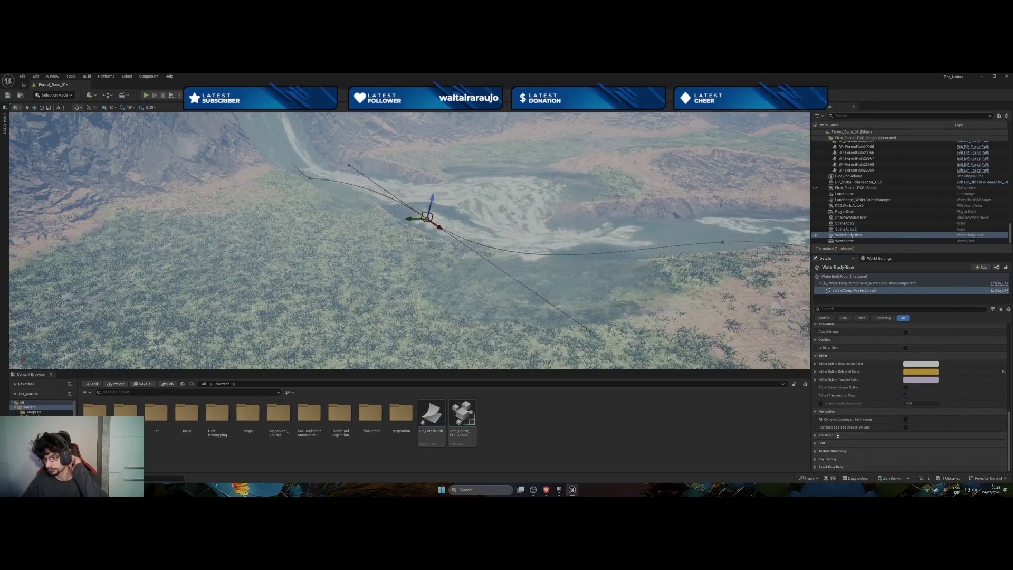
pyautogui.scroll(6, 836, 434)
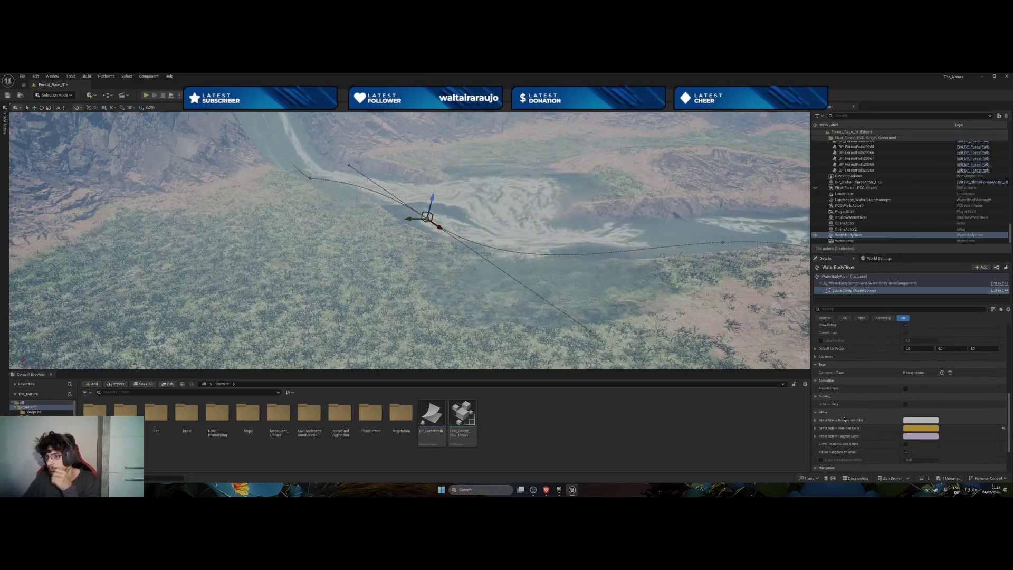
pyautogui.scroll(8, 843, 420)
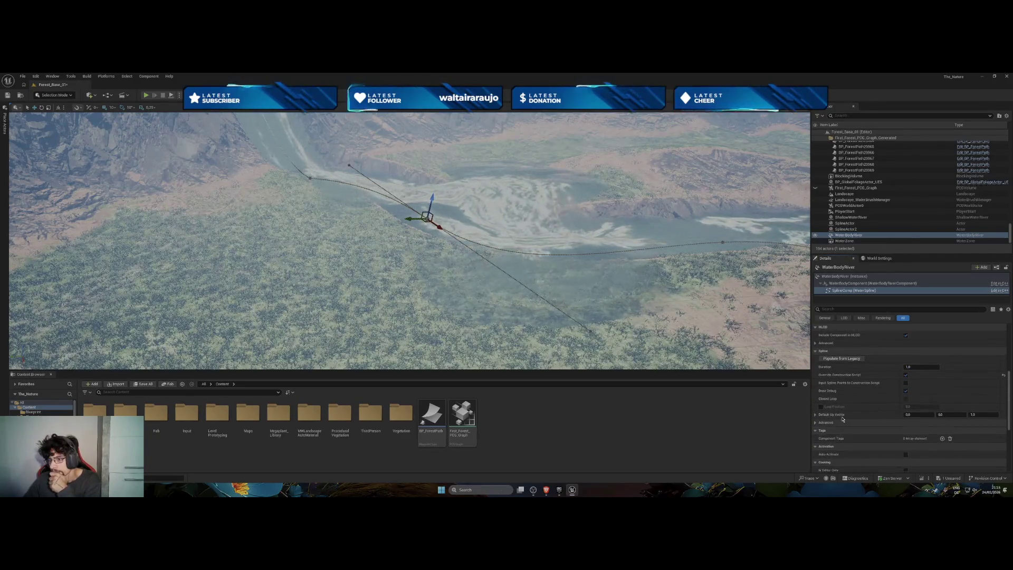
pyautogui.scroll(7, 843, 419)
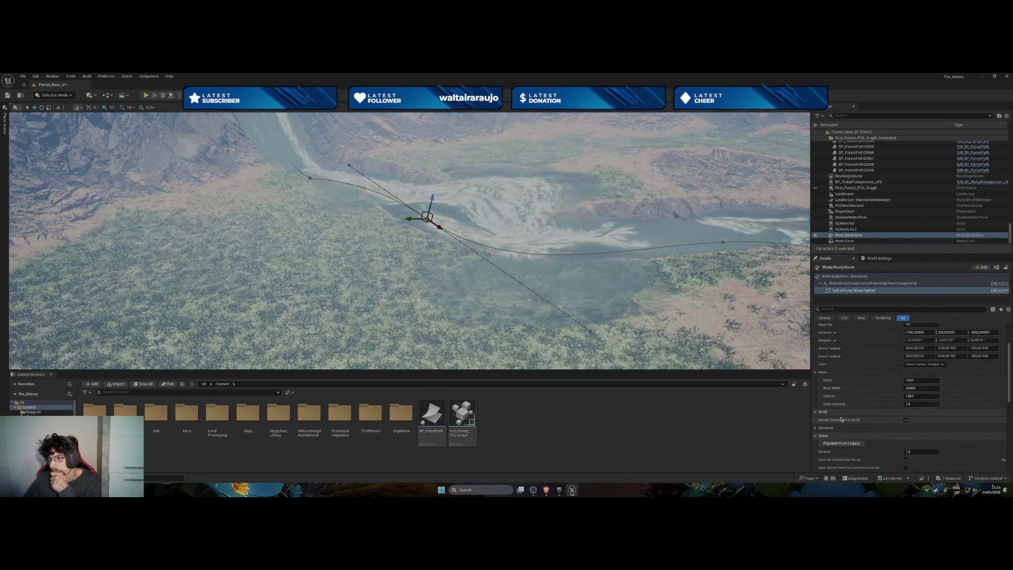
pyautogui.scroll(1, 841, 419)
pyautogui.click(816, 447)
pyautogui.click(816, 448)
pyautogui.scroll(-6, 817, 451)
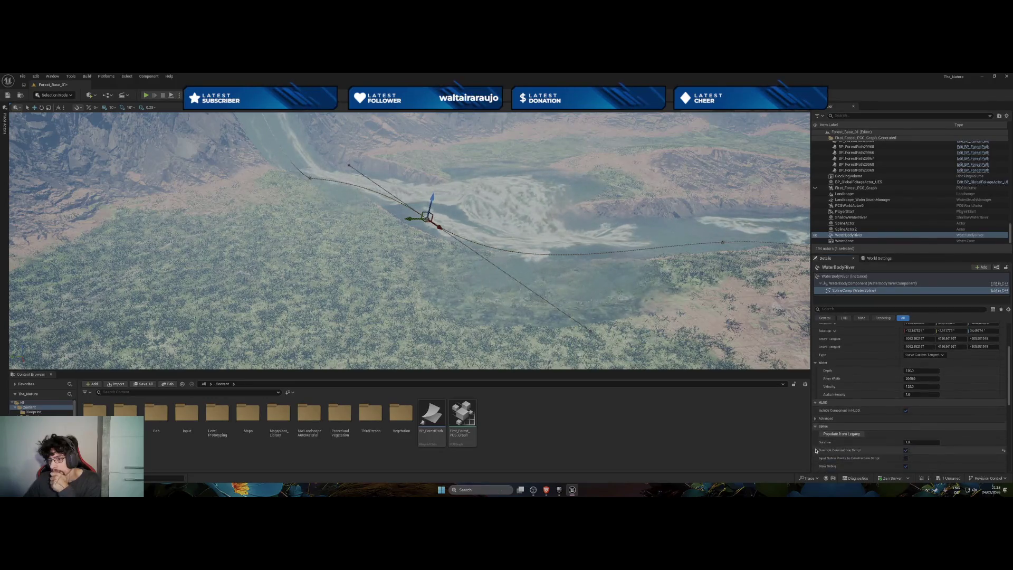
pyautogui.scroll(-3, 817, 452)
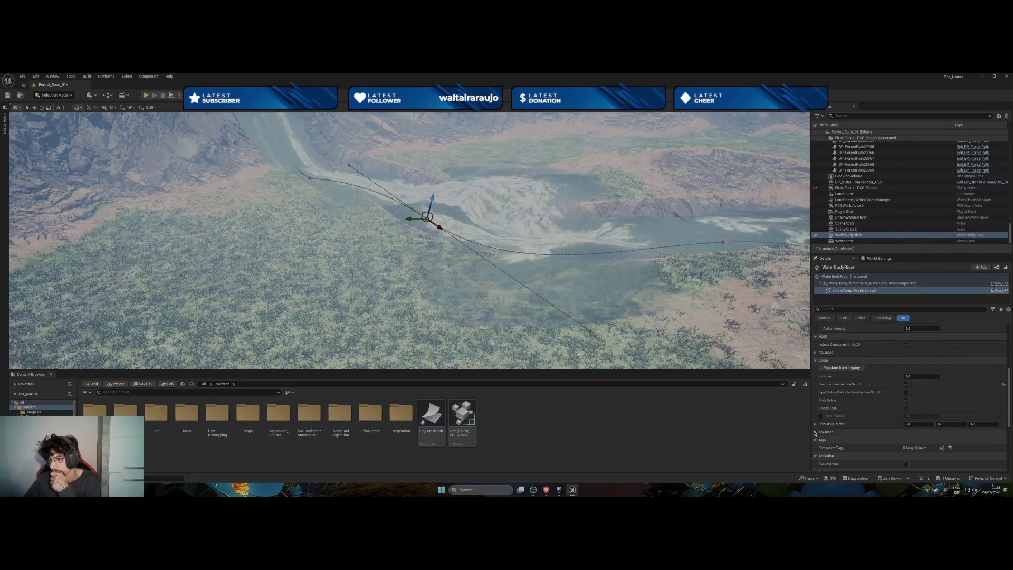
pyautogui.click(818, 433)
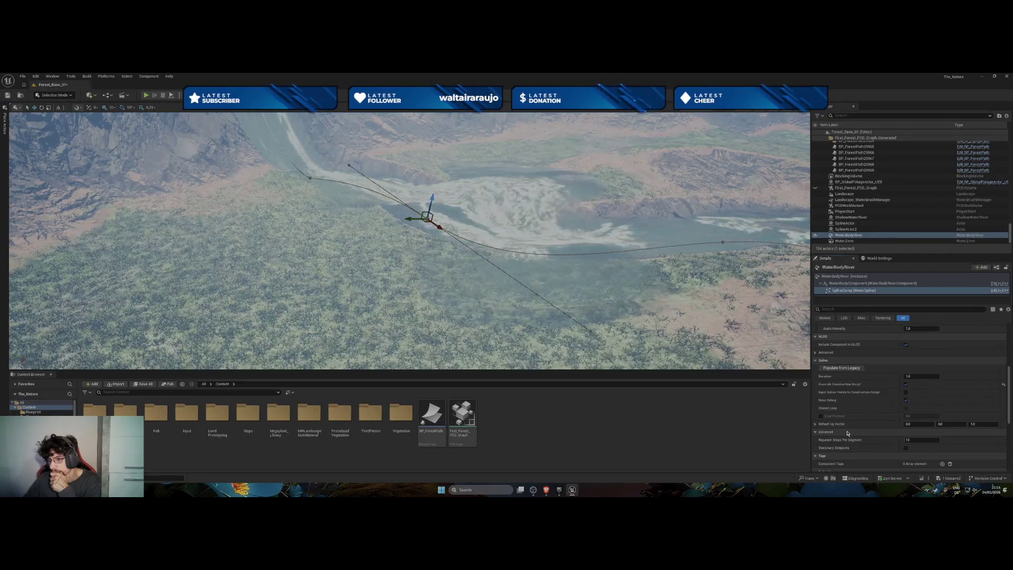
pyautogui.scroll(-8, 848, 434)
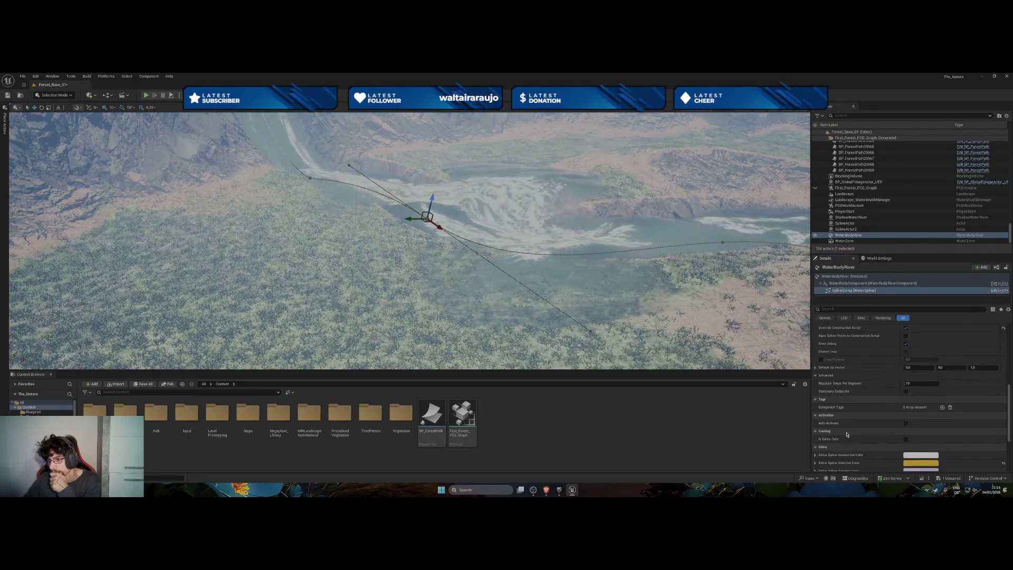
pyautogui.scroll(-4, 847, 434)
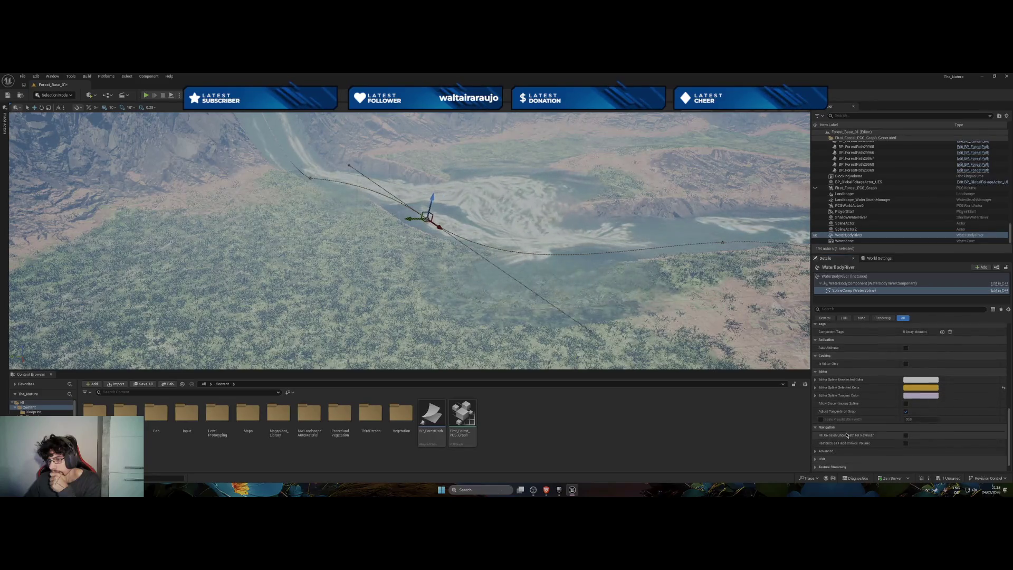
pyautogui.scroll(-2, 847, 435)
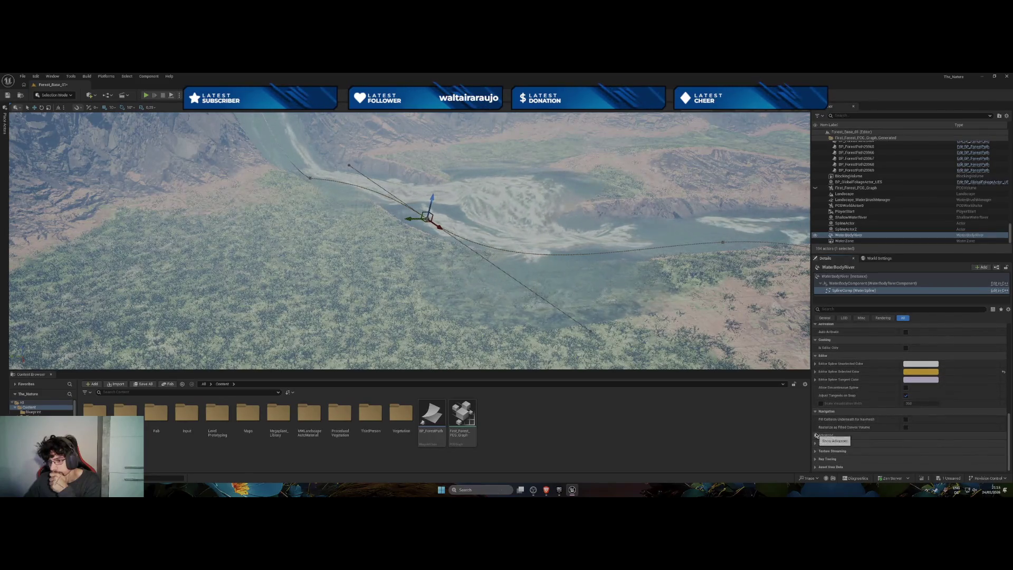
pyautogui.click(846, 236)
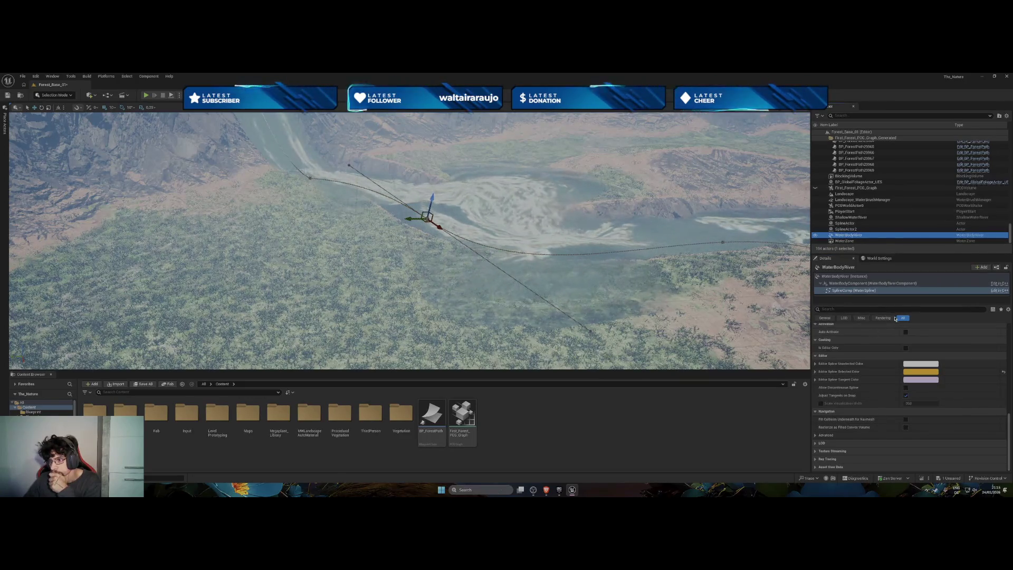
pyautogui.click(843, 315)
# Browse the General, LOD, Misc and Rendering categories, expanding Texture Streaming and Ray Tracing.
pyautogui.click(825, 318)
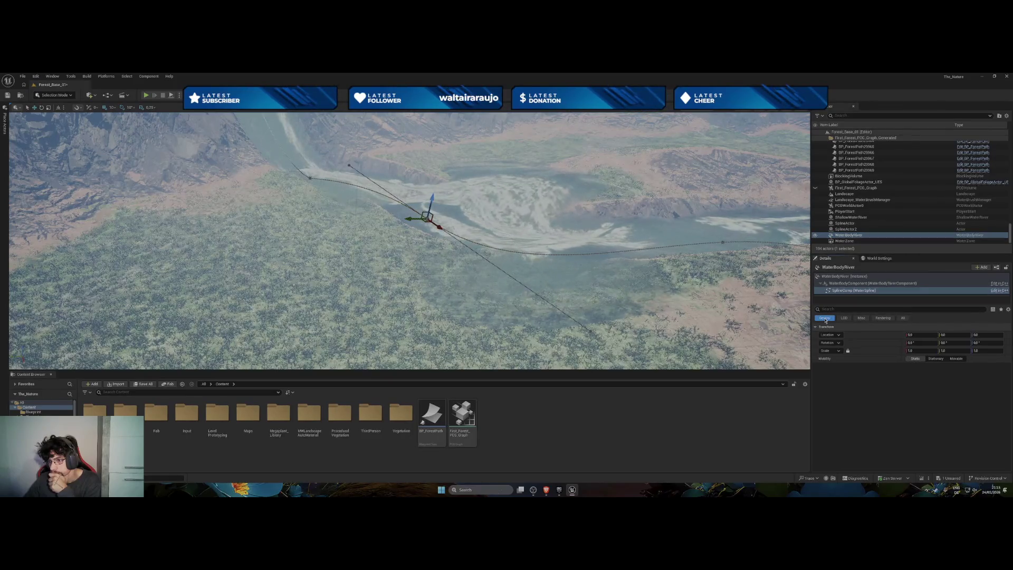
pyautogui.click(844, 318)
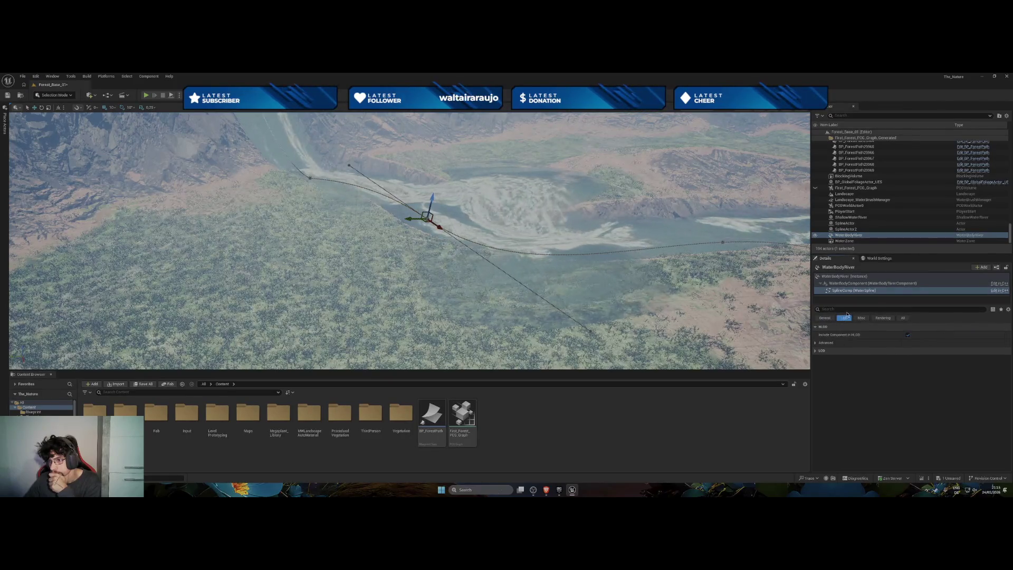
pyautogui.click(820, 342)
pyautogui.click(862, 318)
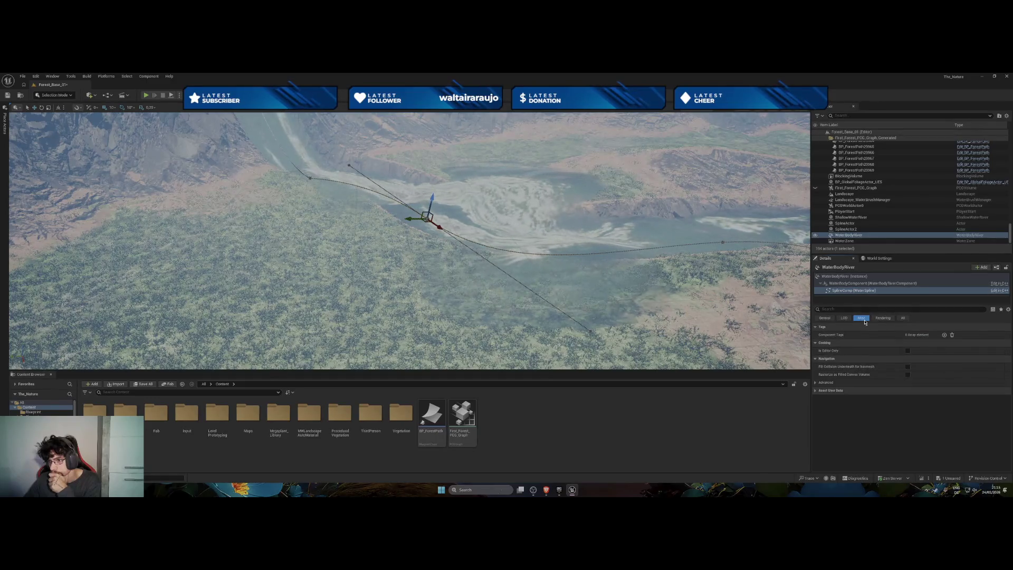
pyautogui.click(815, 382)
pyautogui.click(816, 398)
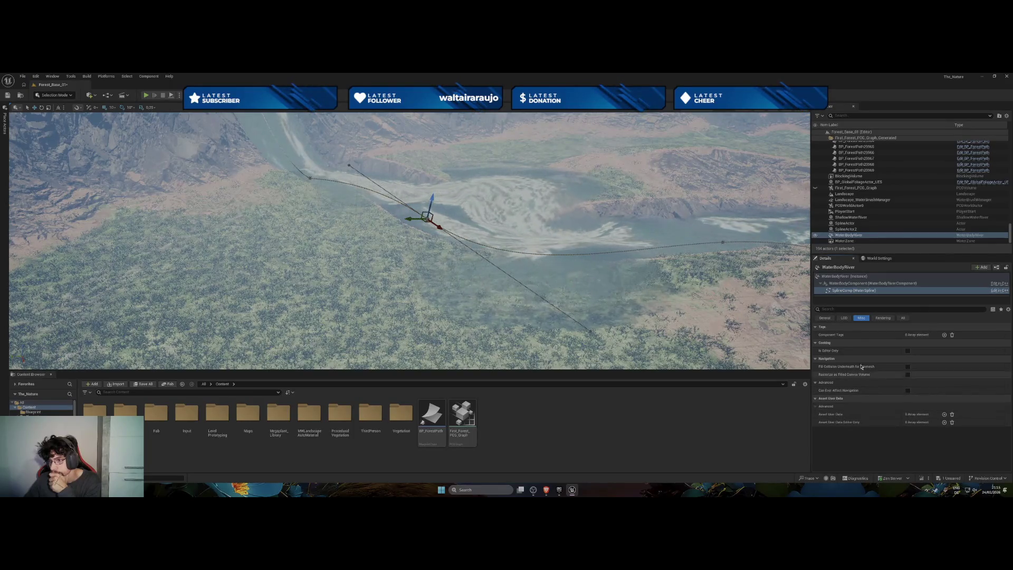
pyautogui.click(882, 318)
pyautogui.click(817, 327)
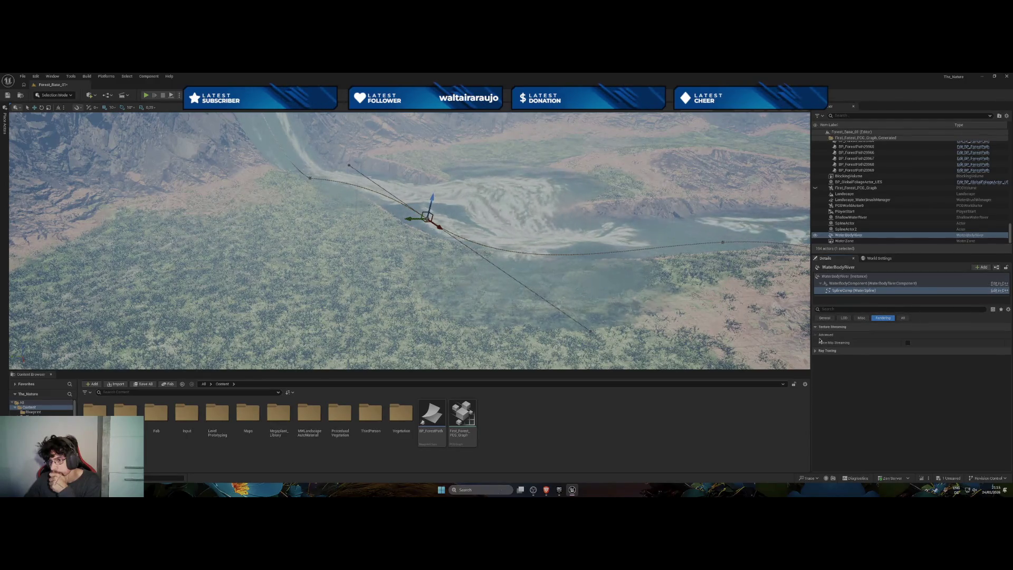
pyautogui.click(816, 350)
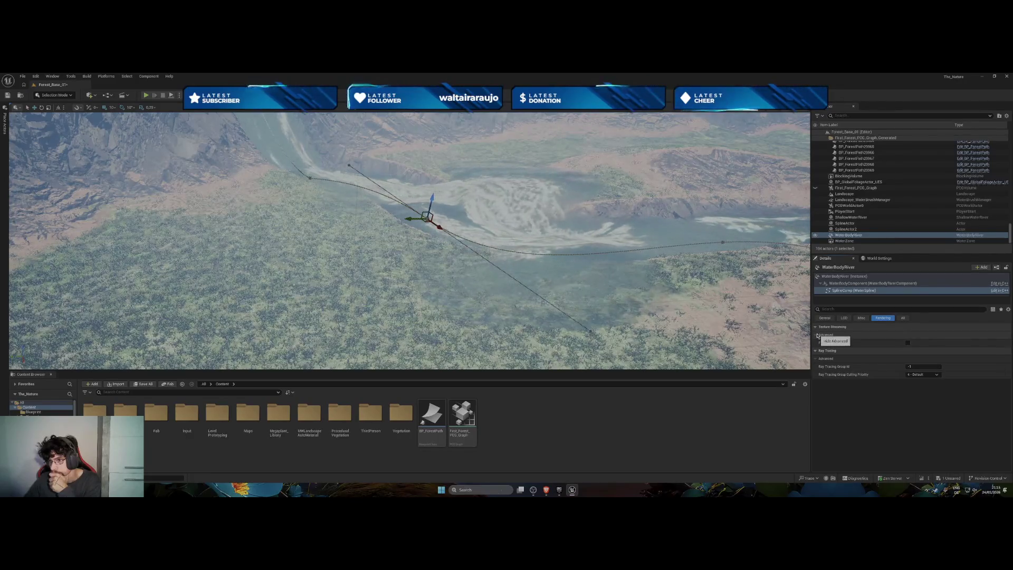
# Switch WaterBodyRiver's Falloff Mode from Width to Angle, with a 45.0 falloff angle.
pyautogui.click(846, 277)
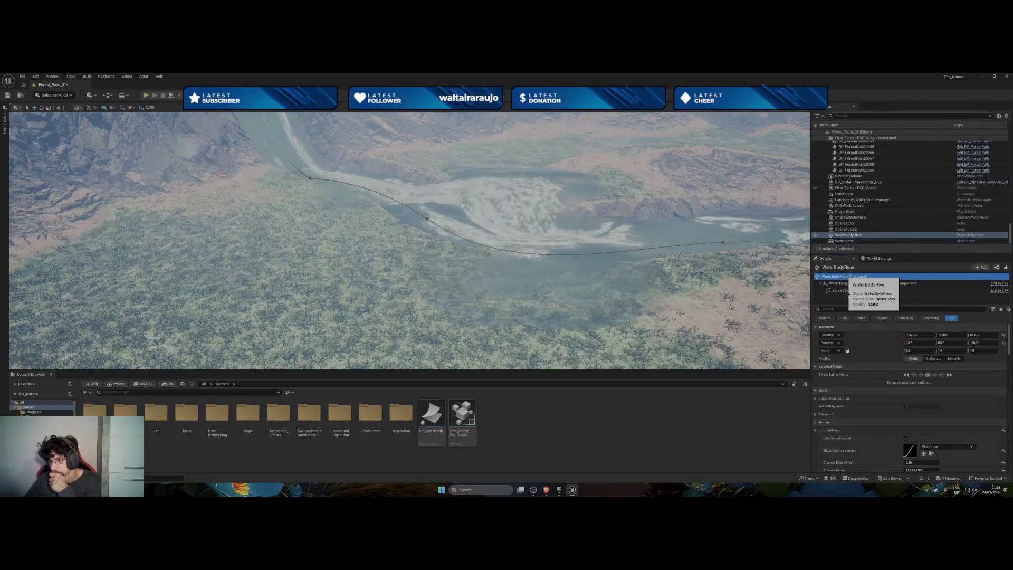
pyautogui.scroll(-5, 870, 393)
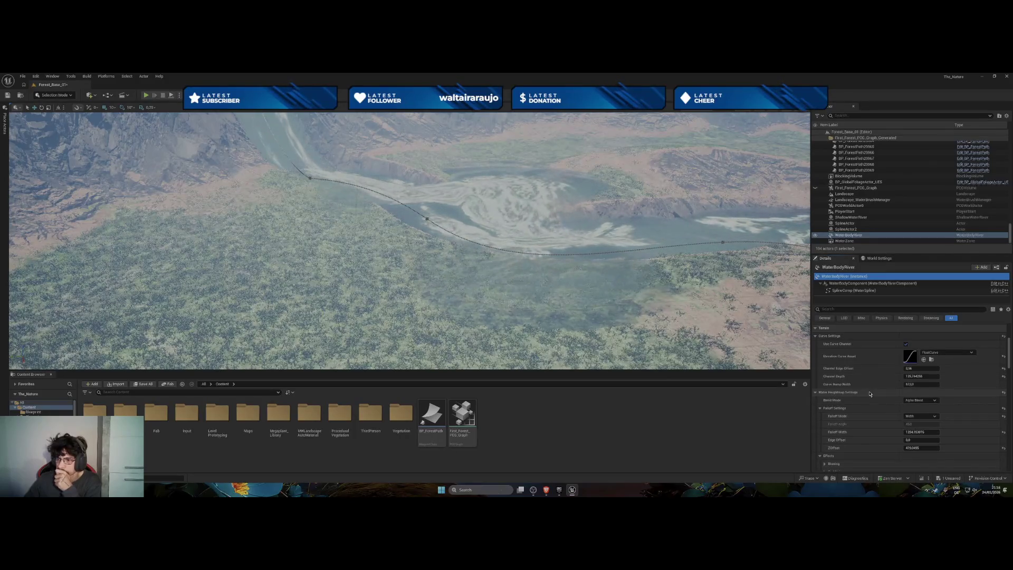
pyautogui.scroll(-1, 870, 393)
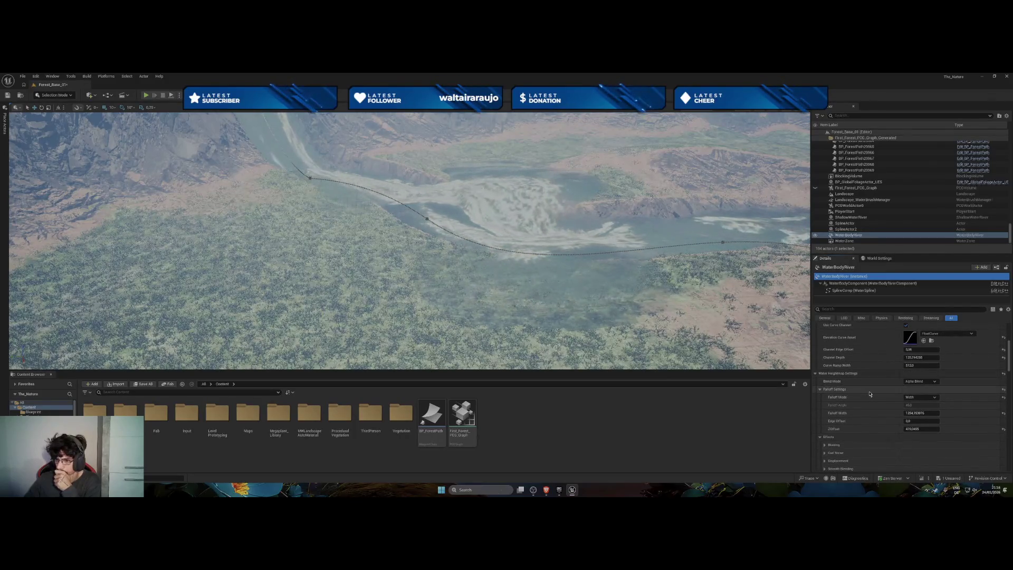
pyautogui.click(910, 398)
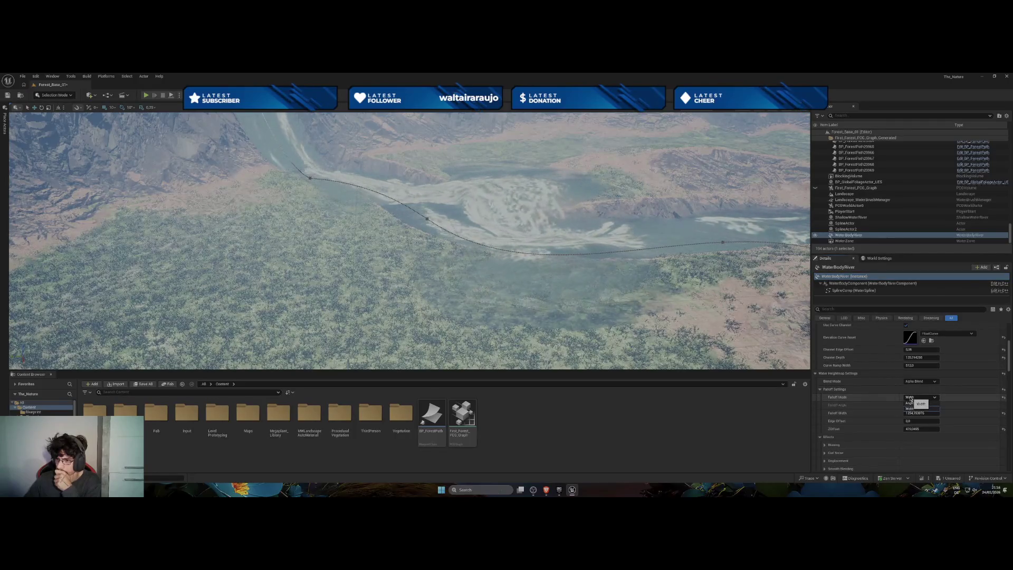
pyautogui.click(918, 403)
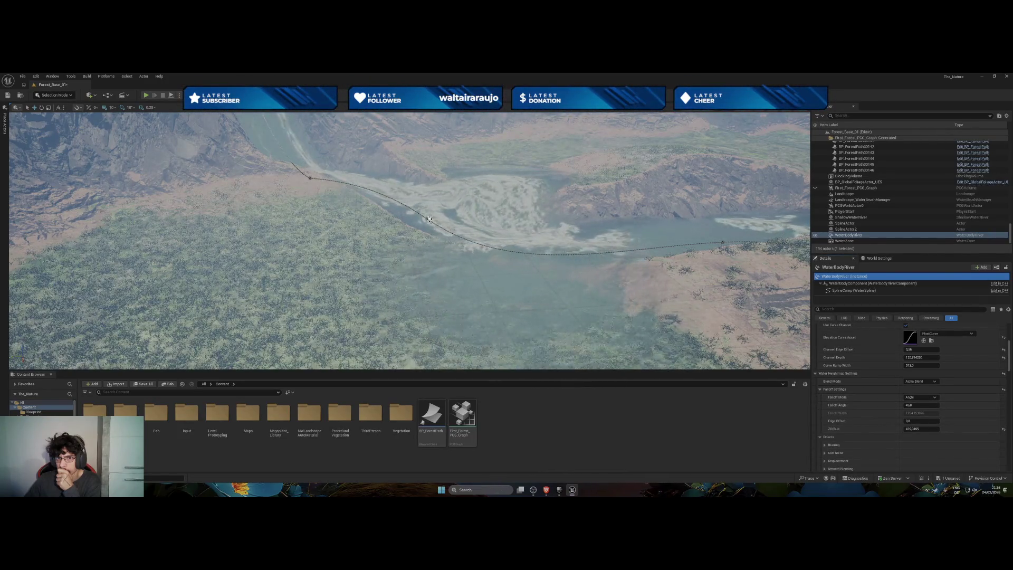
pyautogui.click(429, 219)
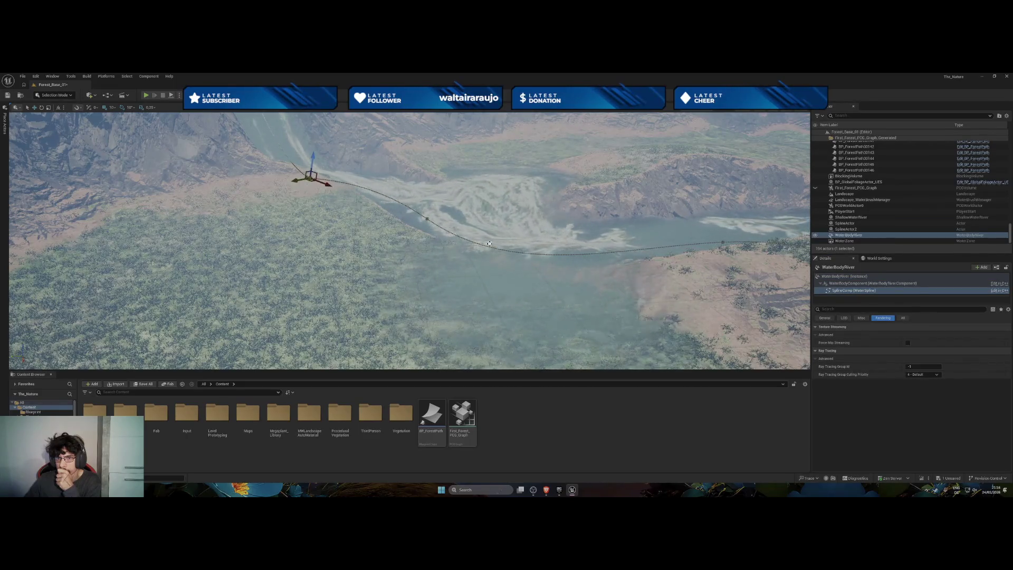
# Try a Linear point type and about 1360 depth on a spline point, then undo.
pyautogui.click(908, 320)
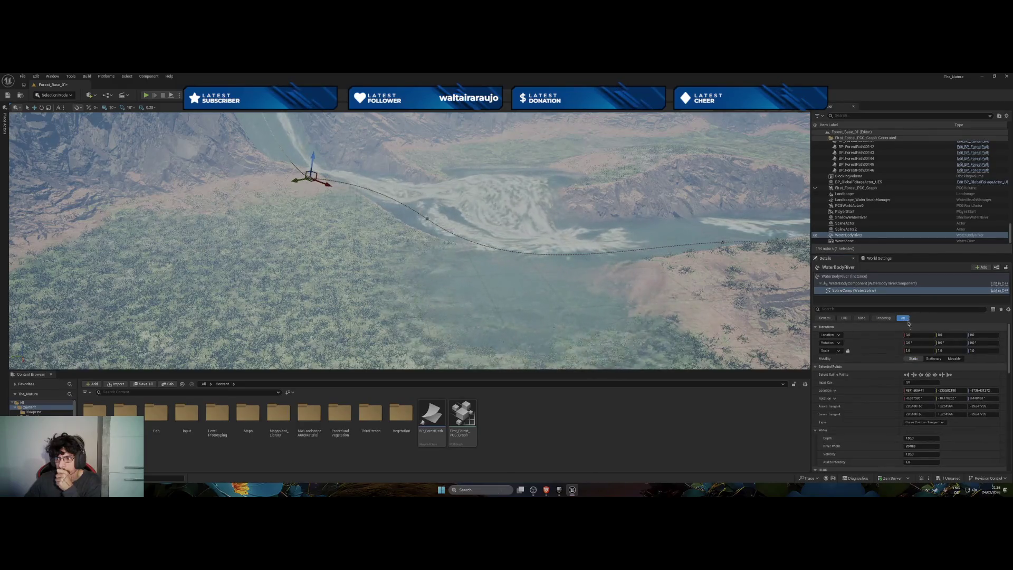
pyautogui.click(927, 422)
pyautogui.click(930, 430)
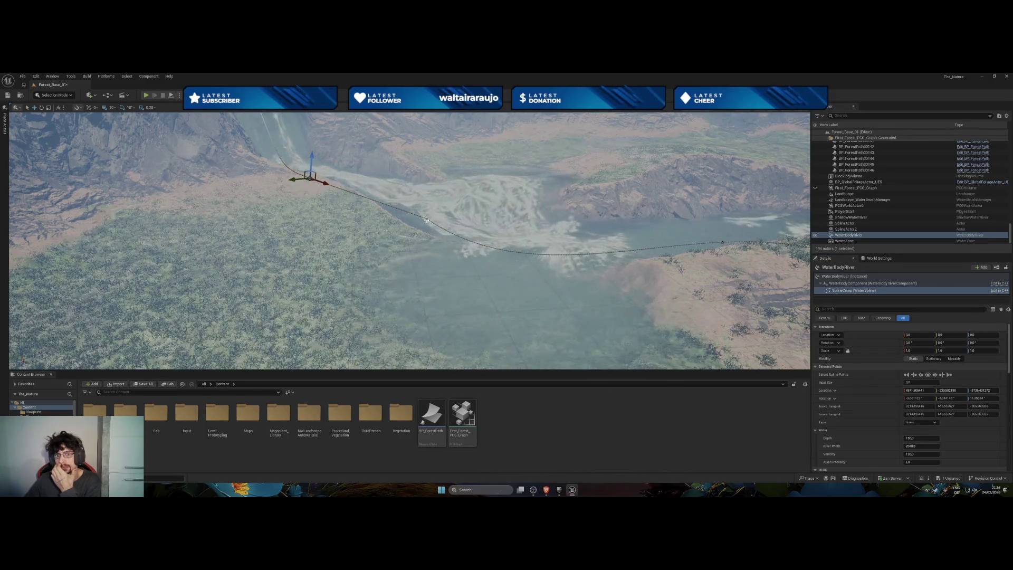
pyautogui.moveTo(933, 437)
pyautogui.mouseDown()
pyautogui.moveTo(911, 437)
pyautogui.moveTo(933, 436)
pyautogui.mouseUp()
pyautogui.hotkey('ctrl', 'z')
pyautogui.hotkey('ctrl', 'z')
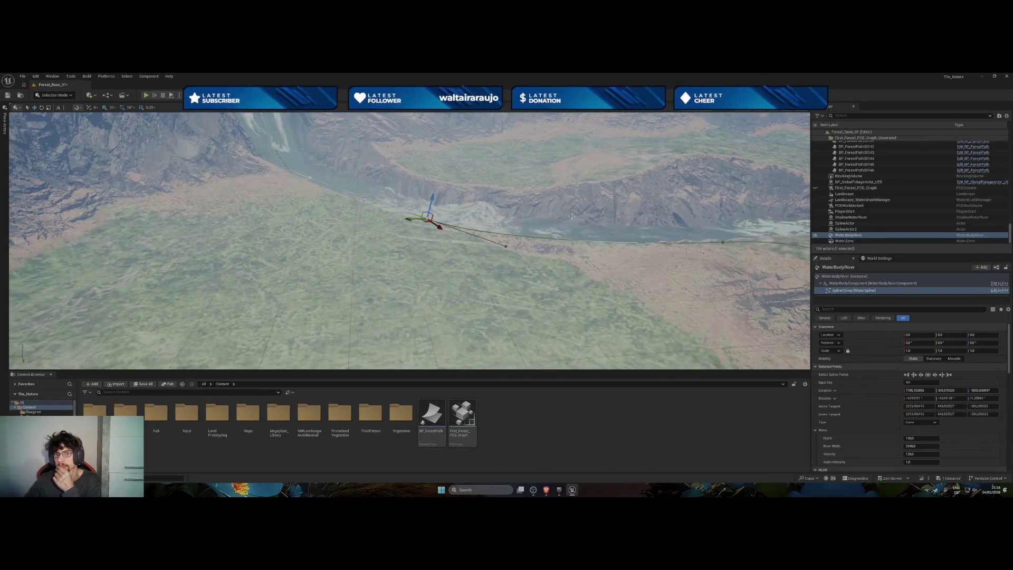
# Select all river spline points and set them to Curve type.
pyautogui.moveTo(592, 238)
pyautogui.mouseDown()
pyautogui.moveTo(527, 243)
pyautogui.moveTo(478, 217)
pyautogui.mouseUp()
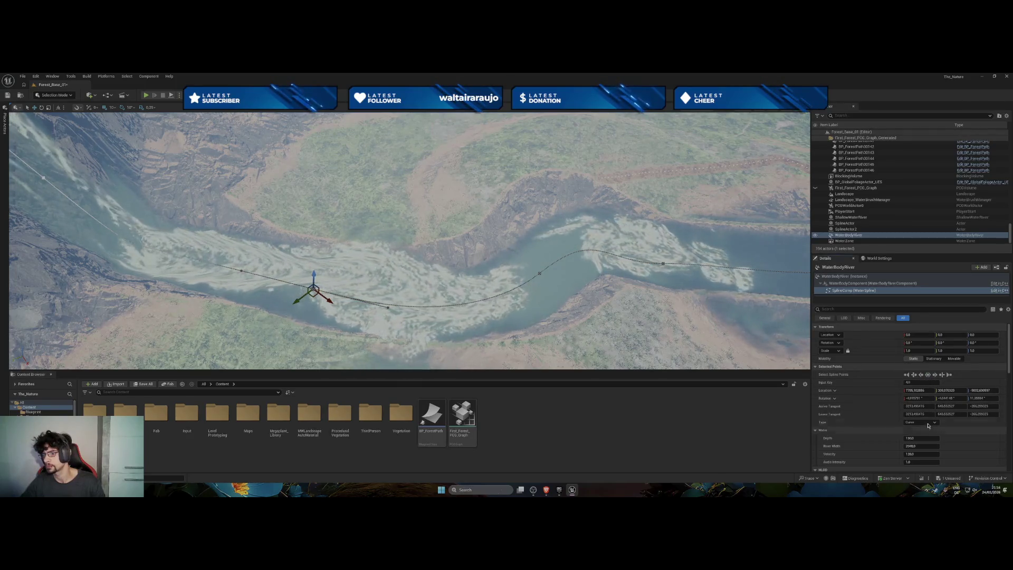
pyautogui.click(928, 374)
pyautogui.click(932, 424)
pyautogui.click(921, 435)
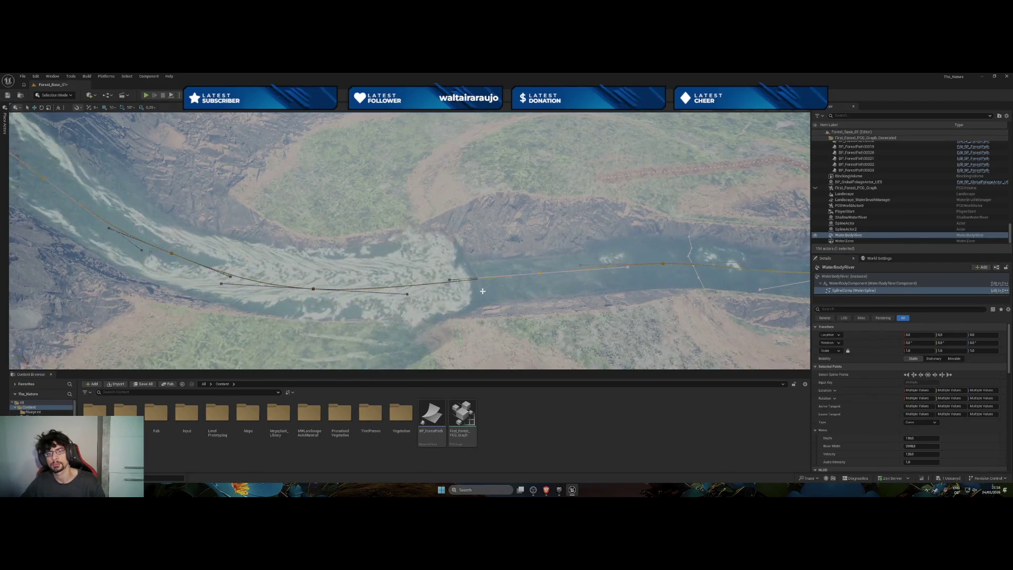
# Select ShallowWaterRiver and fly the view over the river toward the lake.
pyautogui.moveTo(482, 294); pyautogui.dragTo(441, 273)
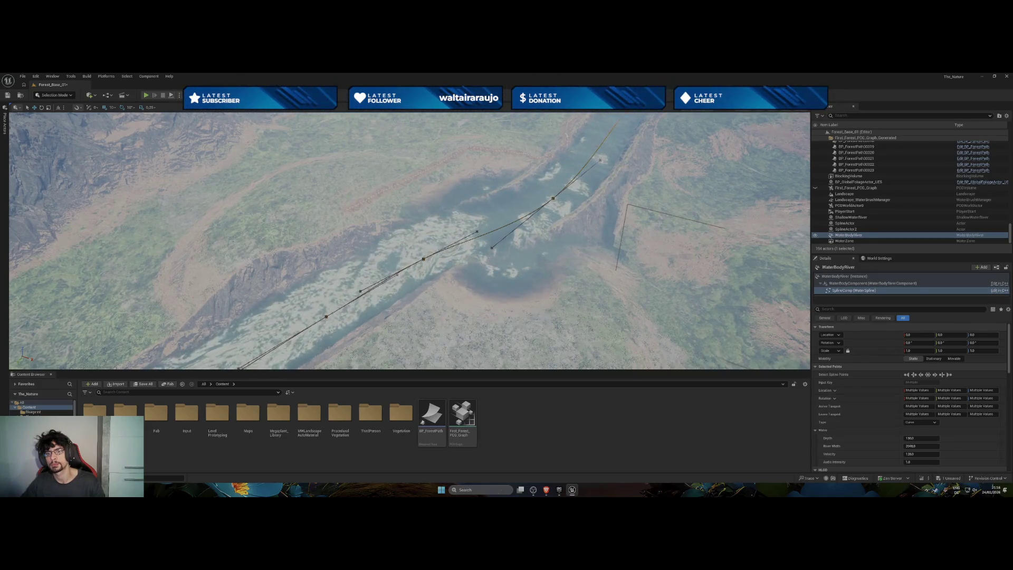
pyautogui.click(850, 217)
pyautogui.moveTo(440, 273)
pyautogui.mouseDown()
pyautogui.moveTo(409, 263)
pyautogui.moveTo(437, 257)
pyautogui.mouseUp()
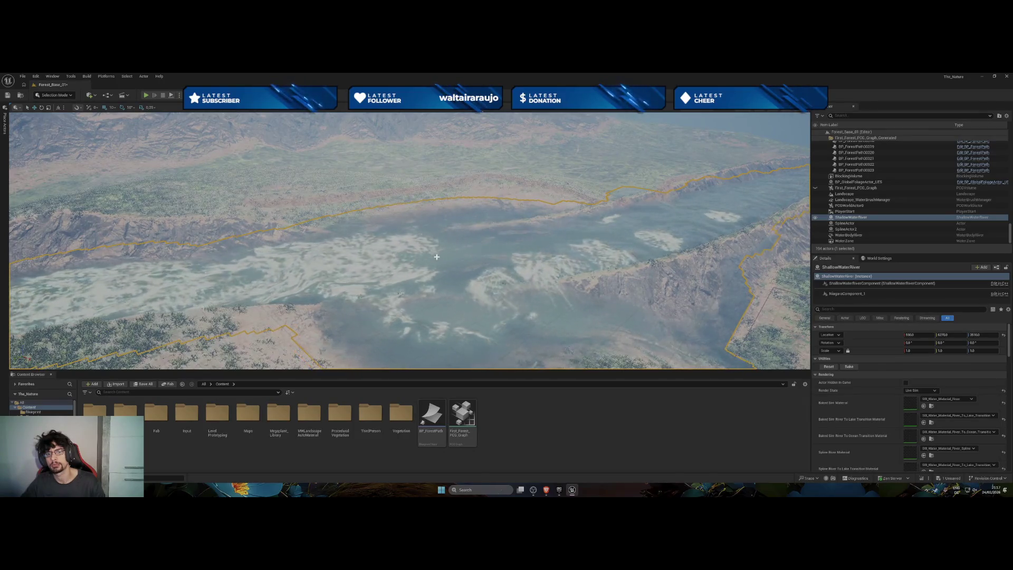
# Select WaterBodyRiver and shift the height of a spline point near the lake.
pyautogui.click(850, 234)
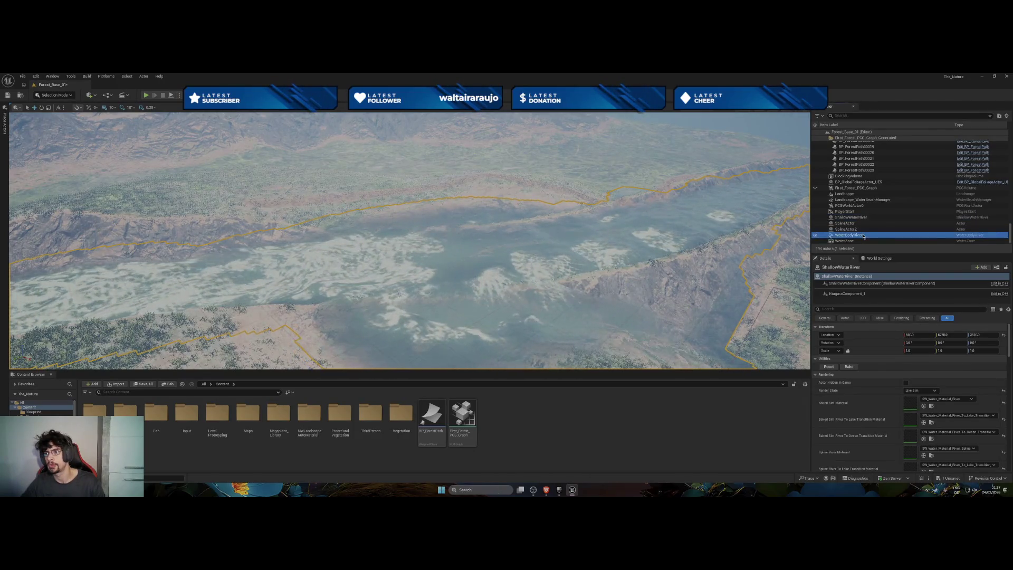
pyautogui.click(324, 294)
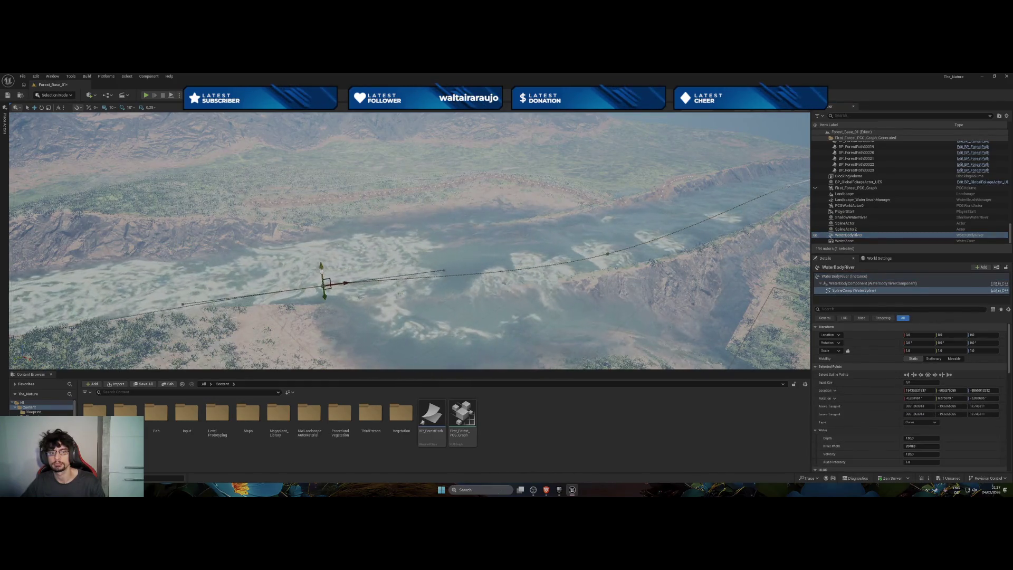
pyautogui.moveTo(321, 269); pyautogui.dragTo(334, 271)
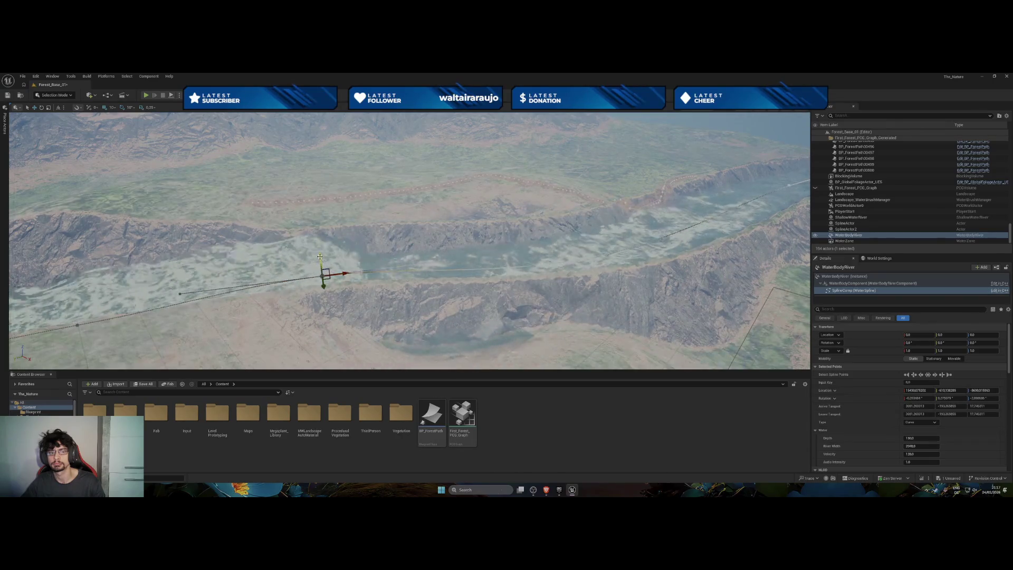
# Fly along the river valley and lower the selected spline point a little further.
pyautogui.moveTo(262, 248); pyautogui.dragTo(444, 238)
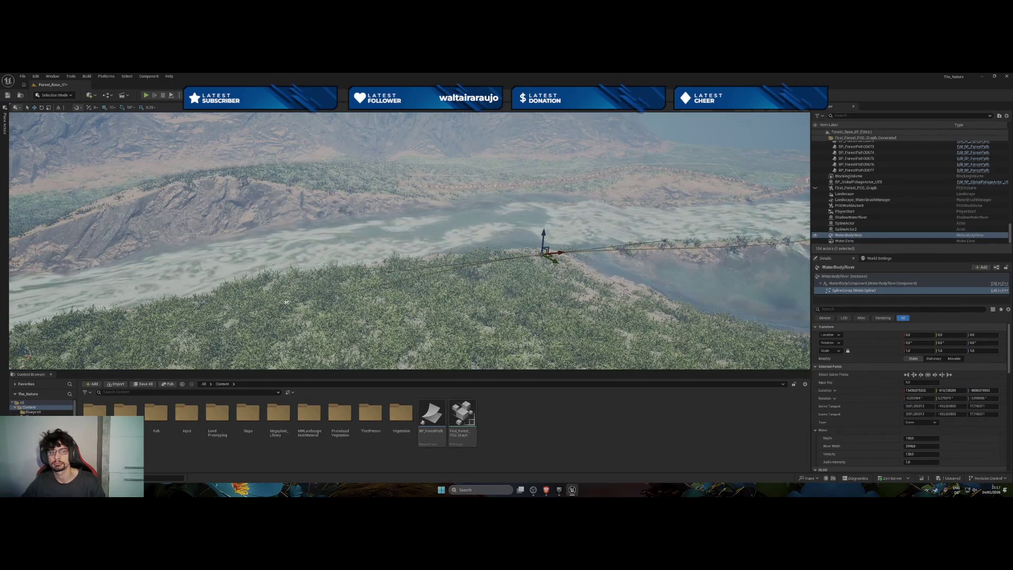
pyautogui.moveTo(443, 238); pyautogui.dragTo(454, 240)
pyautogui.moveTo(346, 278); pyautogui.dragTo(347, 278)
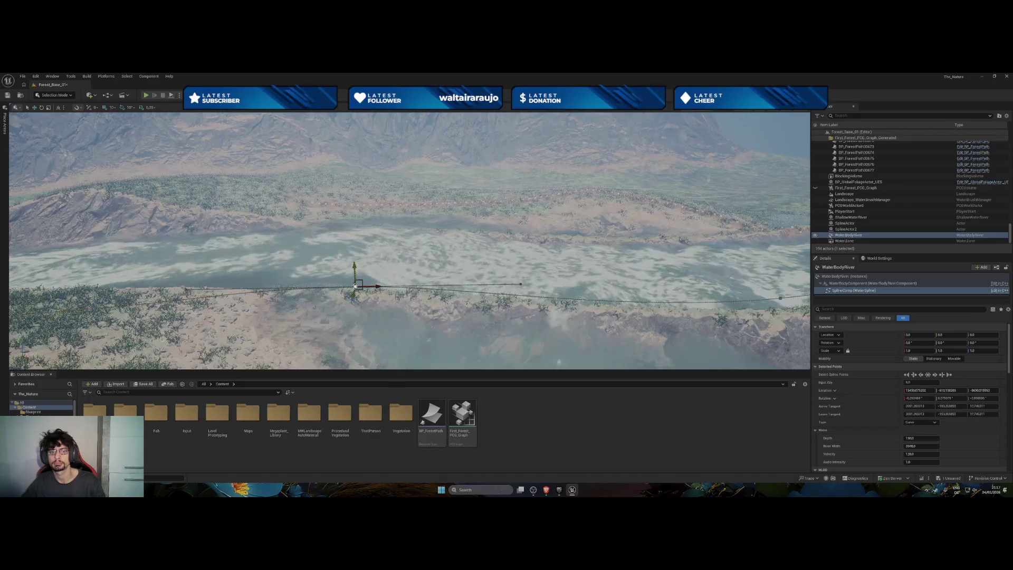
pyautogui.moveTo(355, 280)
pyautogui.mouseDown()
pyautogui.moveTo(355, 290)
pyautogui.moveTo(362, 275)
pyautogui.mouseUp()
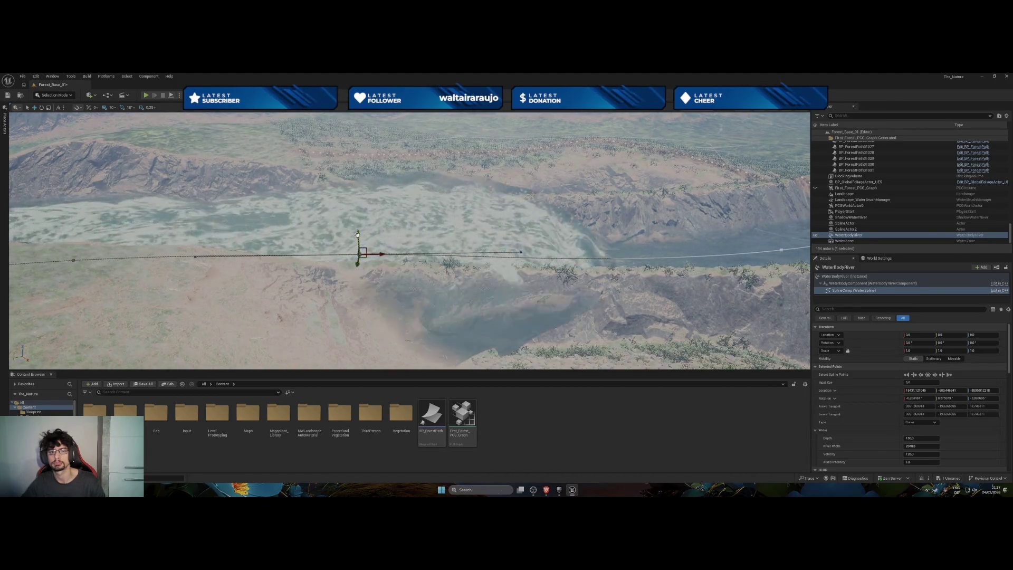
pyautogui.moveTo(357, 235); pyautogui.dragTo(358, 241)
pyautogui.moveTo(449, 247); pyautogui.dragTo(386, 259)
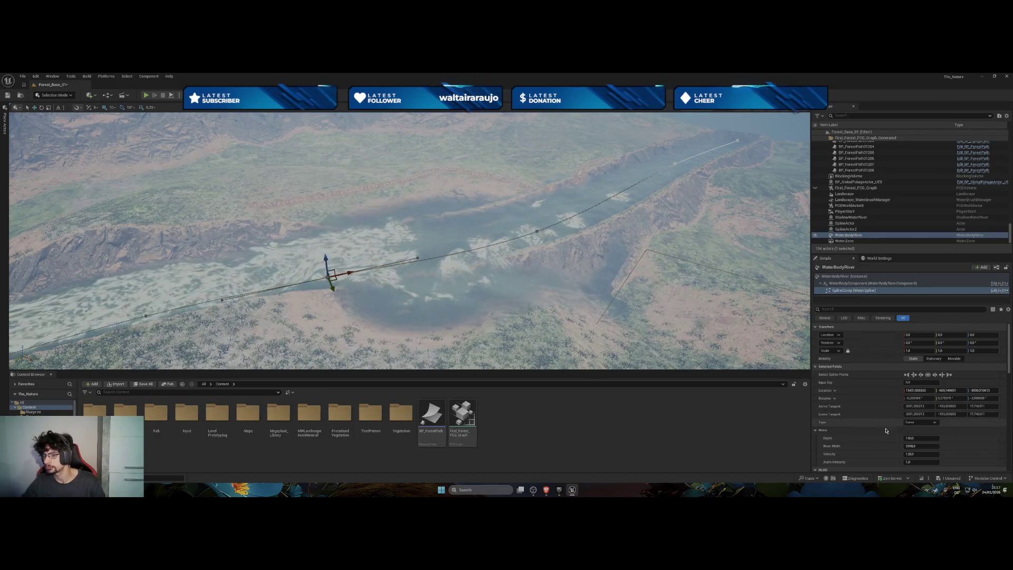
# Scroll the Details panel and select the WaterBodyRiver (Instance) row to reach its Terrain Settings.
pyautogui.scroll(-2, 886, 430)
pyautogui.scroll(-3, 886, 430)
pyautogui.scroll(-2, 864, 426)
pyautogui.scroll(-2, 864, 427)
pyautogui.scroll(-2, 847, 434)
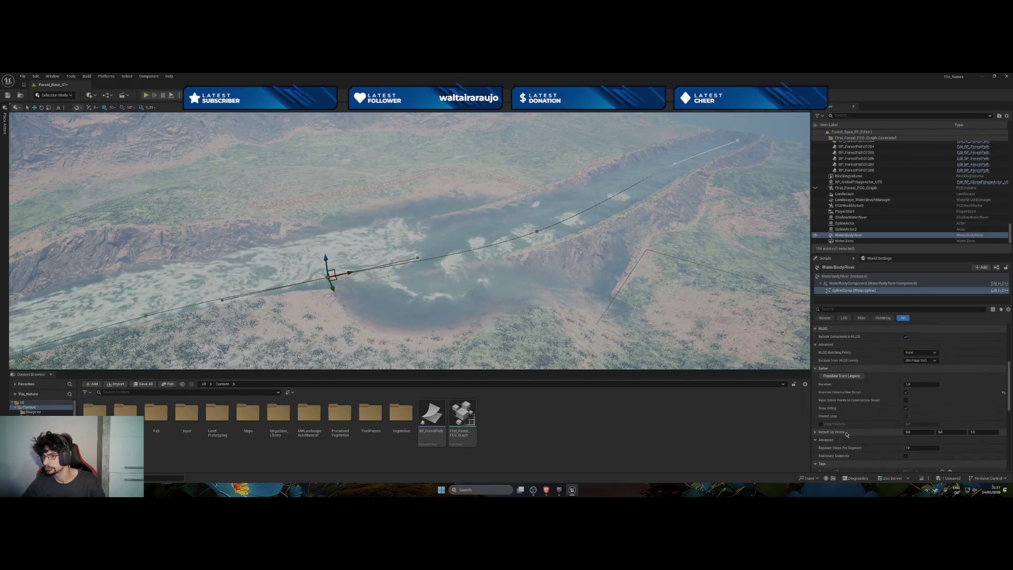
pyautogui.scroll(2, 847, 434)
pyautogui.scroll(-1, 847, 434)
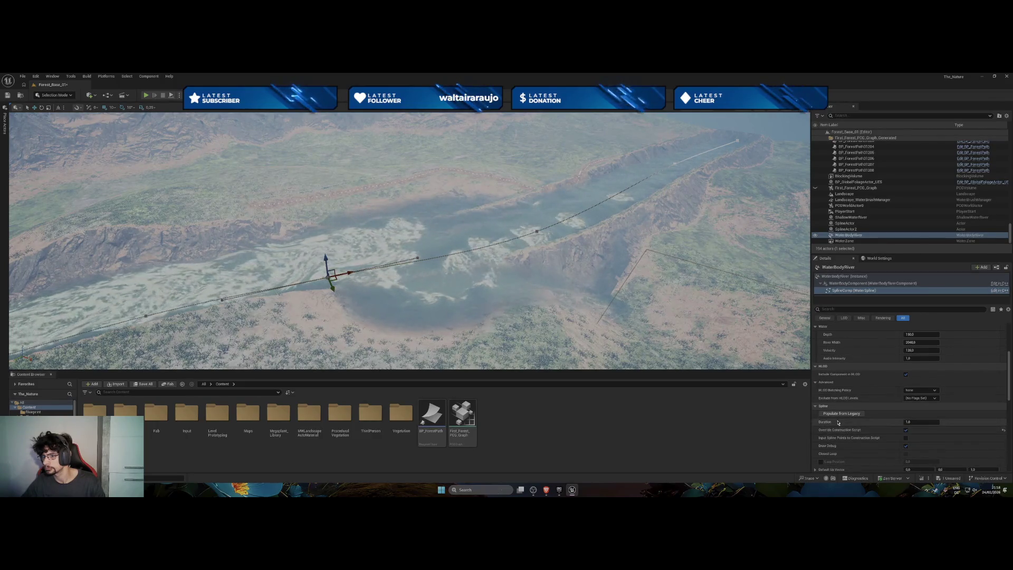
pyautogui.scroll(-3, 847, 433)
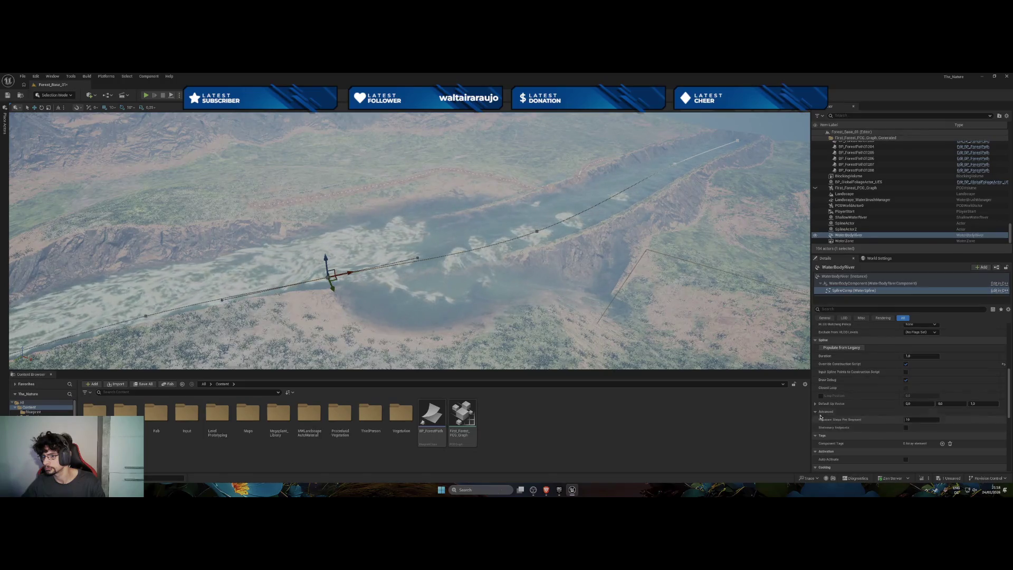
pyautogui.click(837, 277)
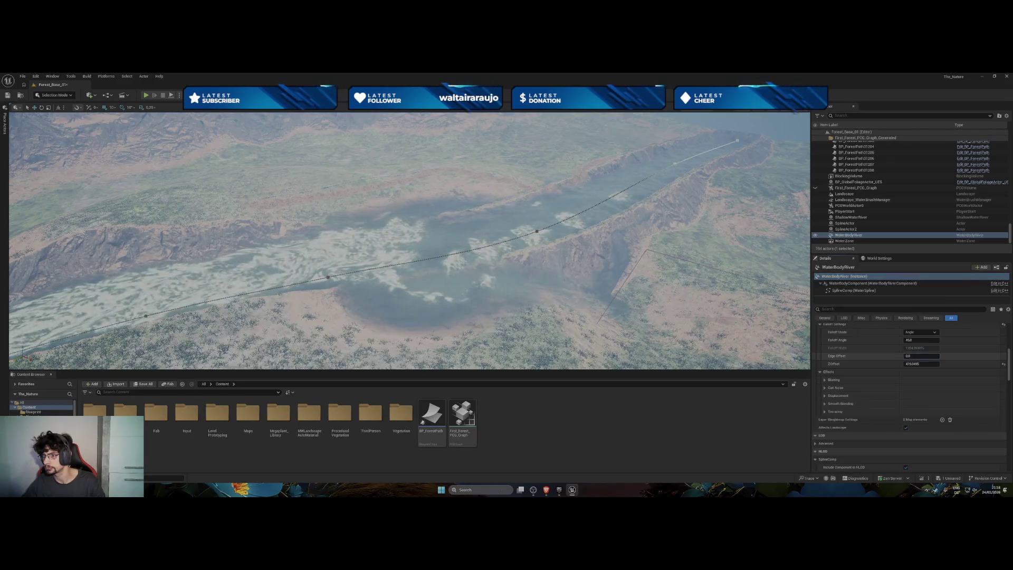
# Try raising the terrain Edge Offset to about 1.28, then reset it to 0.0.
pyautogui.moveTo(909, 356); pyautogui.dragTo(910, 356)
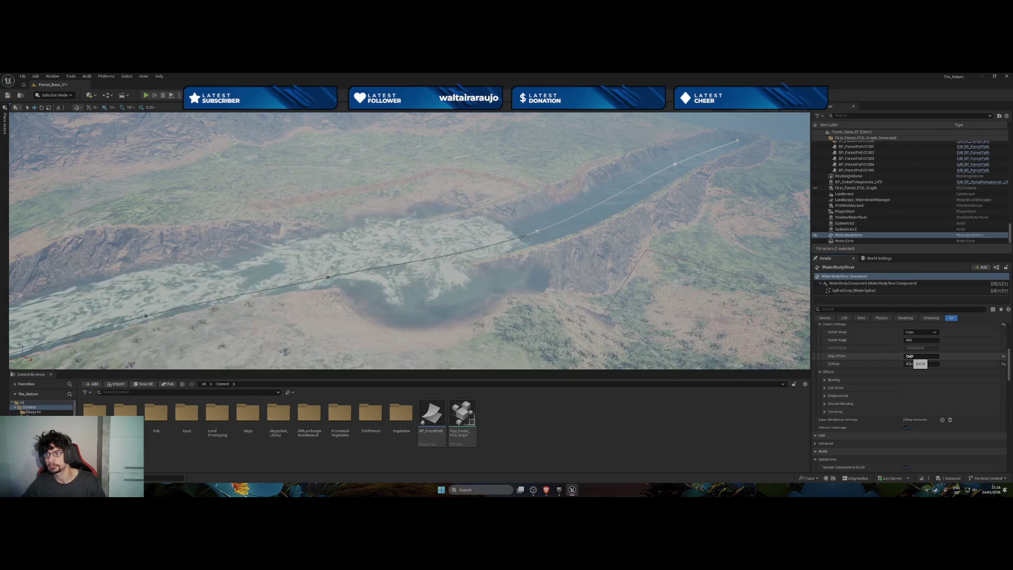
pyautogui.click(909, 356)
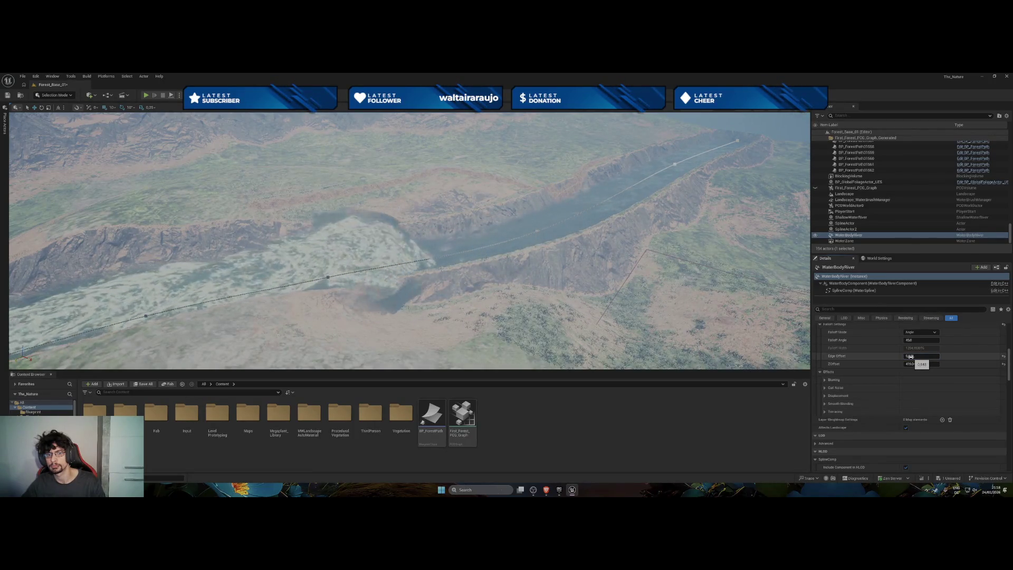
pyautogui.moveTo(921, 356); pyautogui.dragTo(945, 356)
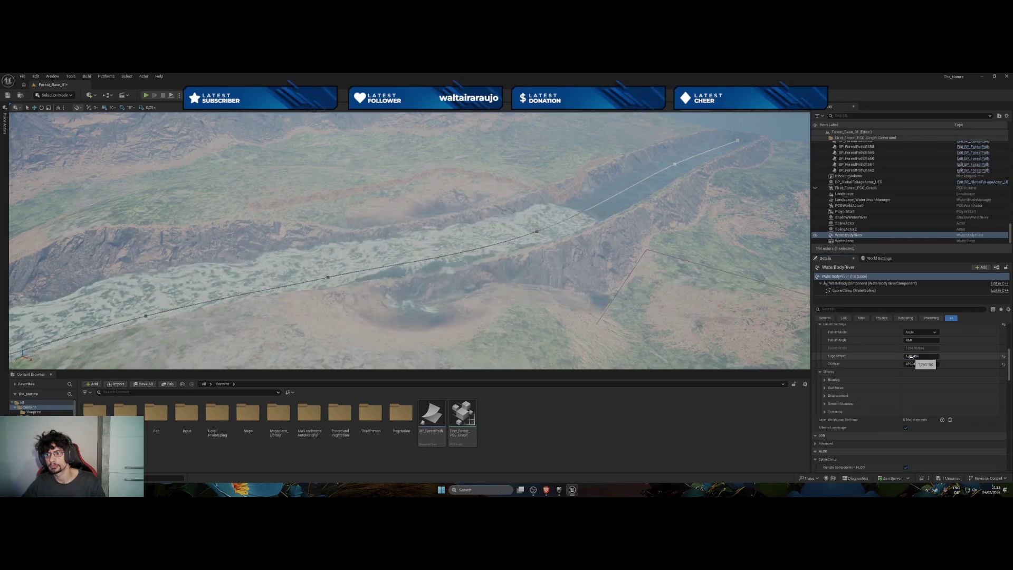
pyautogui.click(1004, 356)
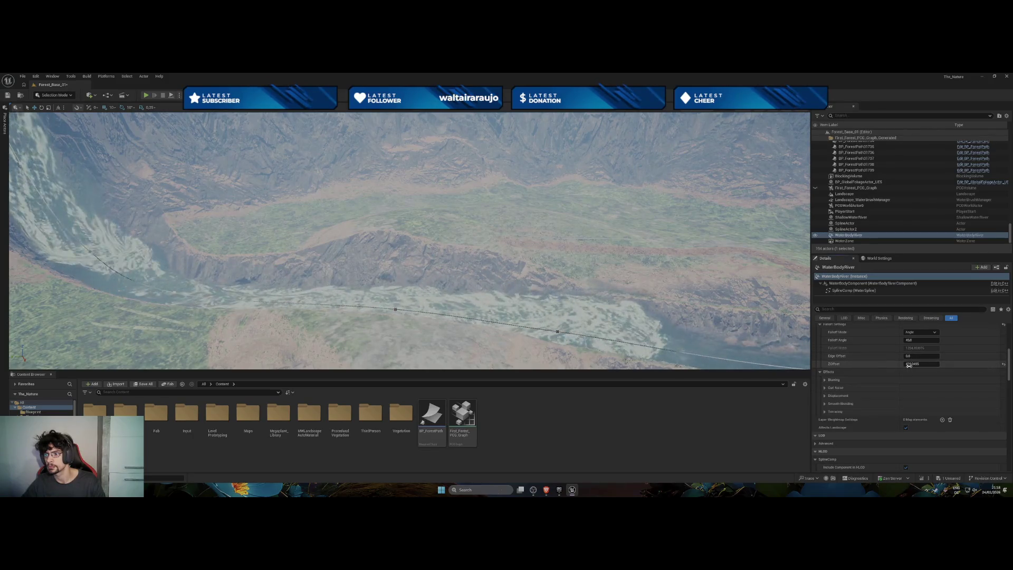
# Raise the Z Offset, set Edge Offset to about 1.18, and switch falloff from Angle to Width.
pyautogui.moveTo(911, 365); pyautogui.dragTo(939, 364)
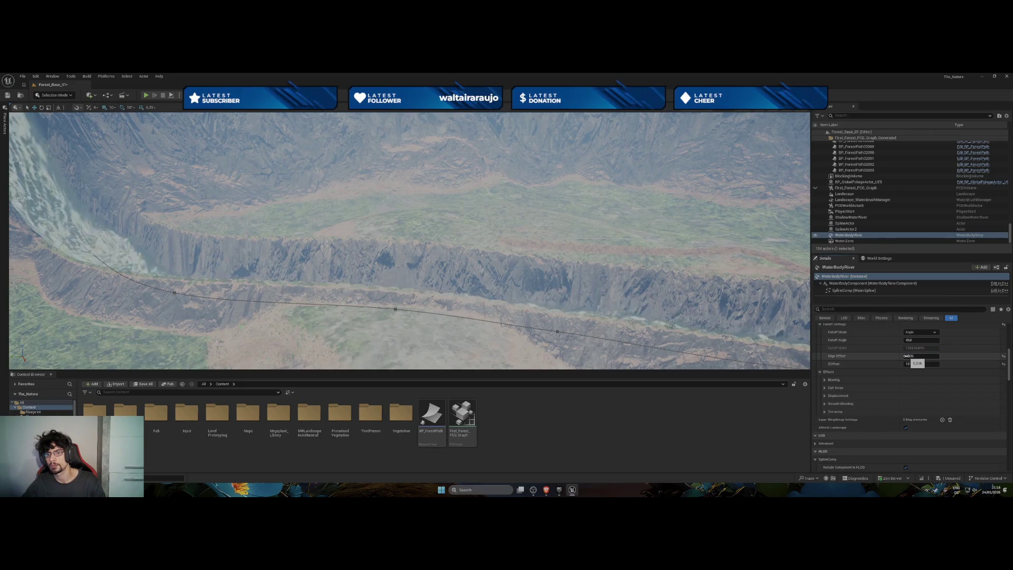
pyautogui.moveTo(921, 356); pyautogui.dragTo(908, 340)
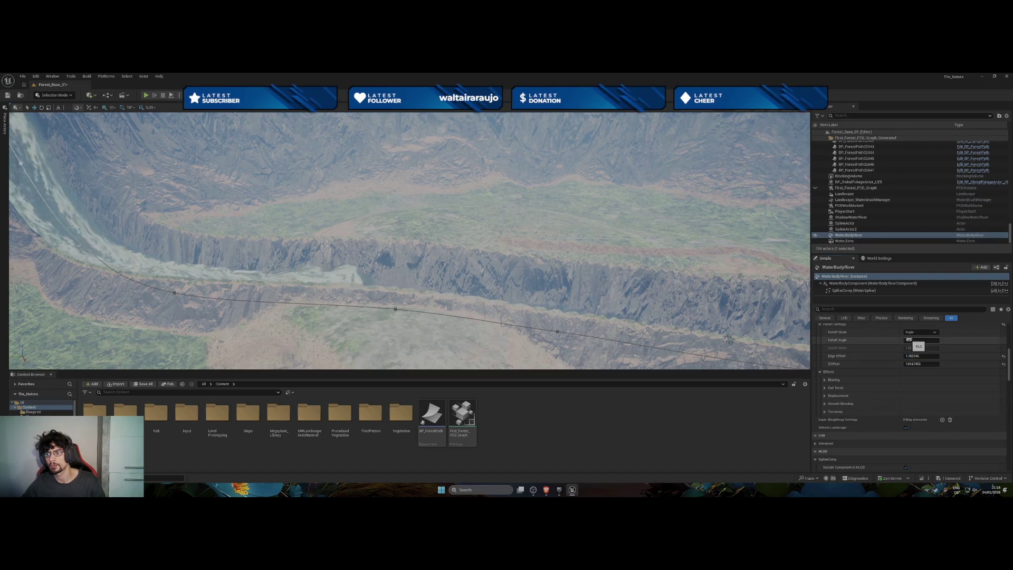
pyautogui.click(918, 332)
# Confirm Width falloff mode and fine-tune the Edge Offset and Falloff Width.
pyautogui.click(916, 344)
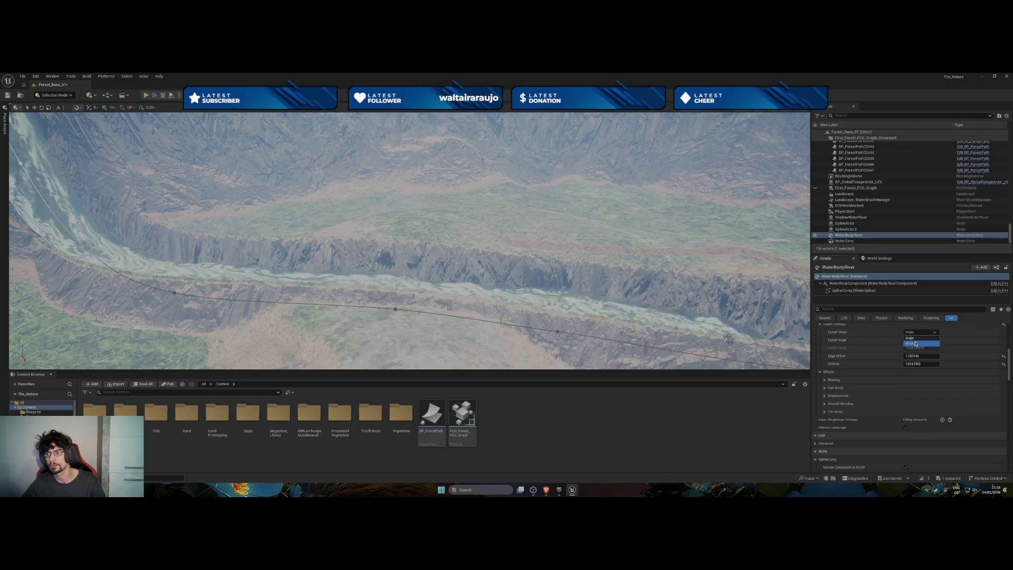
pyautogui.moveTo(422, 237); pyautogui.dragTo(369, 237)
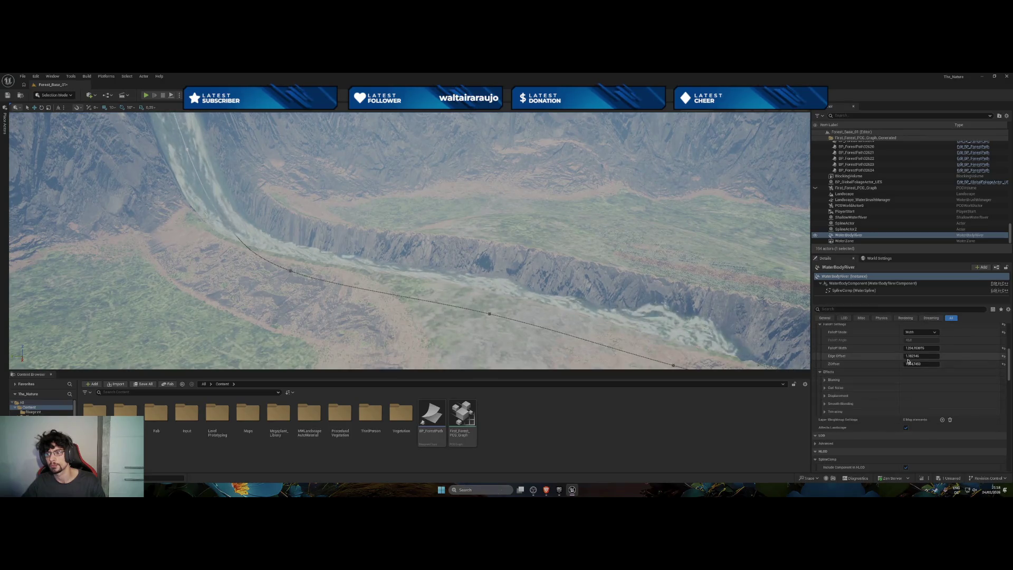
pyautogui.moveTo(910, 357); pyautogui.dragTo(905, 357)
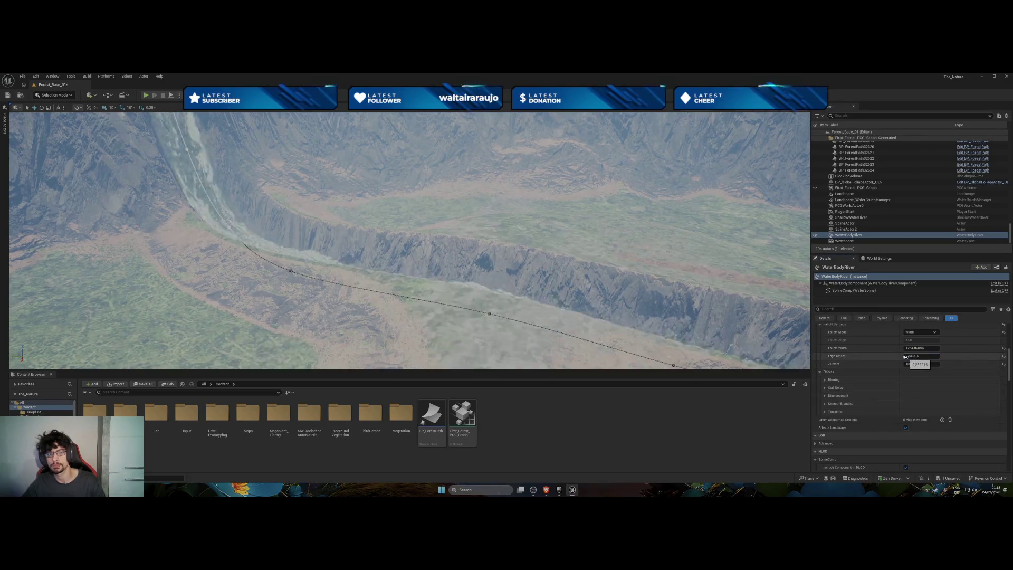
pyautogui.moveTo(908, 348)
pyautogui.mouseDown()
pyautogui.moveTo(897, 347)
pyautogui.moveTo(913, 348)
pyautogui.mouseUp()
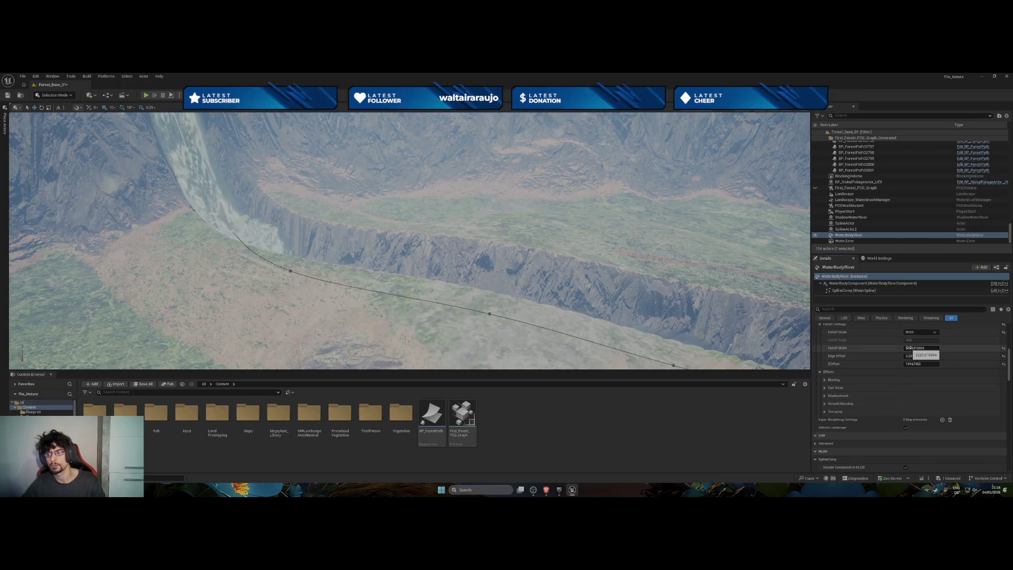
pyautogui.moveTo(910, 348); pyautogui.dragTo(912, 348)
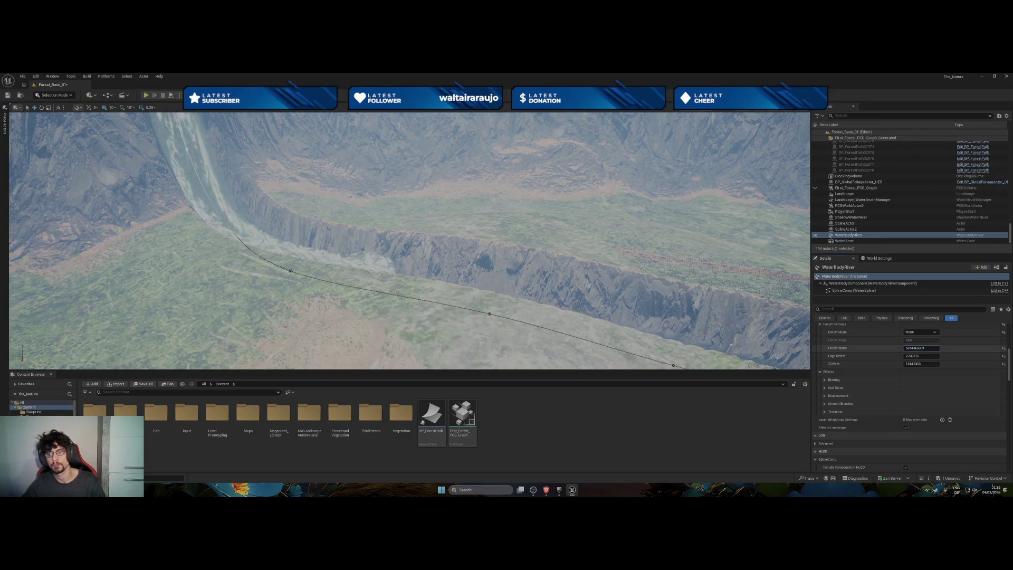
pyautogui.moveTo(910, 348); pyautogui.dragTo(909, 348)
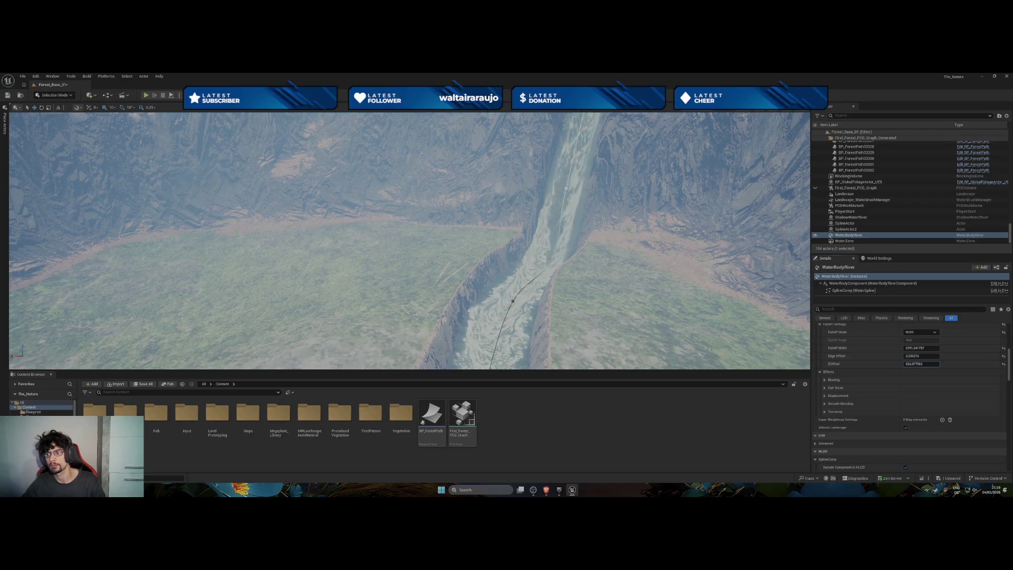
# Adjust the Z Offset to about 477 and select the spline point where the river meets the lake.
pyautogui.moveTo(927, 364); pyautogui.dragTo(927, 363)
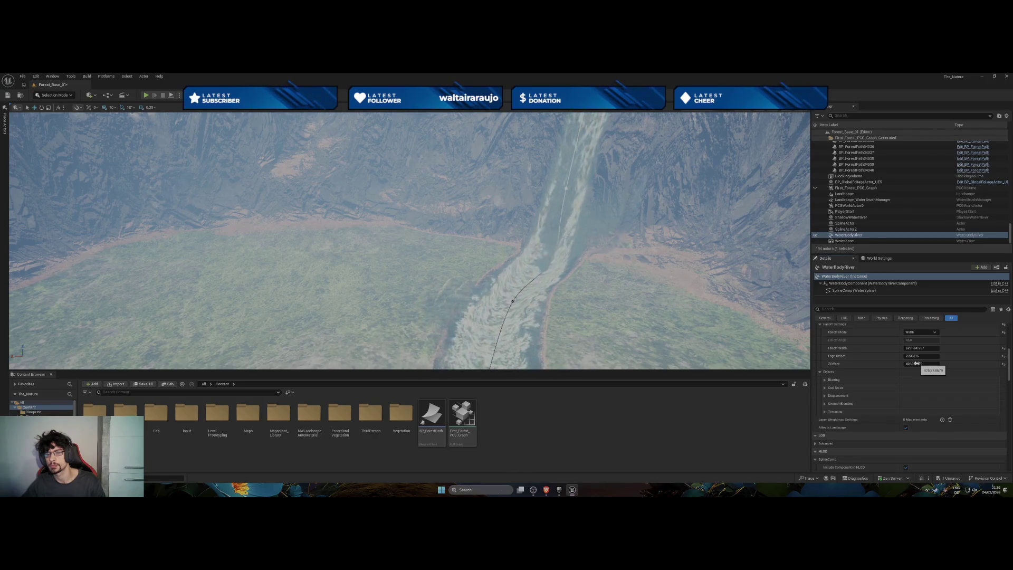
pyautogui.moveTo(913, 364); pyautogui.dragTo(918, 363)
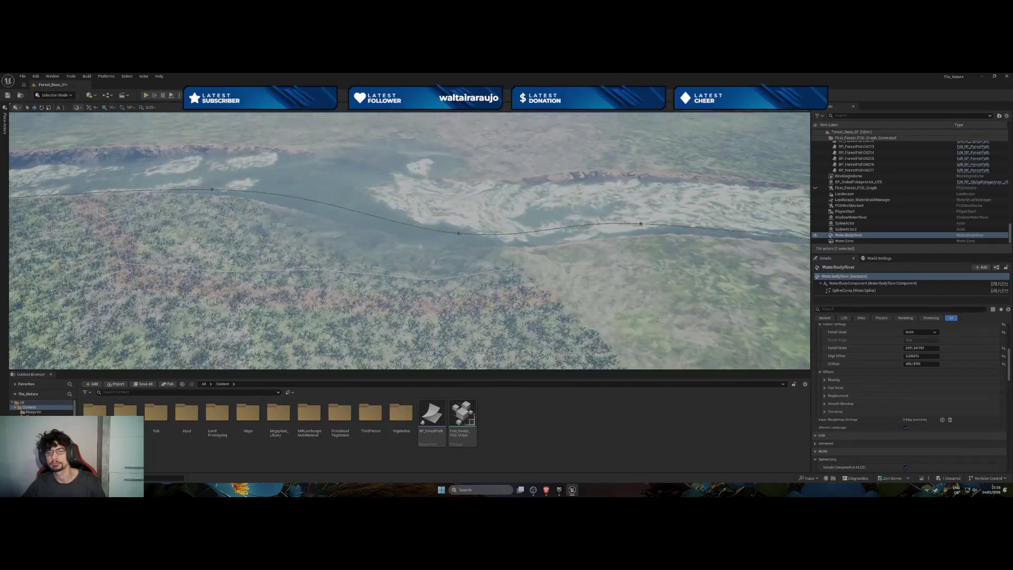
pyautogui.click(459, 236)
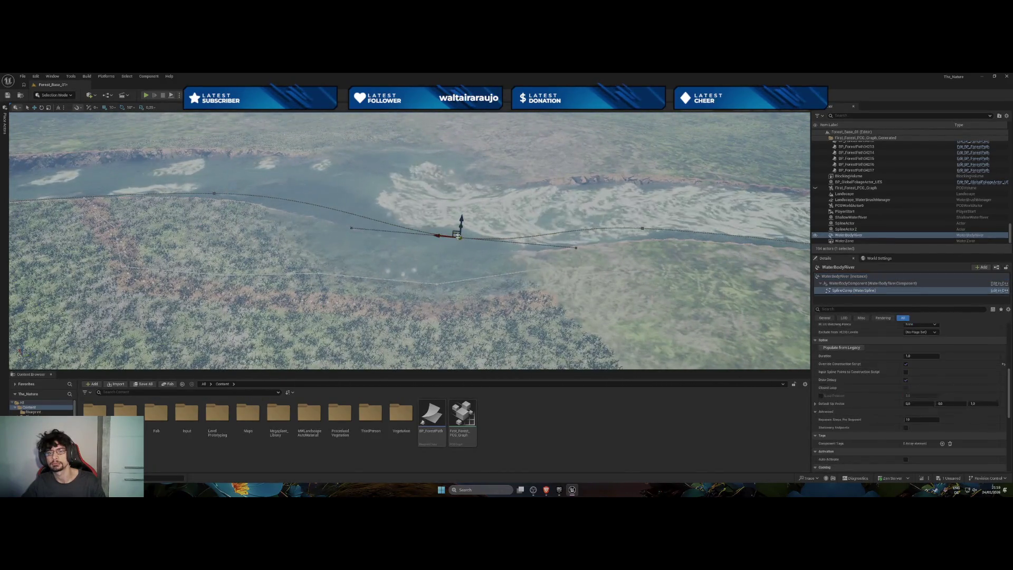
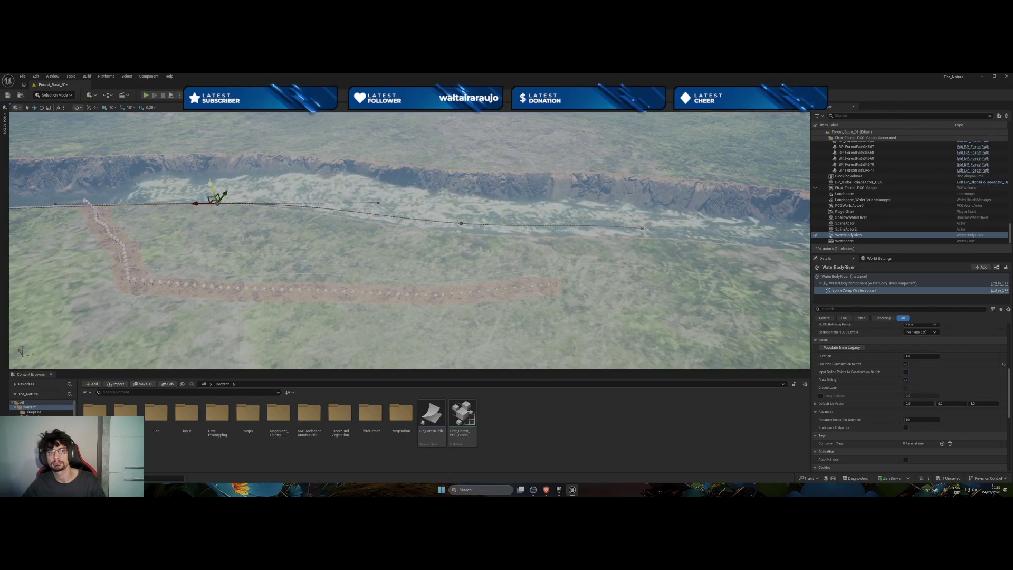
# Inspect the river's spline points and nudge the far end point slightly along the canyon.
pyautogui.moveTo(334, 252); pyautogui.dragTo(285, 248)
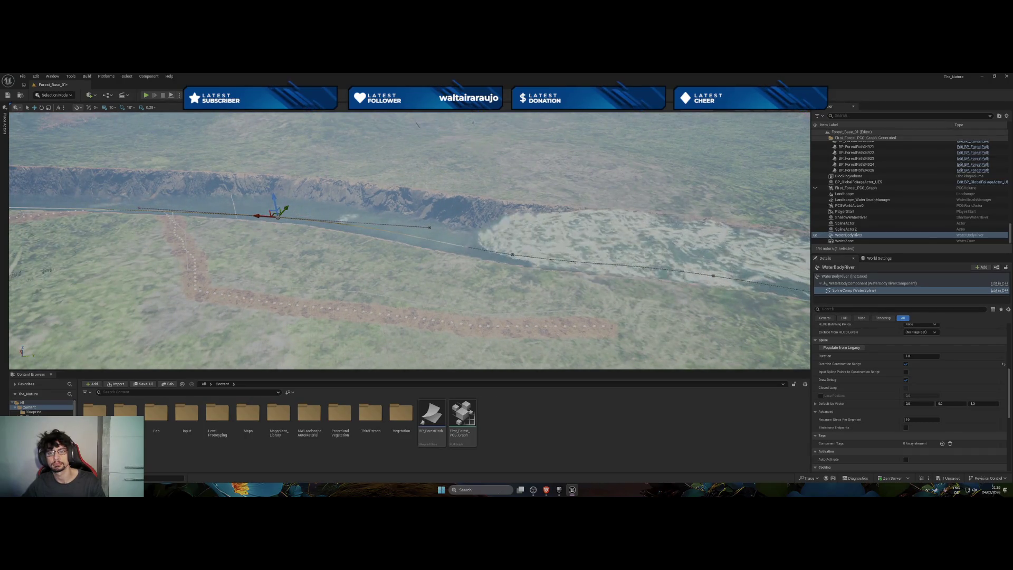
pyautogui.moveTo(410, 241); pyautogui.dragTo(568, 241)
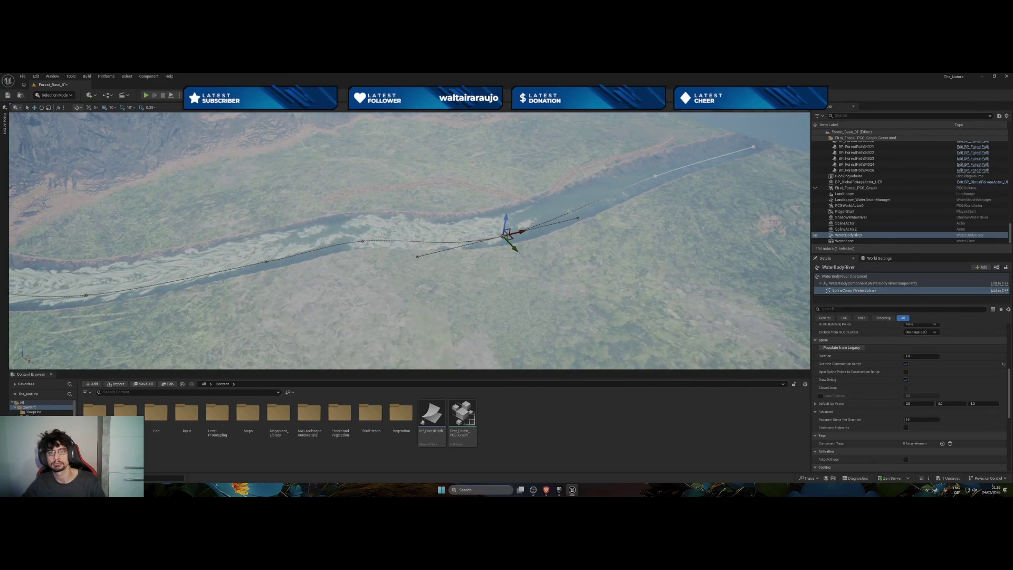
pyautogui.click(365, 242)
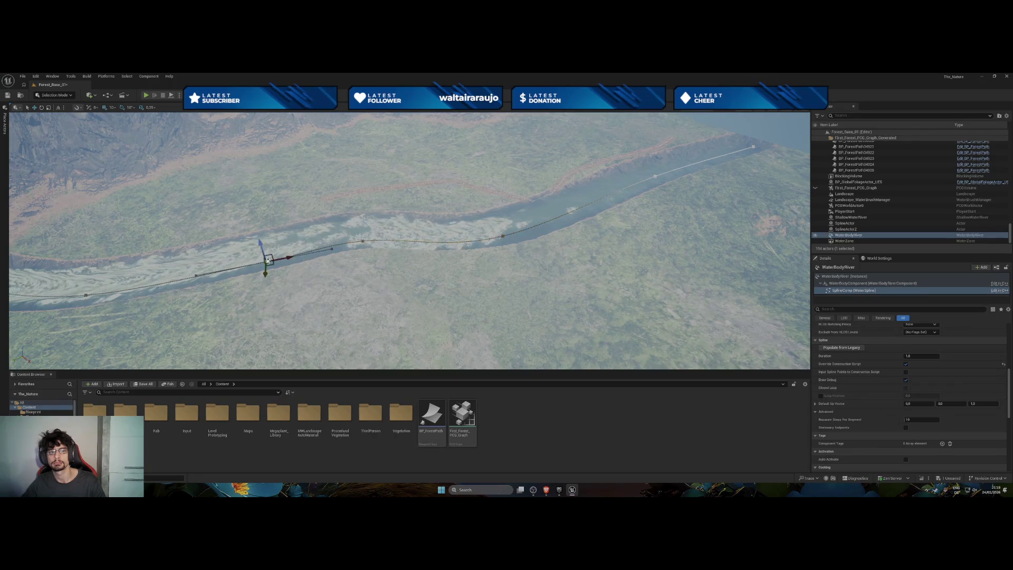
pyautogui.click(505, 237)
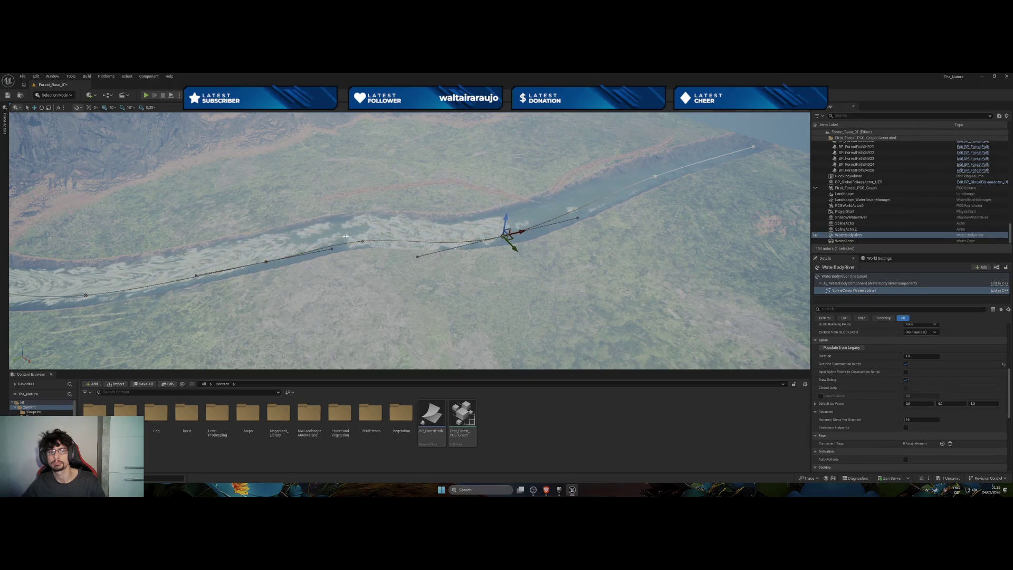
pyautogui.click(364, 243)
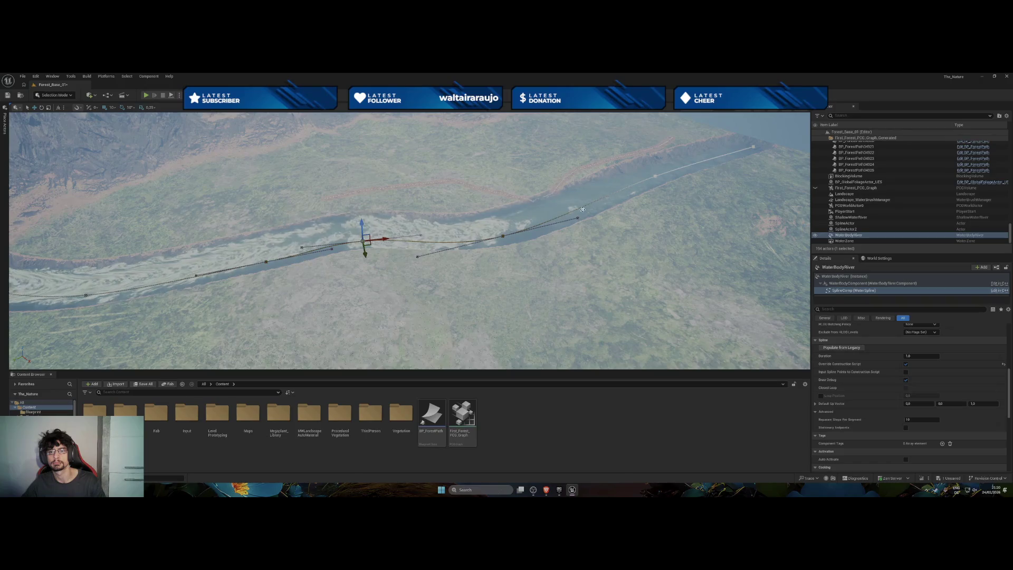
pyautogui.click(654, 176)
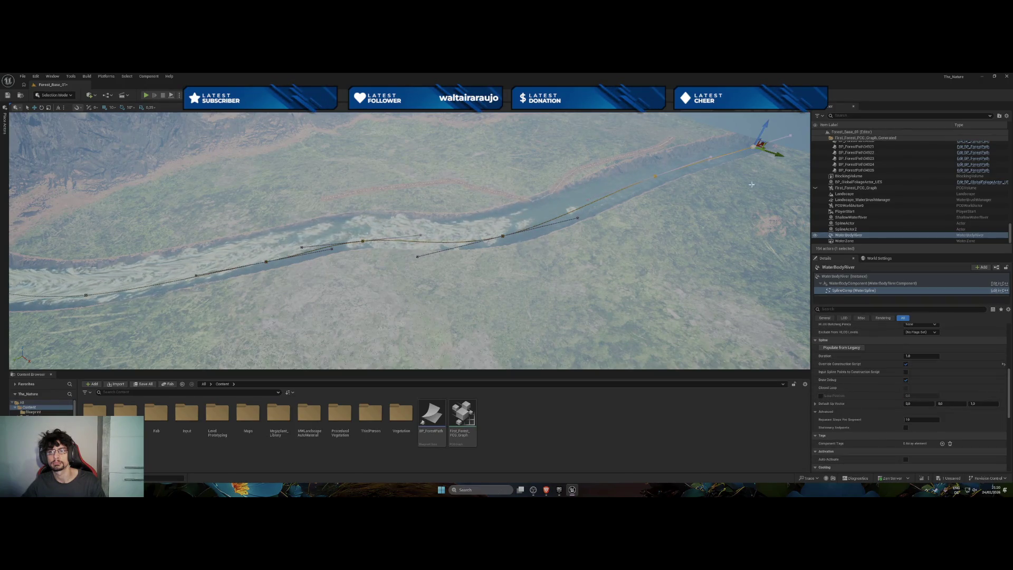
pyautogui.moveTo(777, 156); pyautogui.dragTo(783, 158)
# Check another river spline point, turn toward the waterfall end and select the river actor.
pyautogui.scroll(-3, 410, 240)
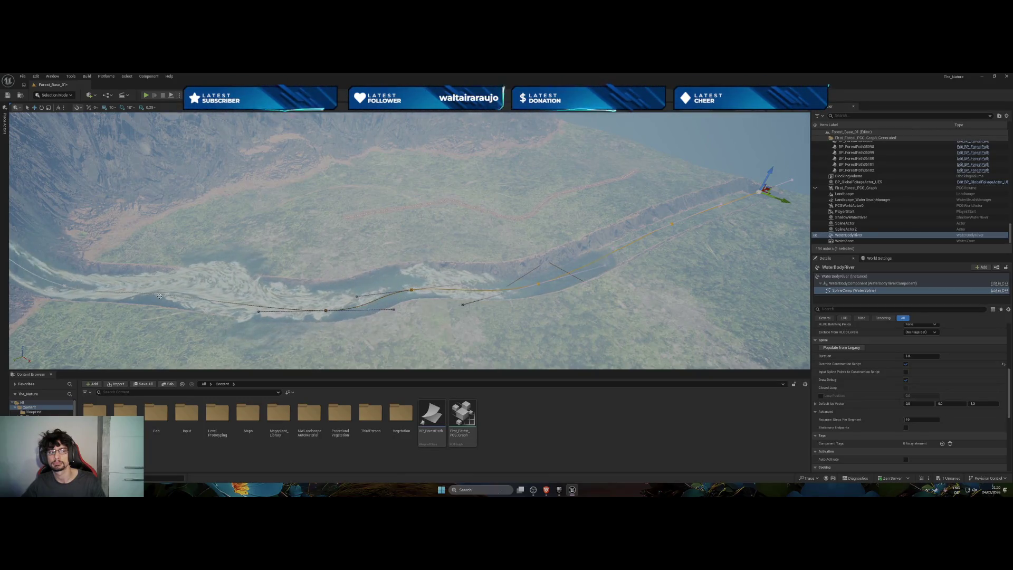
pyautogui.moveTo(163, 298)
pyautogui.mouseDown()
pyautogui.moveTo(174, 284)
pyautogui.moveTo(166, 295)
pyautogui.mouseUp()
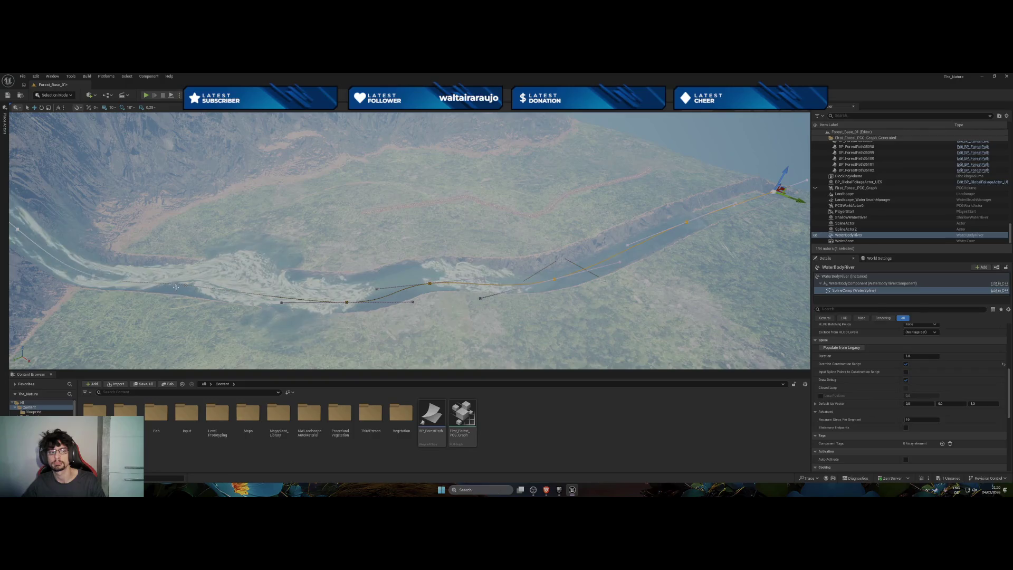
pyautogui.click(185, 286)
pyautogui.moveTo(177, 295)
pyautogui.mouseDown()
pyautogui.moveTo(196, 276)
pyautogui.moveTo(225, 277)
pyautogui.moveTo(158, 253)
pyautogui.mouseUp()
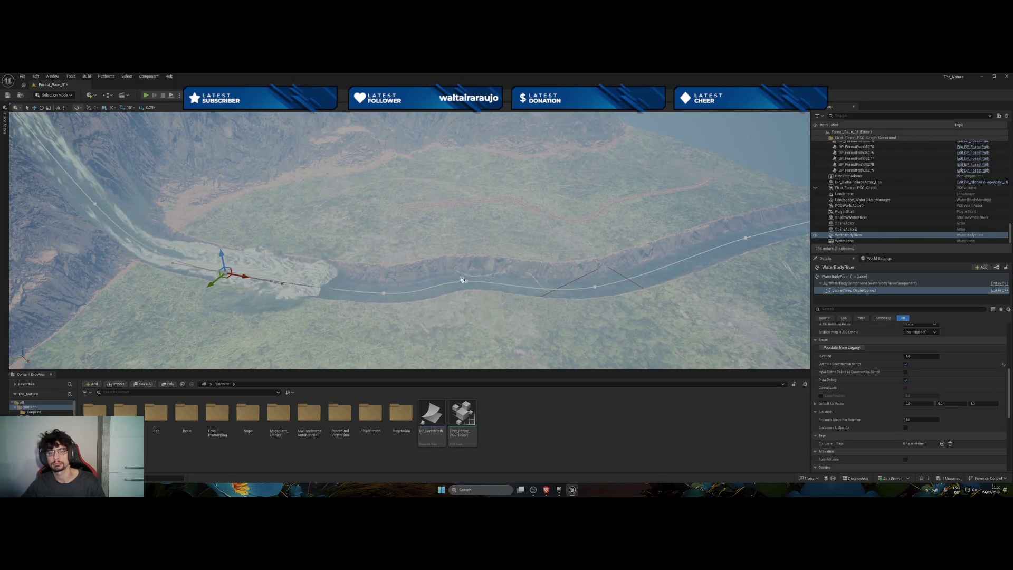
pyautogui.moveTo(409, 240); pyautogui.dragTo(343, 211)
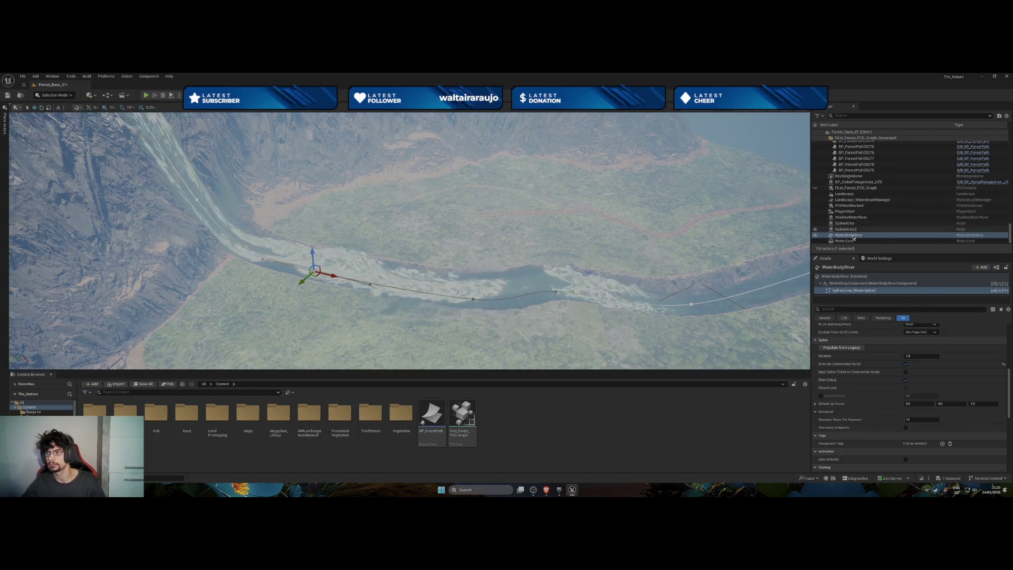
pyautogui.click(844, 276)
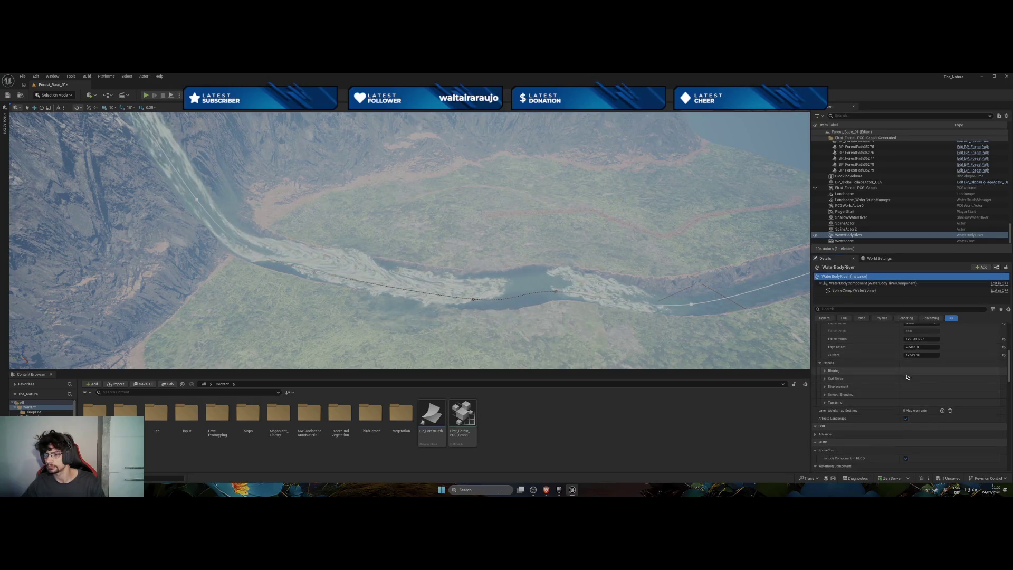
# Raise the river's Curl 1 Amount to 0.232 and Curl 1 Tiling to about 16.9.
pyautogui.click(825, 379)
pyautogui.moveTo(921, 387); pyautogui.dragTo(929, 386)
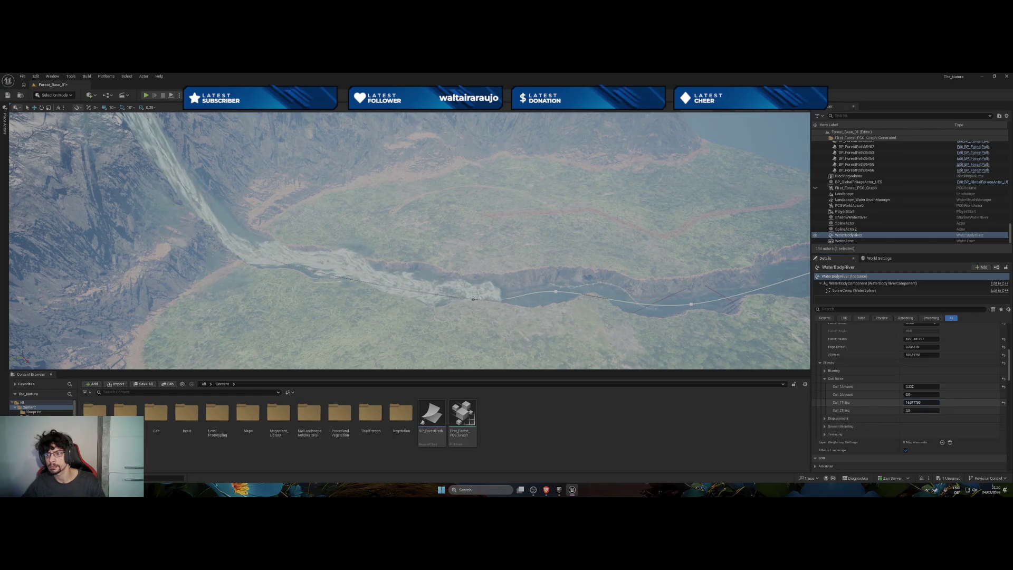
pyautogui.moveTo(909, 403); pyautogui.dragTo(918, 403)
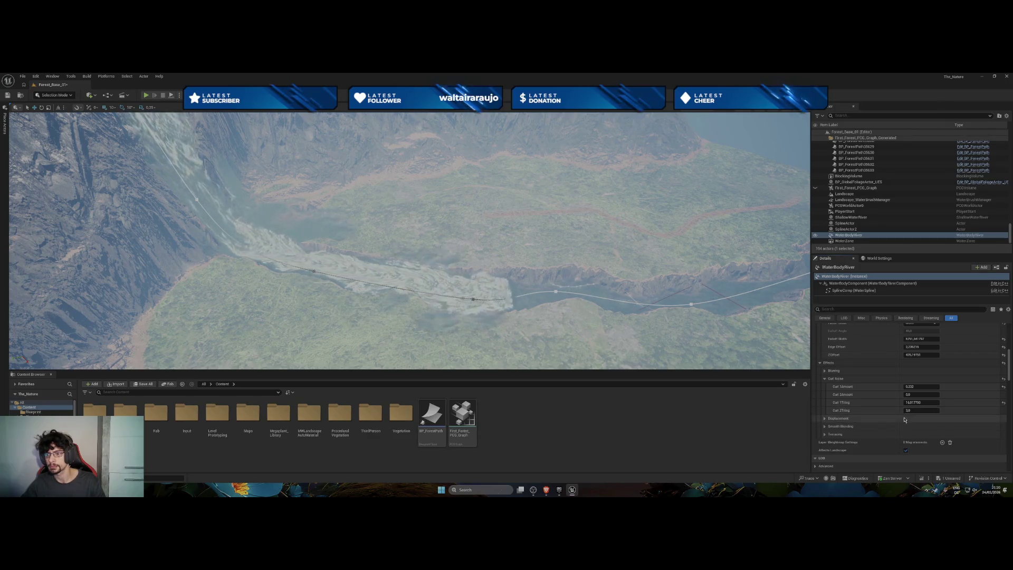
# Set Inner Smooth Distance to 0.73 and Outer Smooth Distance to about 16.77.
pyautogui.click(826, 418)
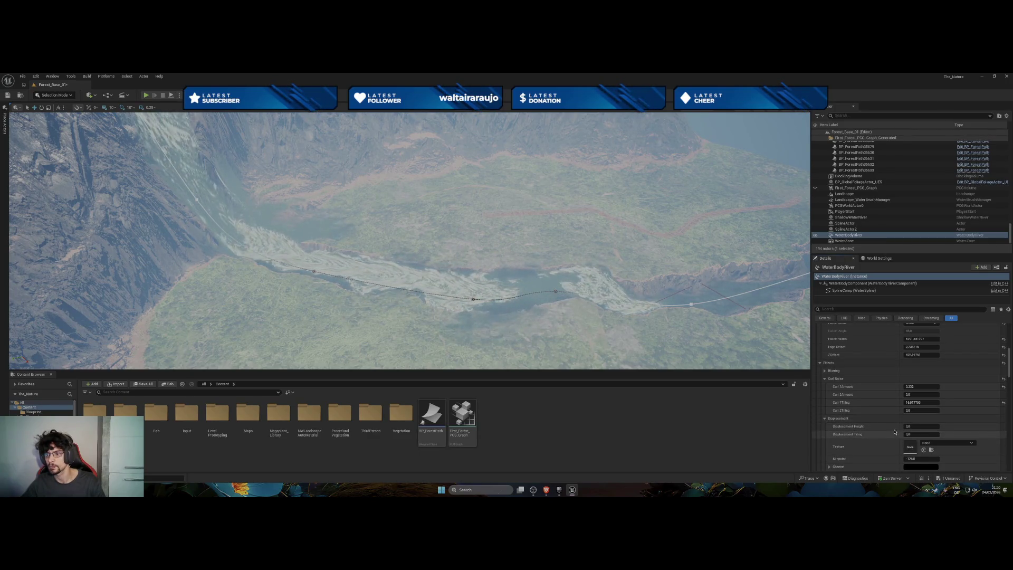
pyautogui.click(825, 419)
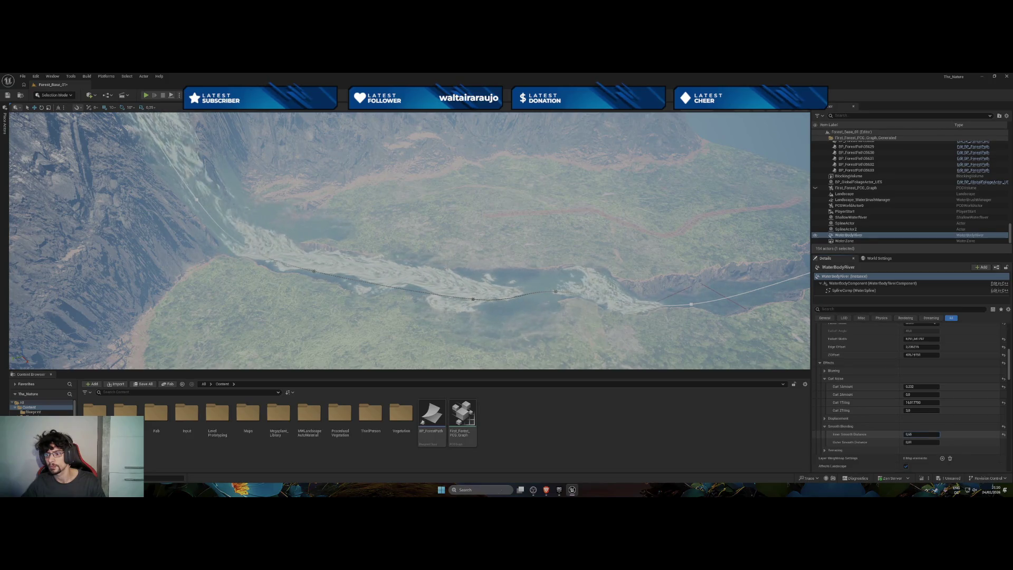
pyautogui.click(909, 441)
pyautogui.moveTo(909, 442); pyautogui.dragTo(909, 443)
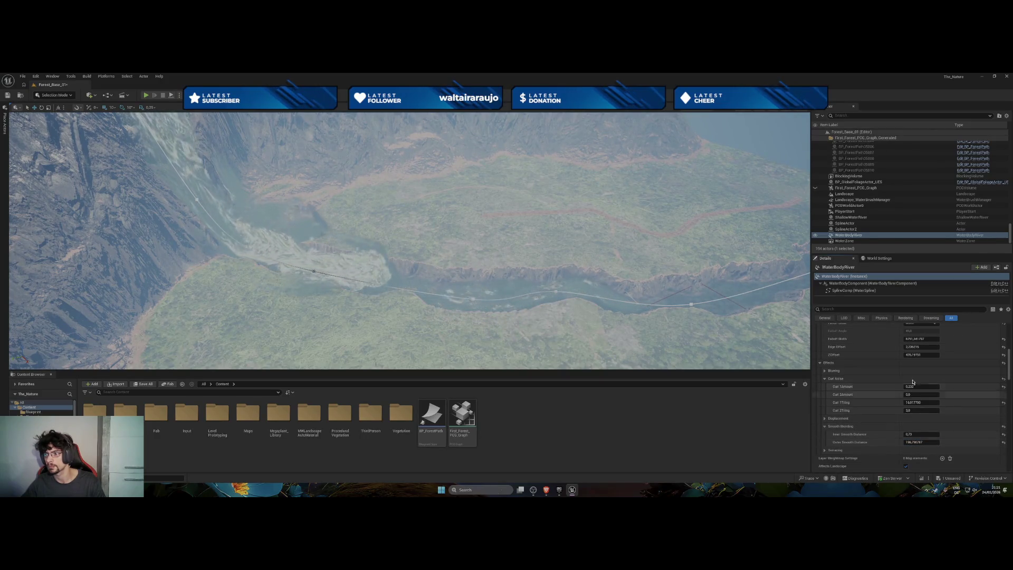
# Raise the river's Channel Edge Offset to 0.512.
pyautogui.scroll(1, 866, 372)
pyautogui.scroll(1, 866, 372)
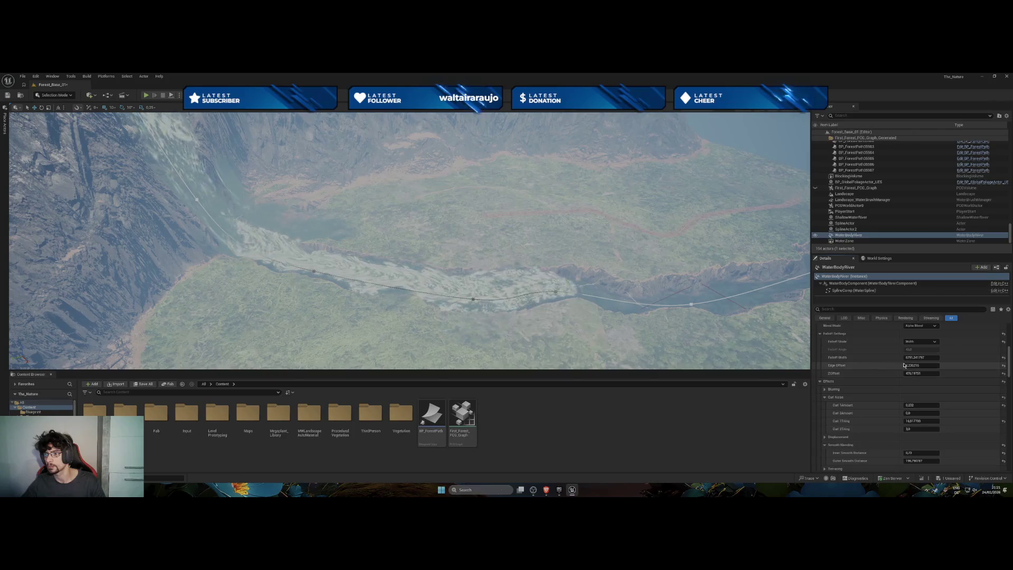
pyautogui.scroll(5, 911, 358)
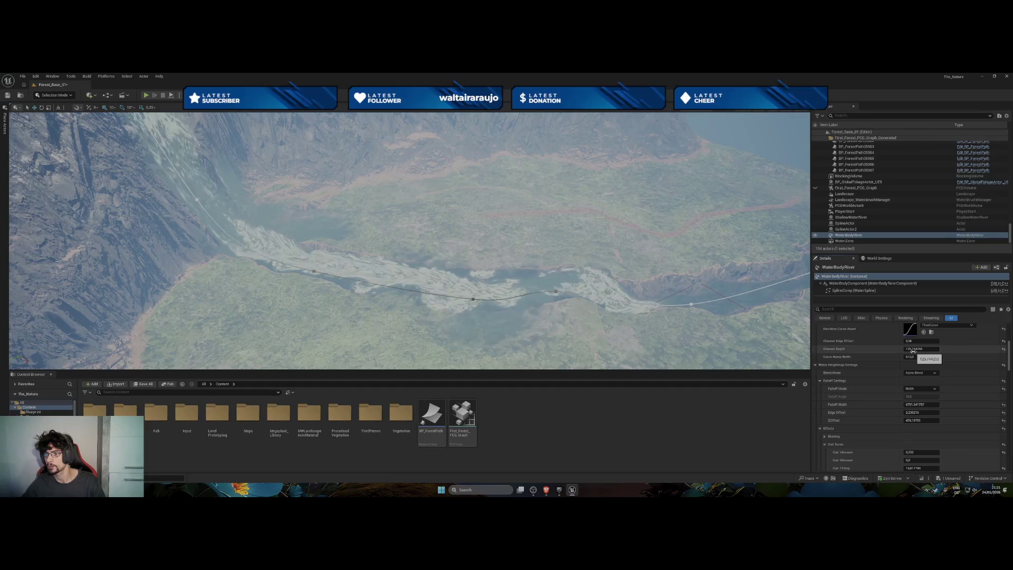
pyautogui.click(911, 341)
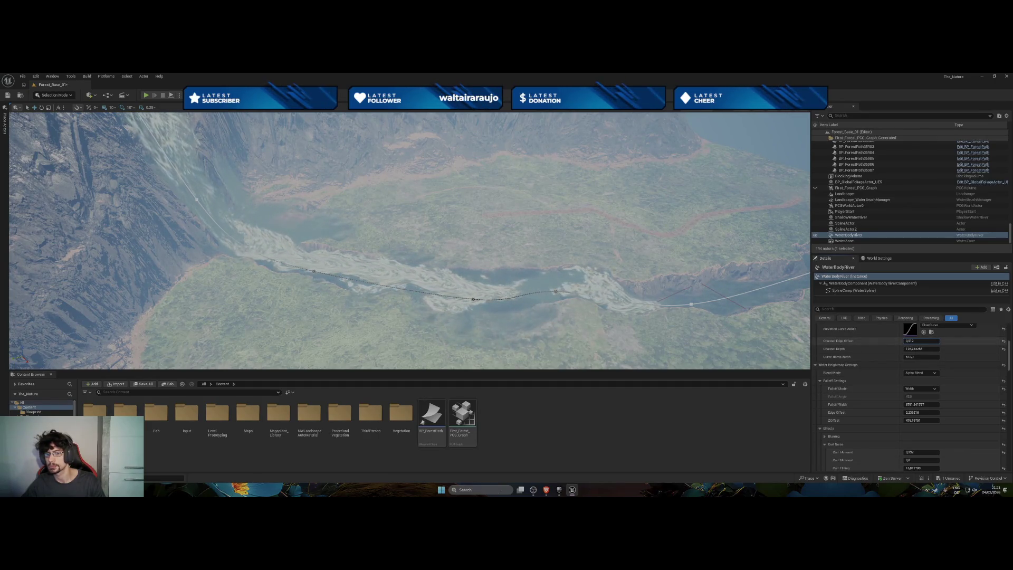
pyautogui.moveTo(911, 341); pyautogui.dragTo(911, 341)
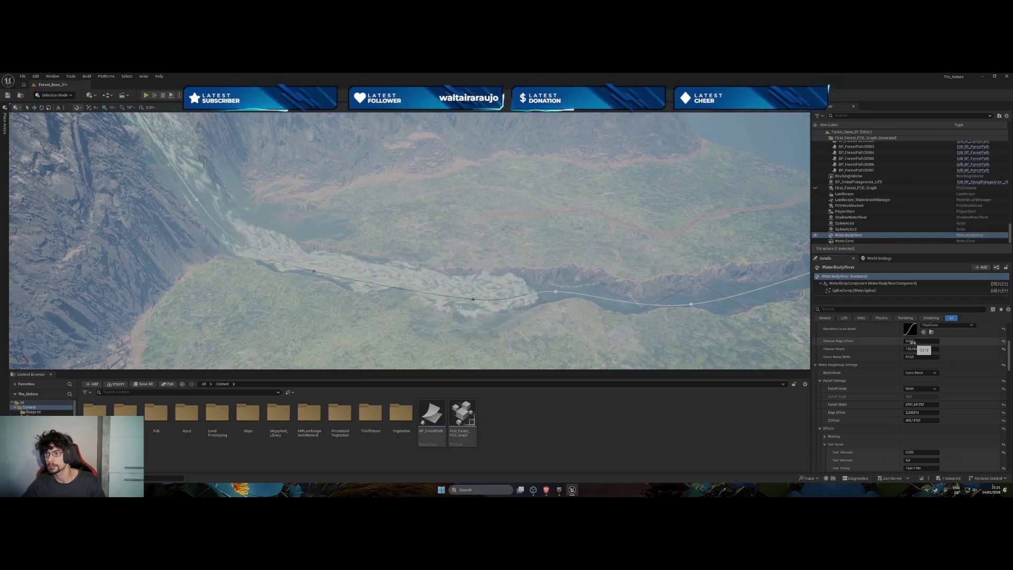
pyautogui.click(910, 350)
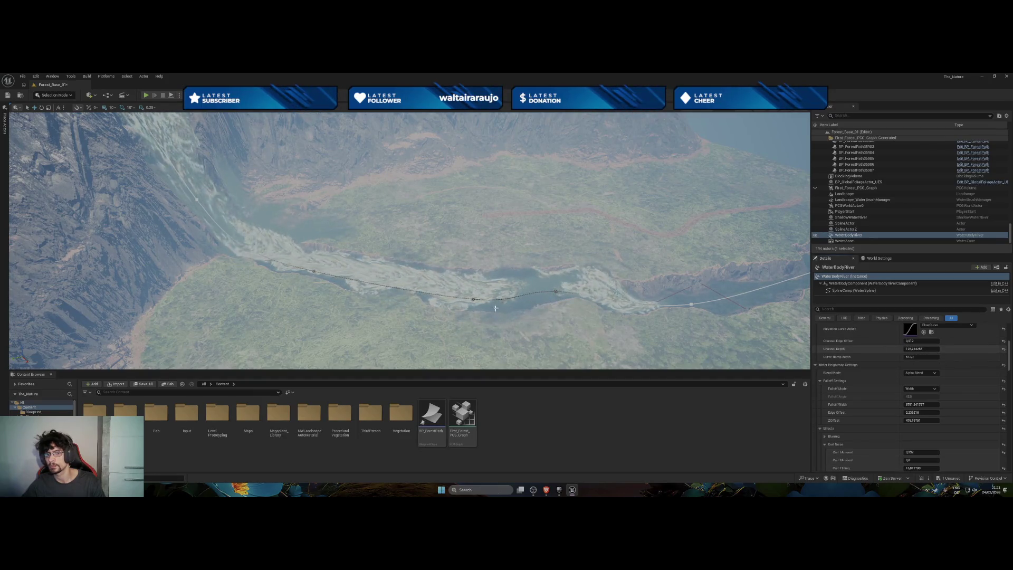
pyautogui.click(472, 300)
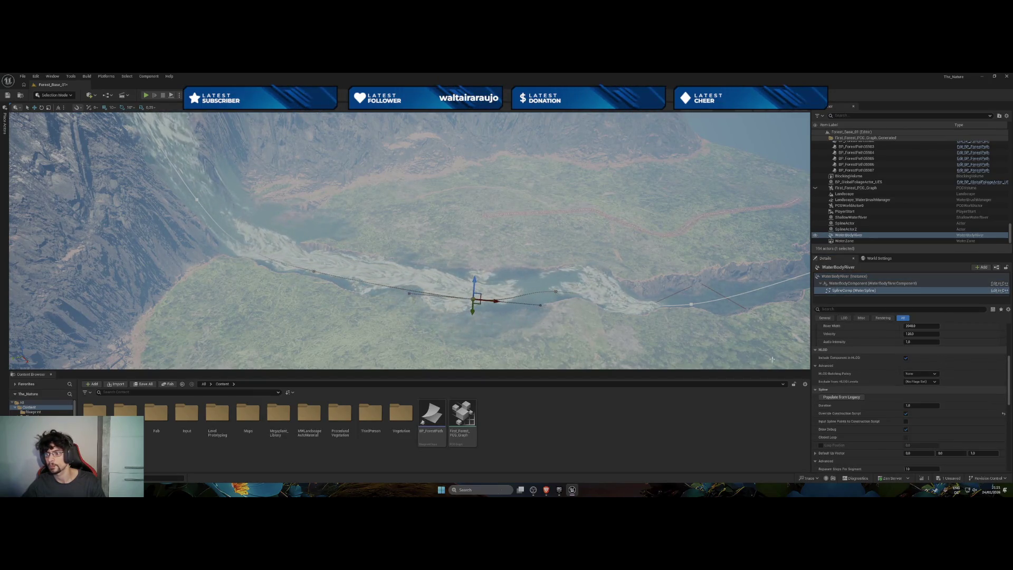
# Select all river spline points and raise their River Width to about 4803.
pyautogui.scroll(5, 919, 359)
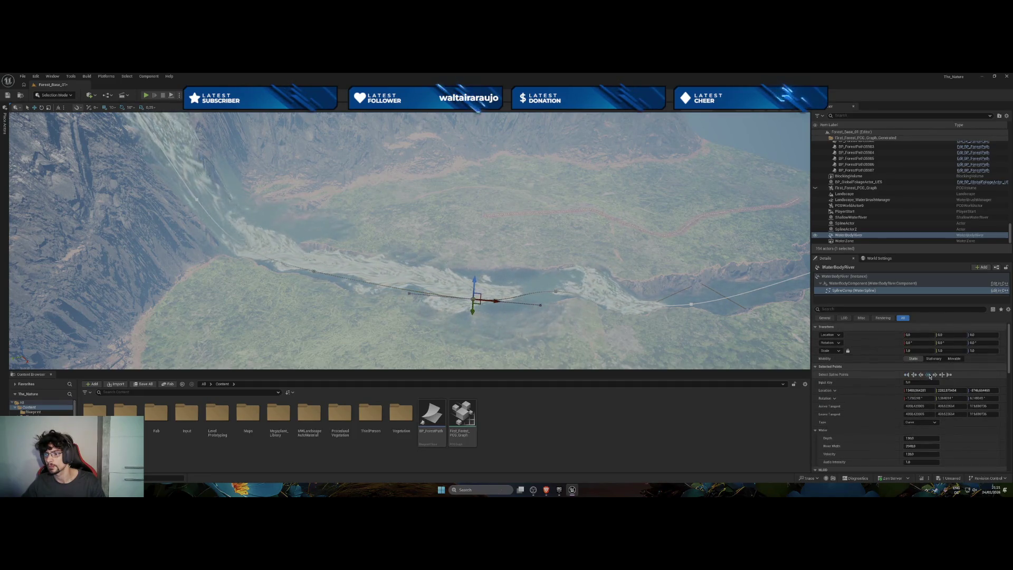
pyautogui.click(930, 376)
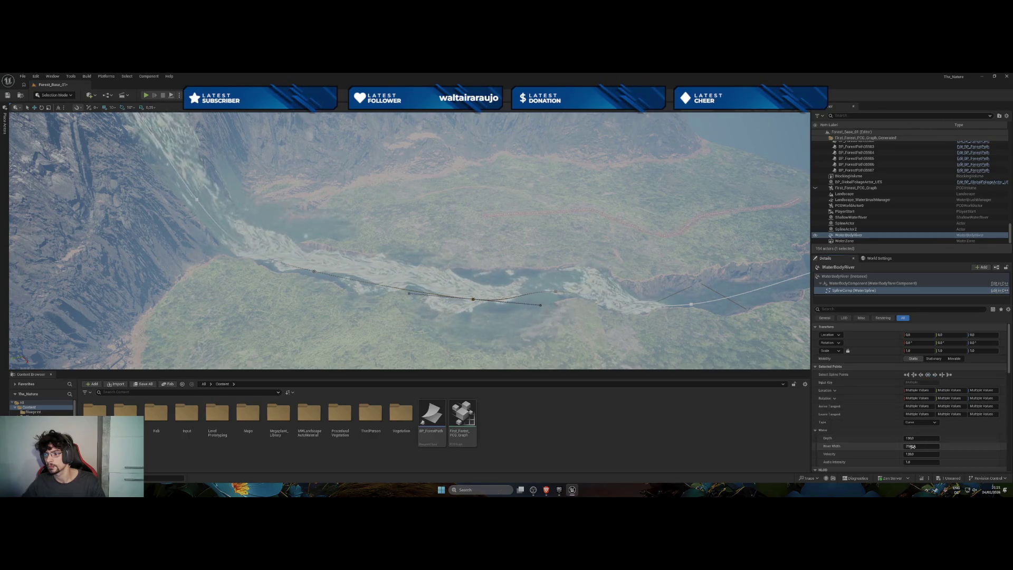
pyautogui.moveTo(908, 447); pyautogui.dragTo(908, 447)
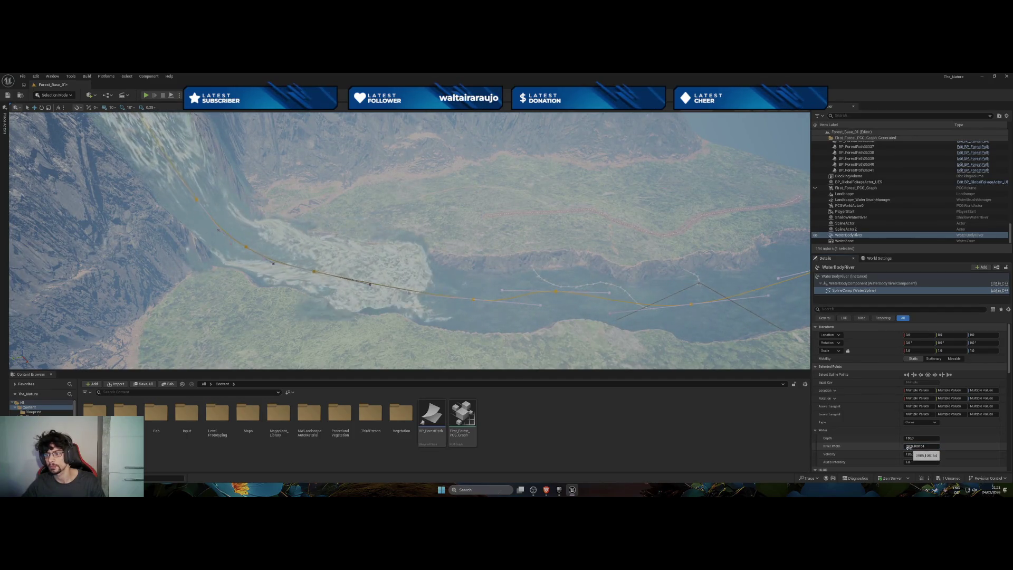
pyautogui.moveTo(909, 446); pyautogui.dragTo(912, 444)
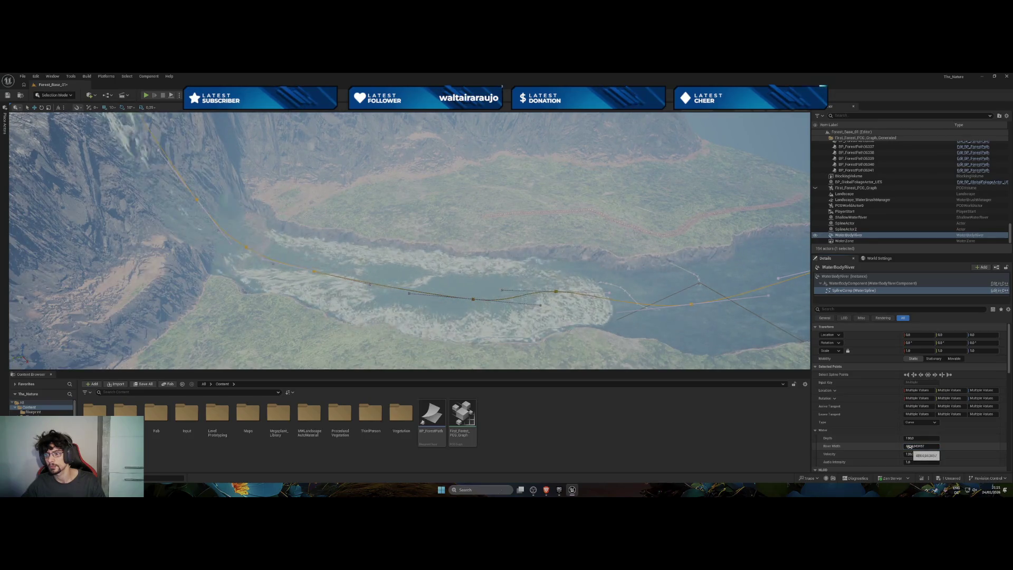
pyautogui.moveTo(543, 348)
pyautogui.mouseDown()
pyautogui.moveTo(544, 291)
pyautogui.moveTo(557, 292)
pyautogui.mouseUp()
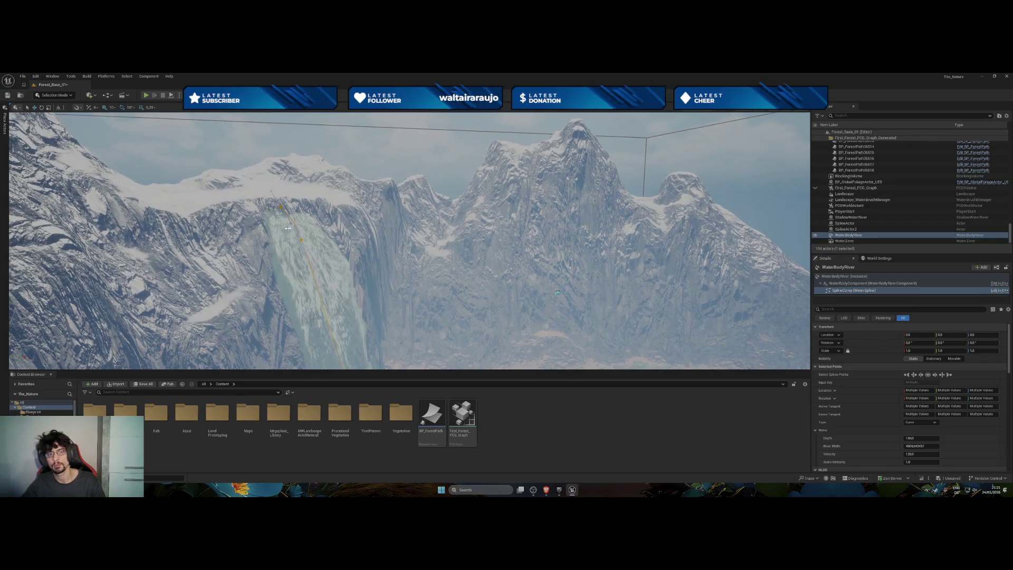
# Select the river spline points at the waterfall top and along the fall.
pyautogui.click(282, 207)
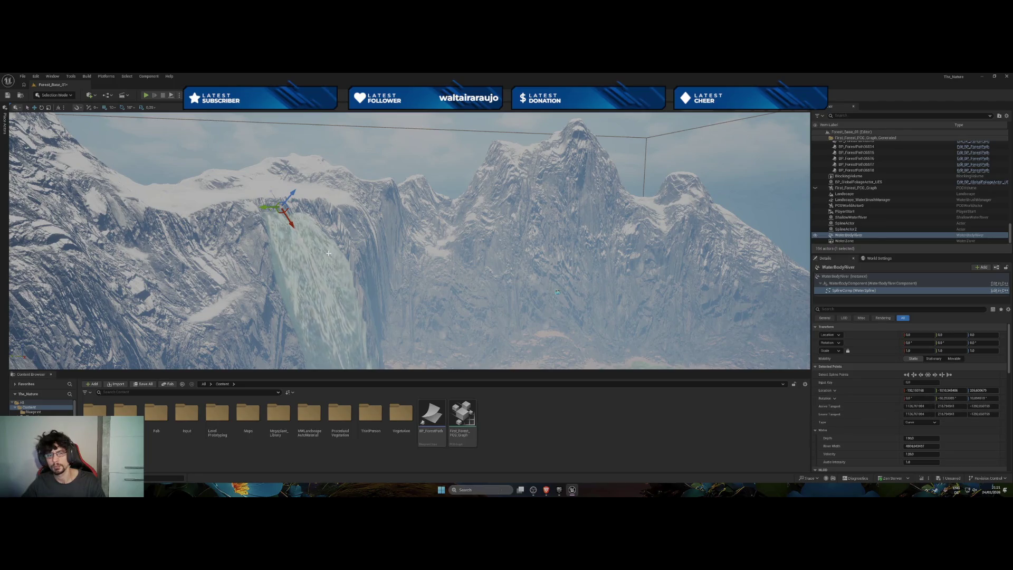
pyautogui.scroll(5, 290, 243)
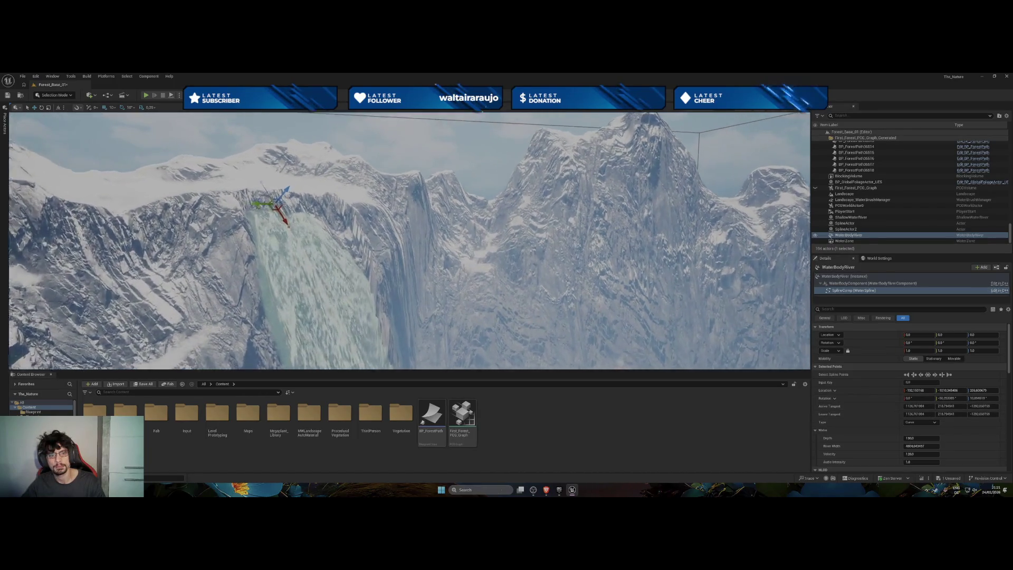
pyautogui.keyDown('ctrl'); pyautogui.click(290, 244); pyautogui.keyUp('ctrl')
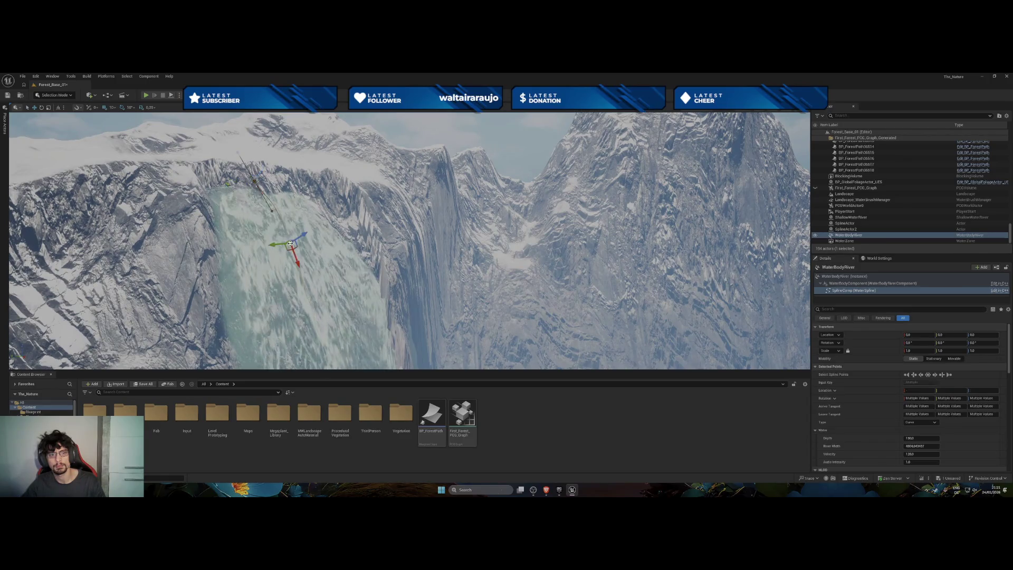
pyautogui.scroll(5, 357, 235)
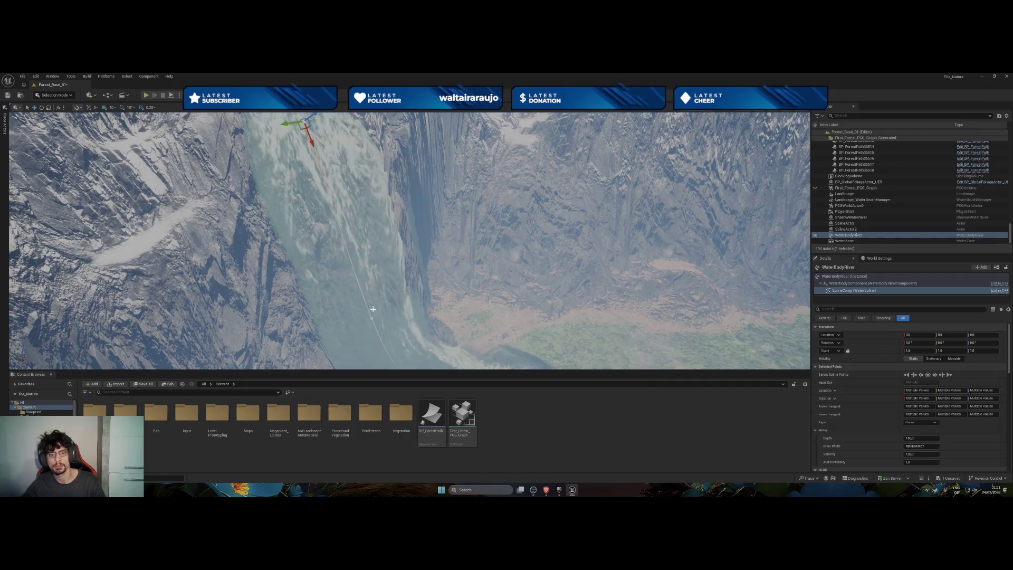
pyautogui.scroll(-5, 696, 308)
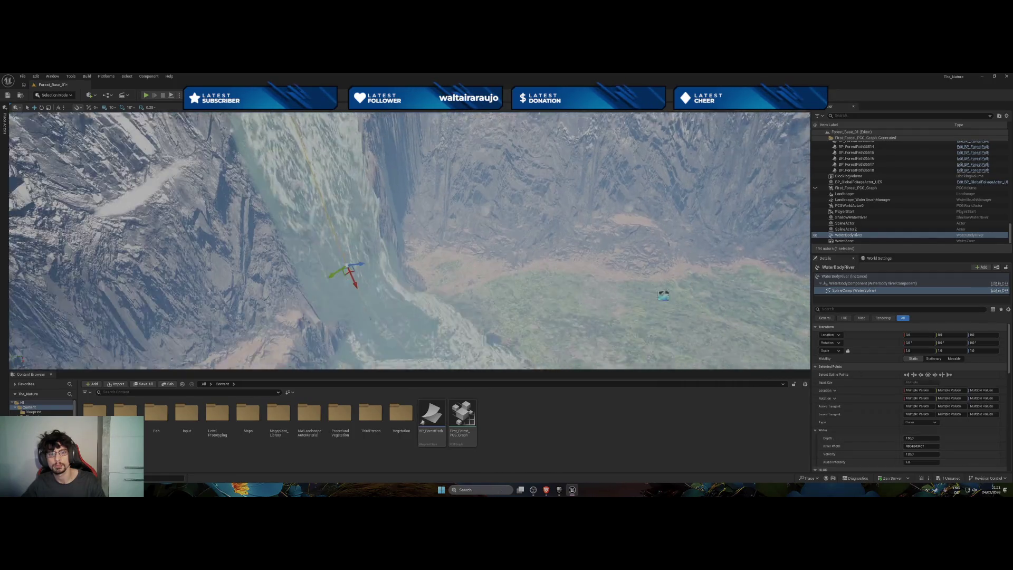
pyautogui.moveTo(398, 293)
pyautogui.mouseDown()
pyautogui.moveTo(398, 275)
pyautogui.moveTo(398, 294)
pyautogui.mouseUp()
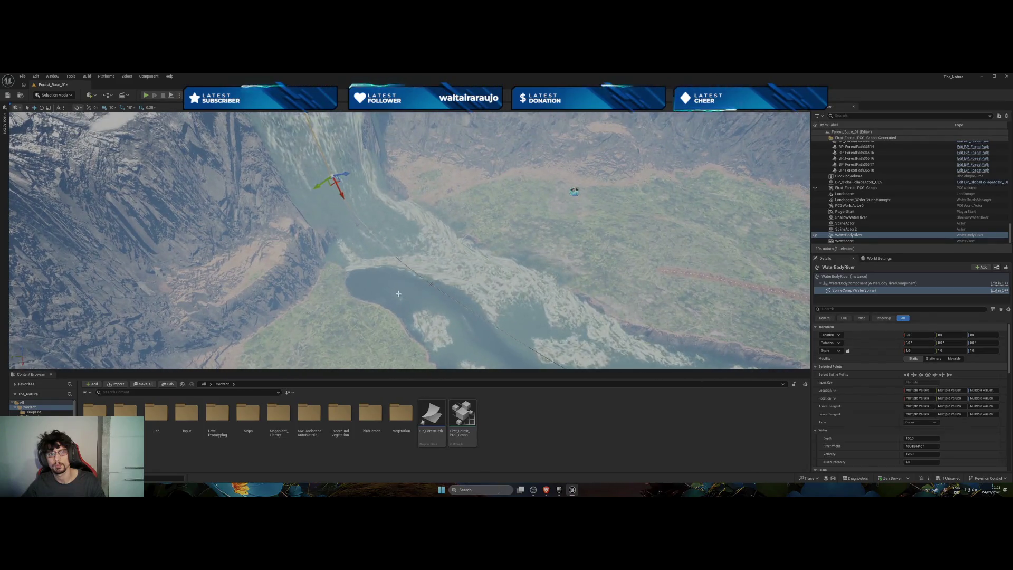
pyautogui.click(368, 230)
pyautogui.keyDown('ctrl'); pyautogui.click(371, 232); pyautogui.keyUp('ctrl')
pyautogui.click(332, 178)
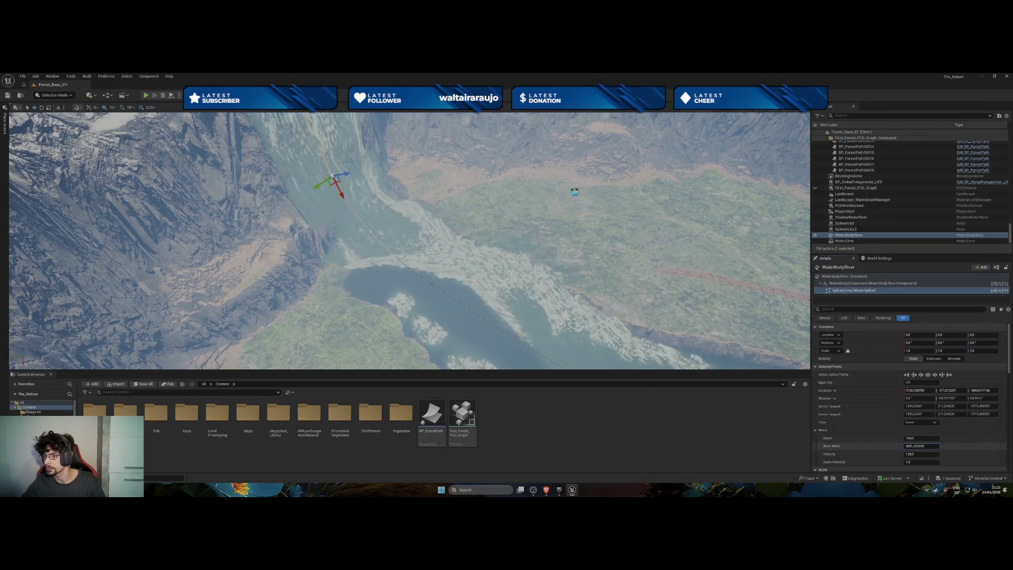
# Narrow the River Width at the selected waterfall points from about 4061 to 3998.
pyautogui.moveTo(910, 447); pyautogui.dragTo(905, 447)
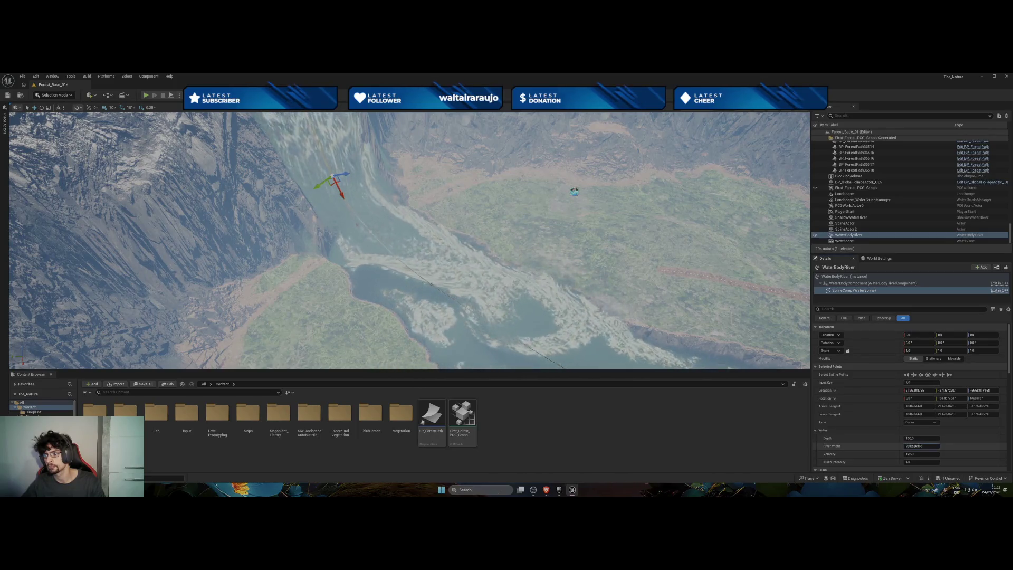
pyautogui.press('f')
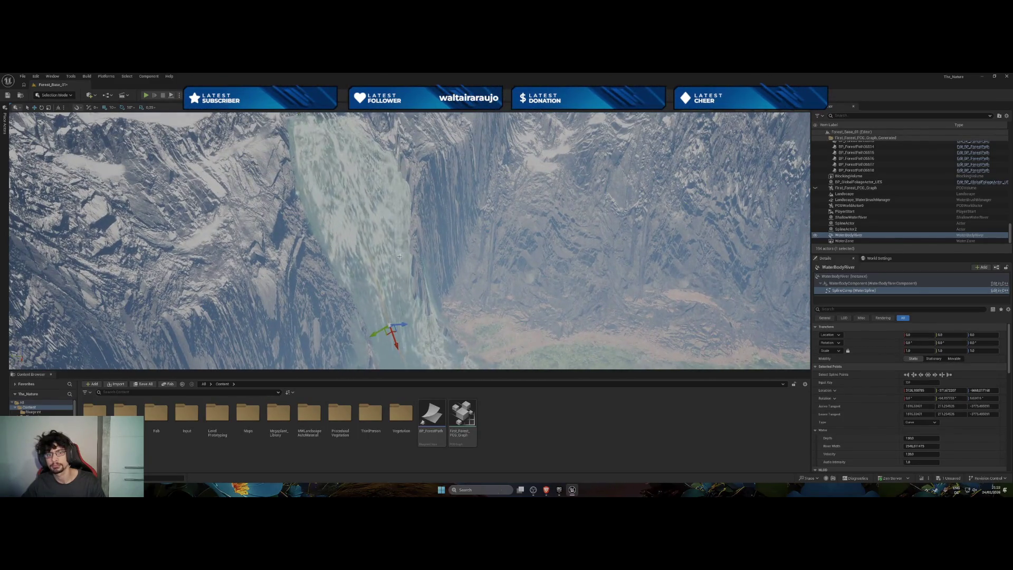
pyautogui.click(915, 446)
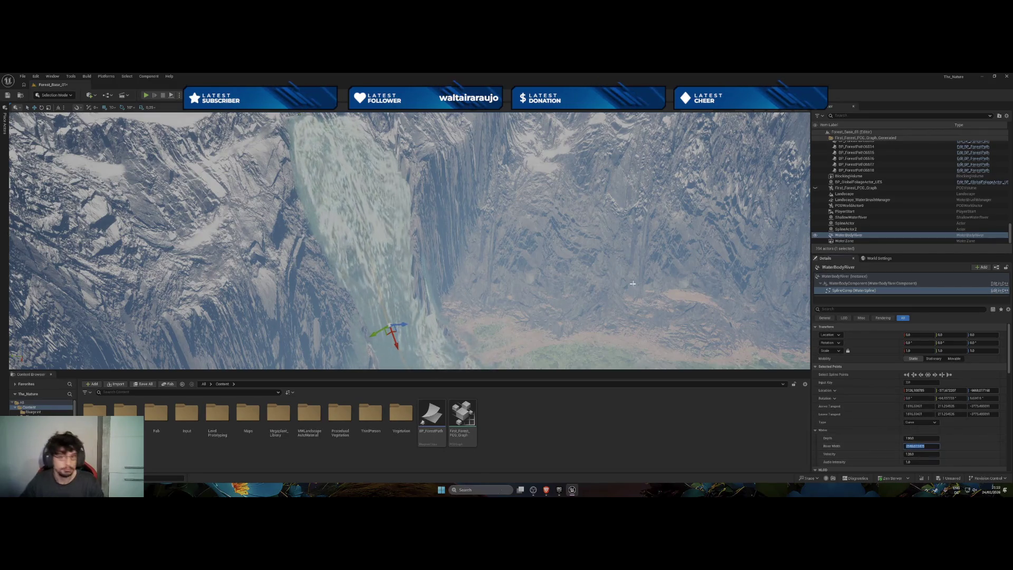
pyautogui.click(339, 157)
pyautogui.moveTo(350, 187); pyautogui.dragTo(344, 160)
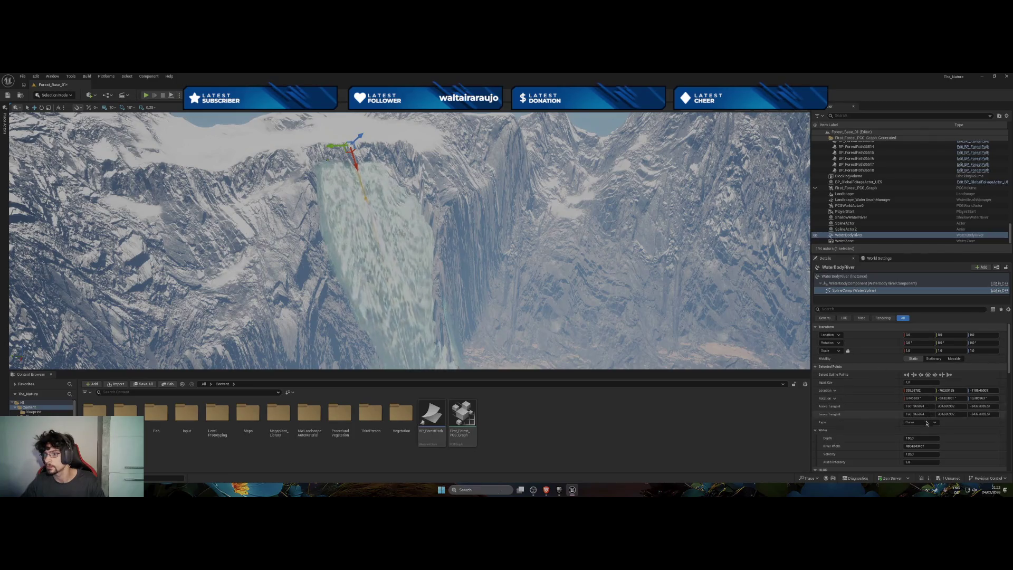
# Set the waterfall point's River Width to 2646.
pyautogui.click(922, 447)
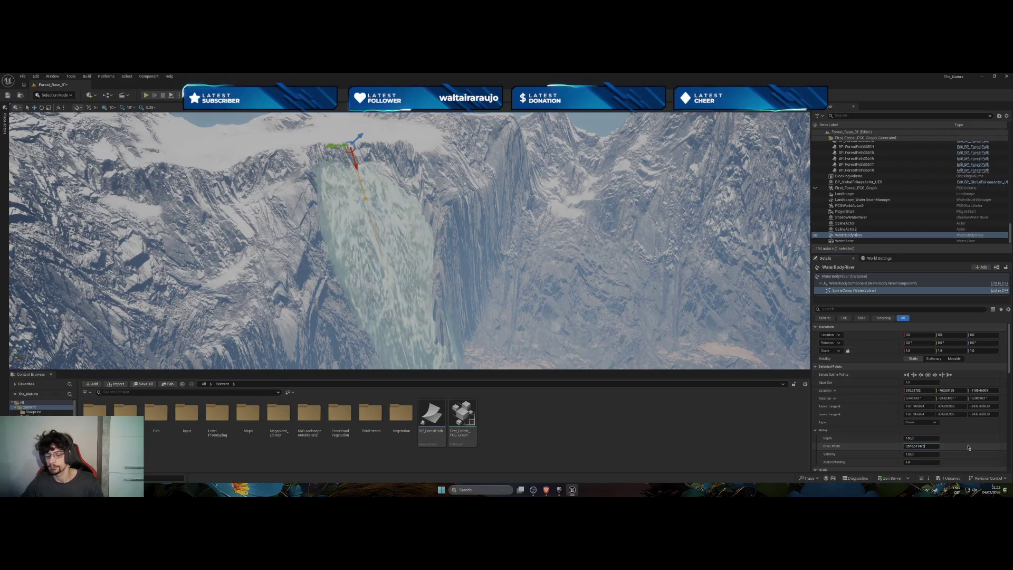
pyautogui.write('2646')
pyautogui.press('Return')
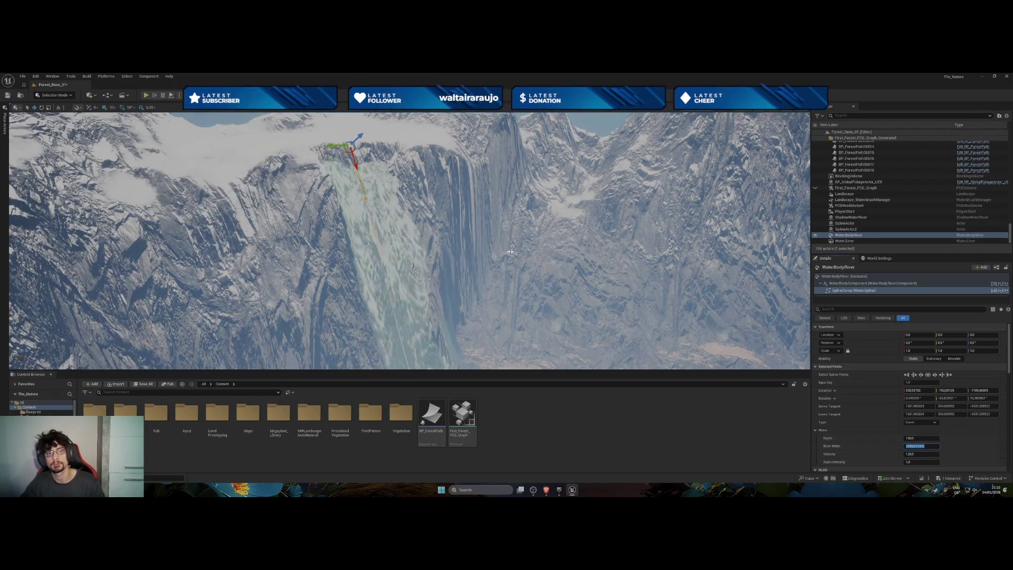
# Follow the waterfall down into the forest and select the ShallowWaterRiver.
pyautogui.moveTo(656, 290)
pyautogui.mouseDown()
pyautogui.moveTo(607, 240)
pyautogui.moveTo(607, 158)
pyautogui.mouseUp()
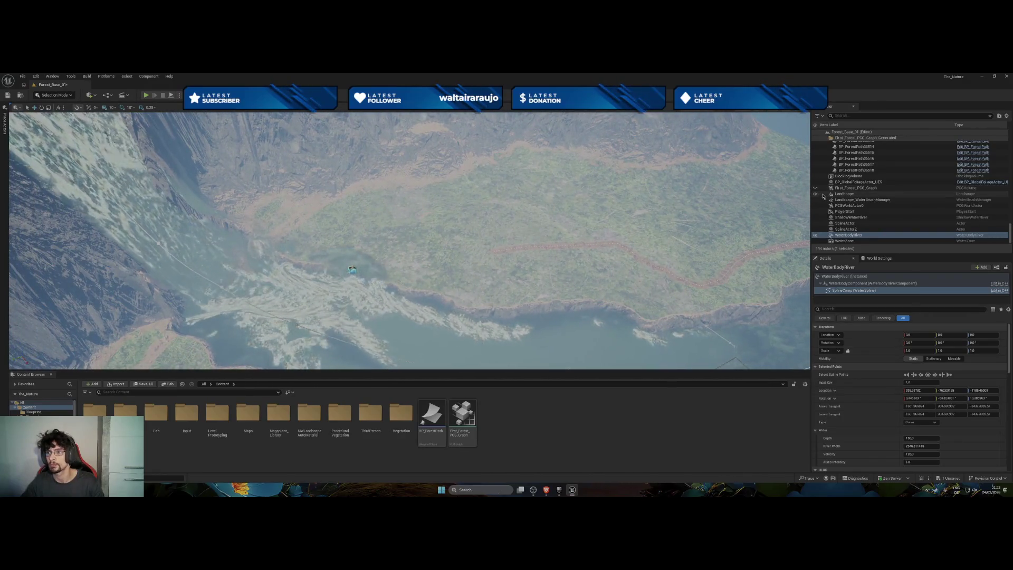
pyautogui.doubleClick(849, 235)
pyautogui.moveTo(451, 244); pyautogui.dragTo(451, 232)
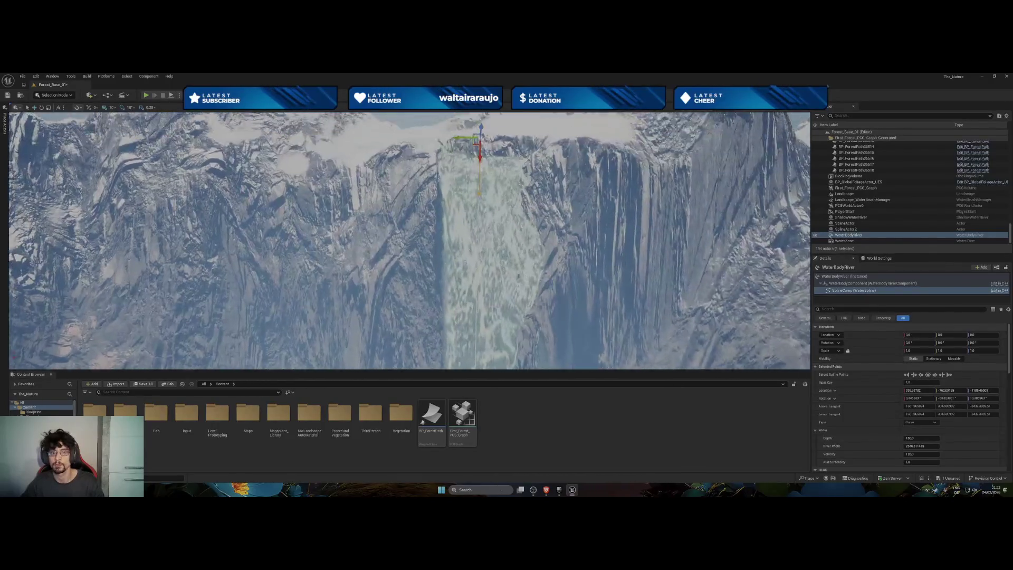
pyautogui.moveTo(480, 302); pyautogui.dragTo(468, 113)
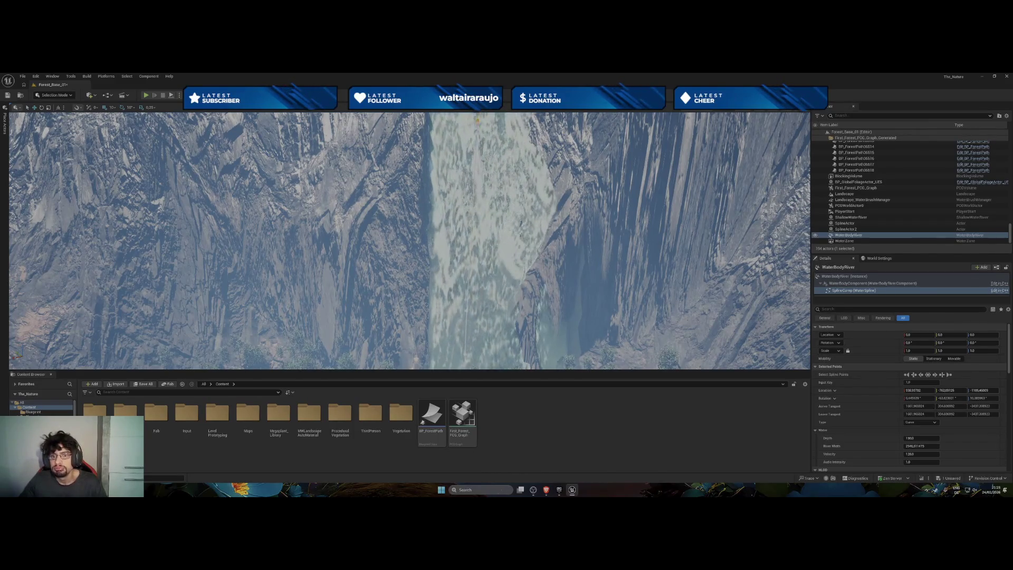
pyautogui.click(510, 257)
pyautogui.moveTo(509, 257); pyautogui.dragTo(509, 277)
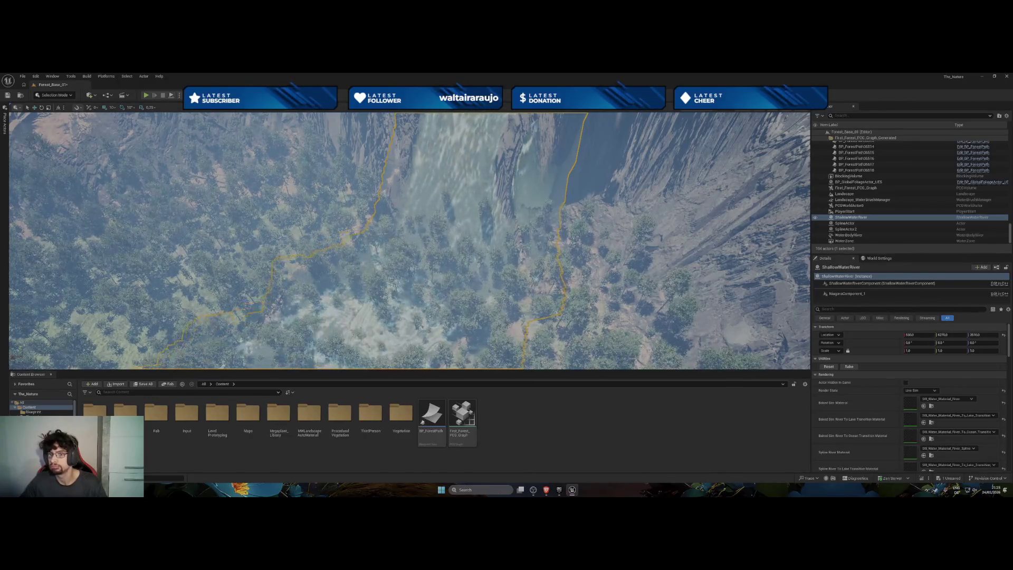
# Look along the ShallowWaterRiver's outline, then select WaterBodyRiver and hide its water.
pyautogui.moveTo(657, 287)
pyautogui.mouseDown()
pyautogui.moveTo(554, 274)
pyautogui.moveTo(669, 277)
pyautogui.mouseUp()
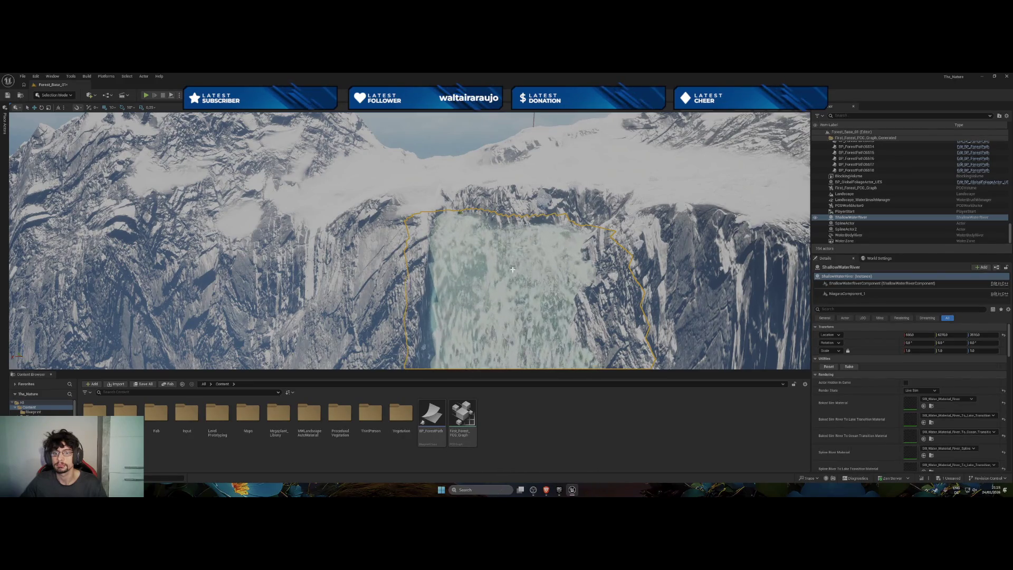
pyautogui.click(850, 235)
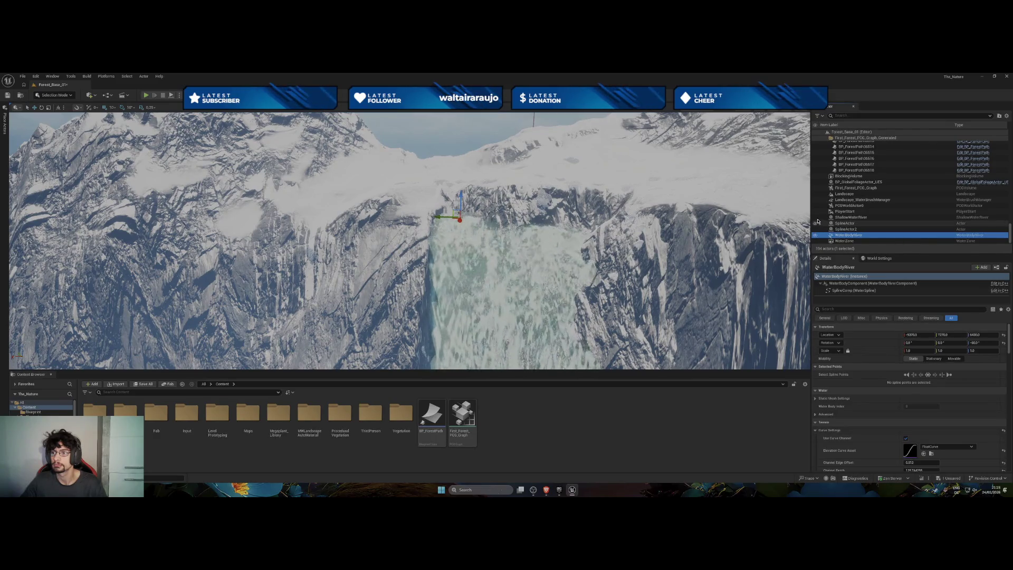
pyautogui.click(815, 235)
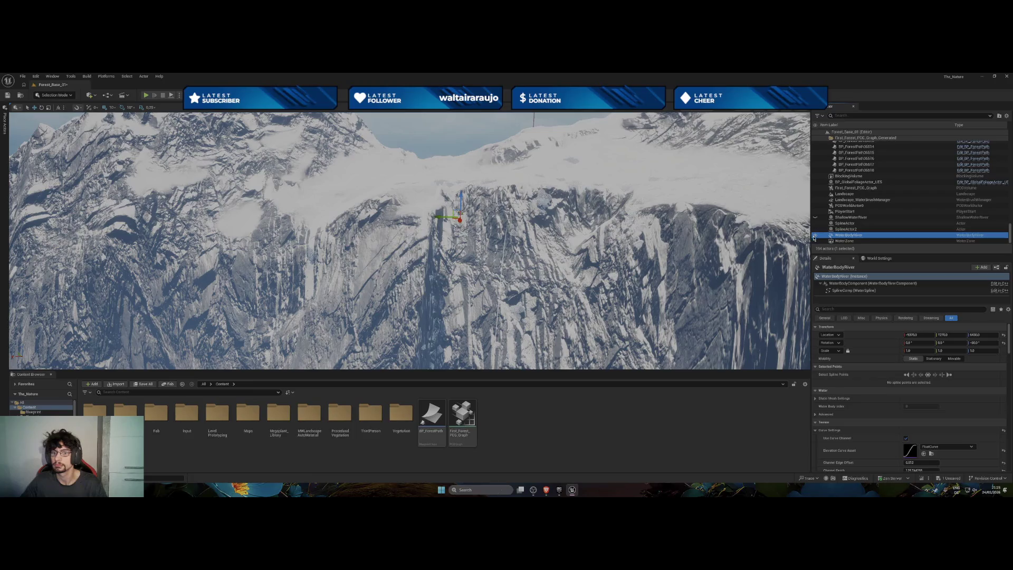
# Inspect the bare rock, focus on one river spline point and add a second one.
pyautogui.moveTo(593, 281)
pyautogui.mouseDown()
pyautogui.moveTo(593, 332)
pyautogui.moveTo(592, 284)
pyautogui.mouseUp()
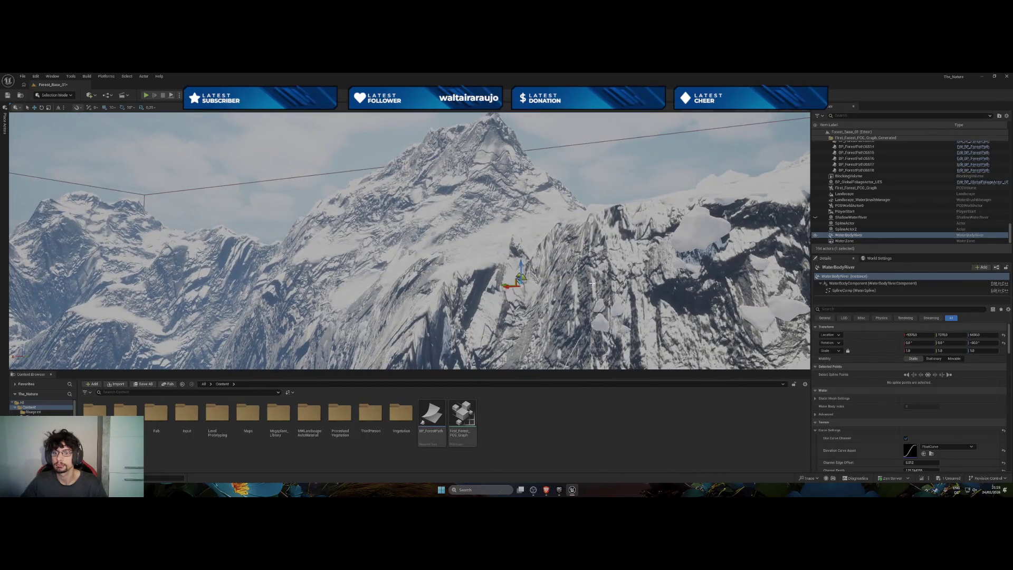
pyautogui.click(634, 264)
pyautogui.press('f')
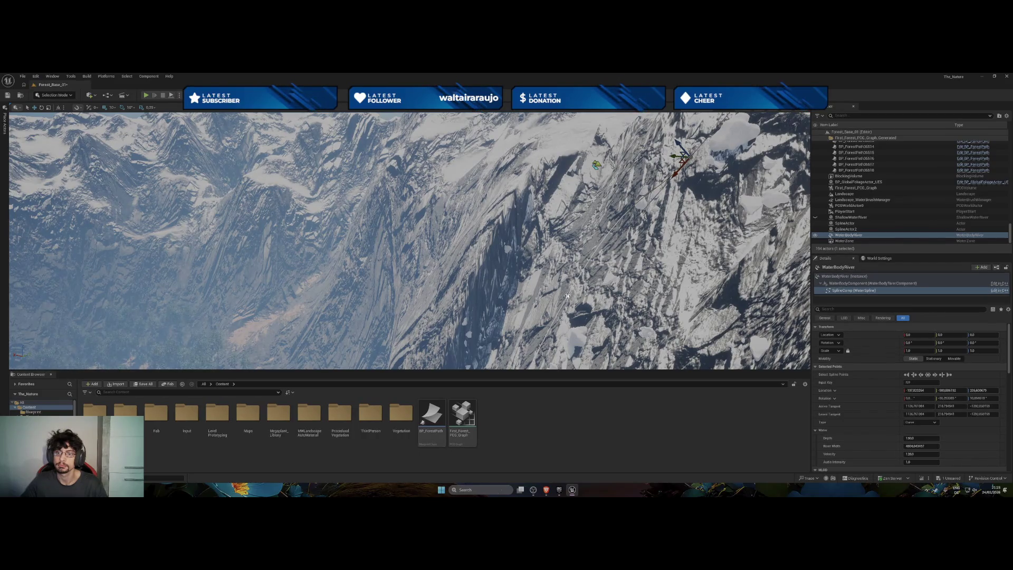
pyautogui.keyDown('ctrl'); pyautogui.click(567, 296); pyautogui.keyUp('ctrl')
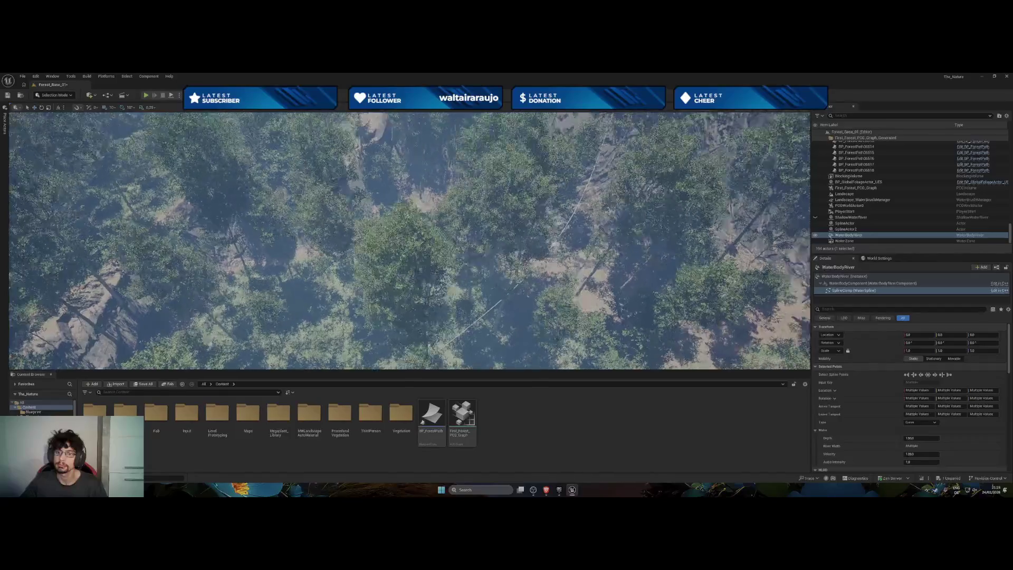
# Add a spline point over the forest to the selection and view the cliff face.
pyautogui.click(475, 261)
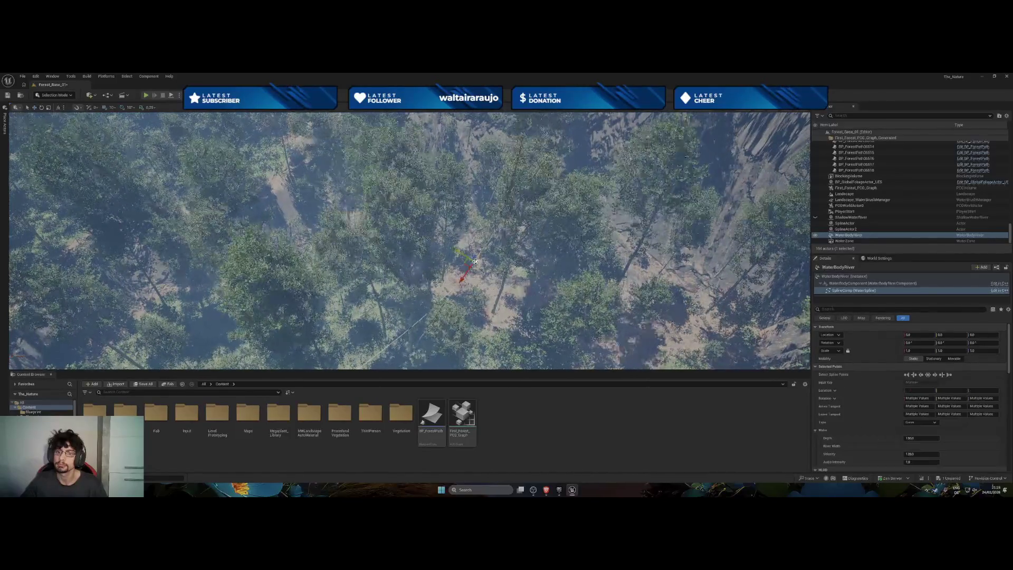
pyautogui.moveTo(475, 261); pyautogui.dragTo(469, 168)
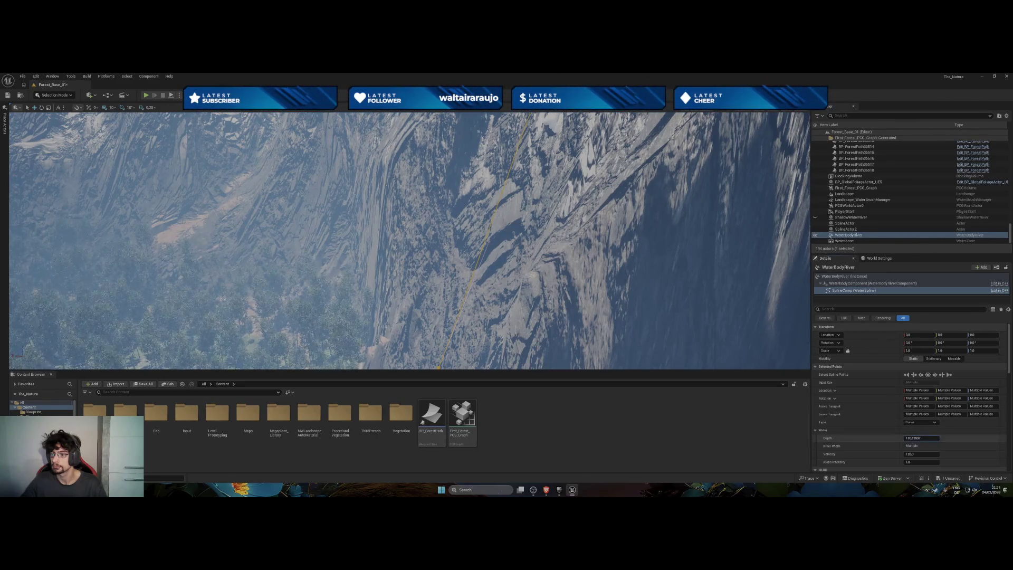
# Show the river water again and adjust the selected points' Depth down to about 197.
pyautogui.moveTo(921, 438)
pyautogui.mouseDown()
pyautogui.moveTo(944, 438)
pyautogui.moveTo(913, 438)
pyautogui.mouseUp()
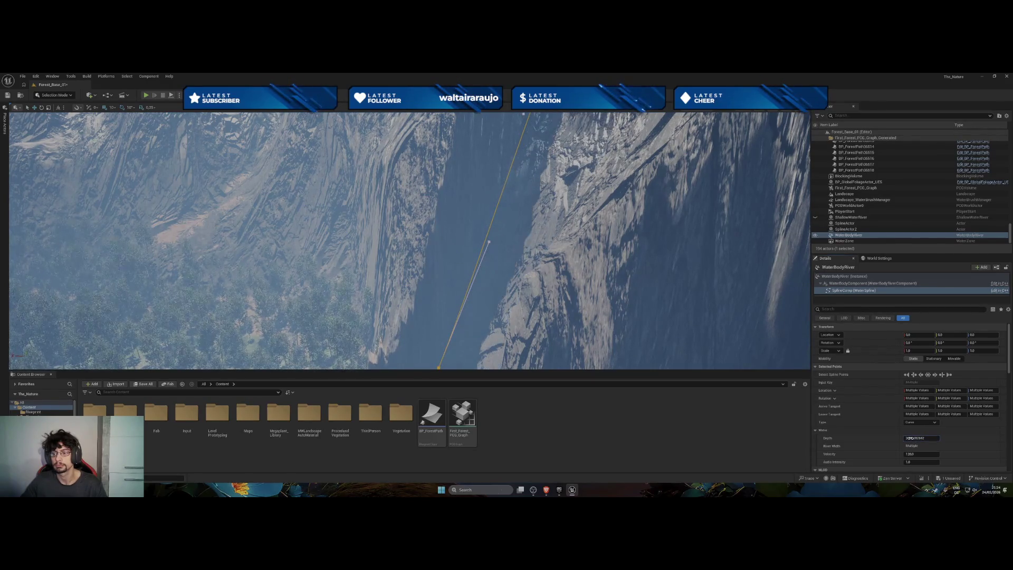
pyautogui.moveTo(559, 329)
pyautogui.mouseDown()
pyautogui.moveTo(418, 210)
pyautogui.moveTo(415, 232)
pyautogui.mouseUp()
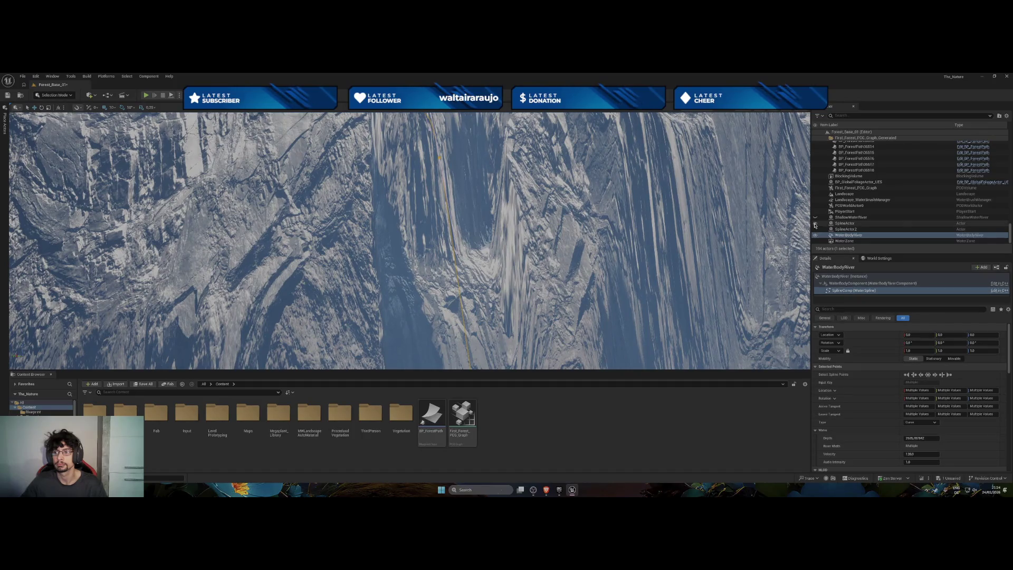
pyautogui.click(850, 235)
pyautogui.moveTo(680, 248); pyautogui.dragTo(664, 280)
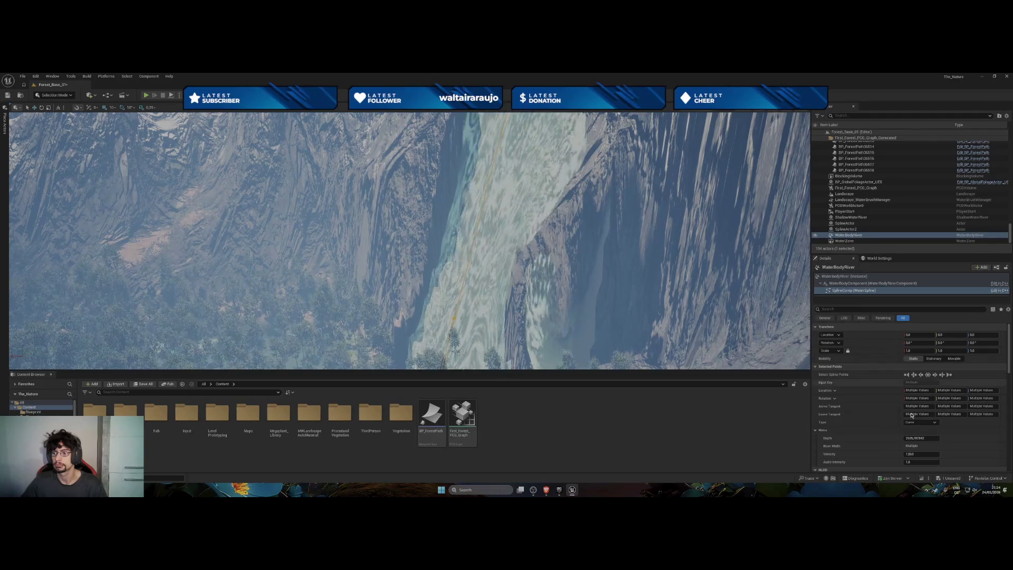
pyautogui.moveTo(907, 438); pyautogui.dragTo(892, 438)
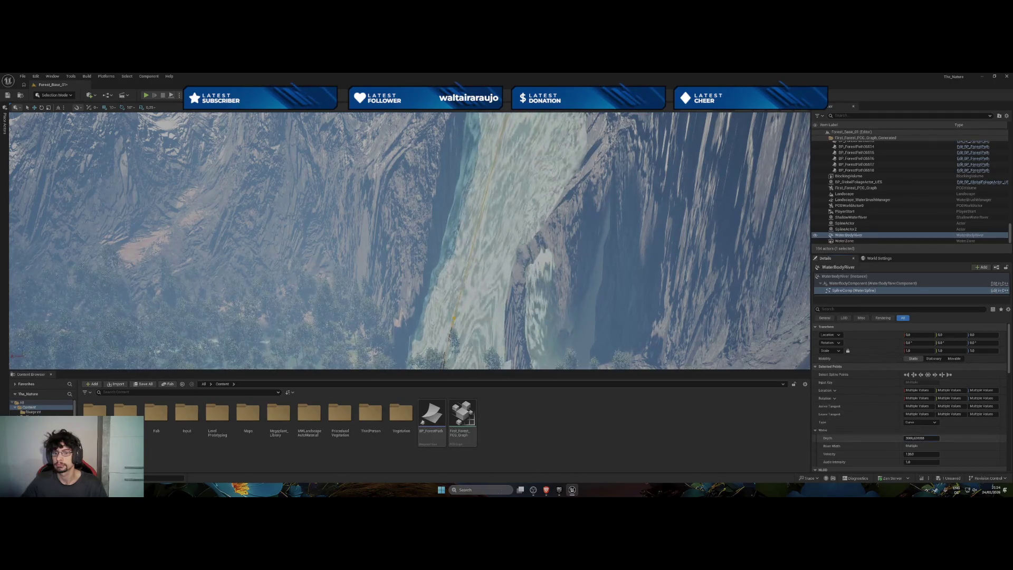
pyautogui.moveTo(409, 237); pyautogui.dragTo(356, 243)
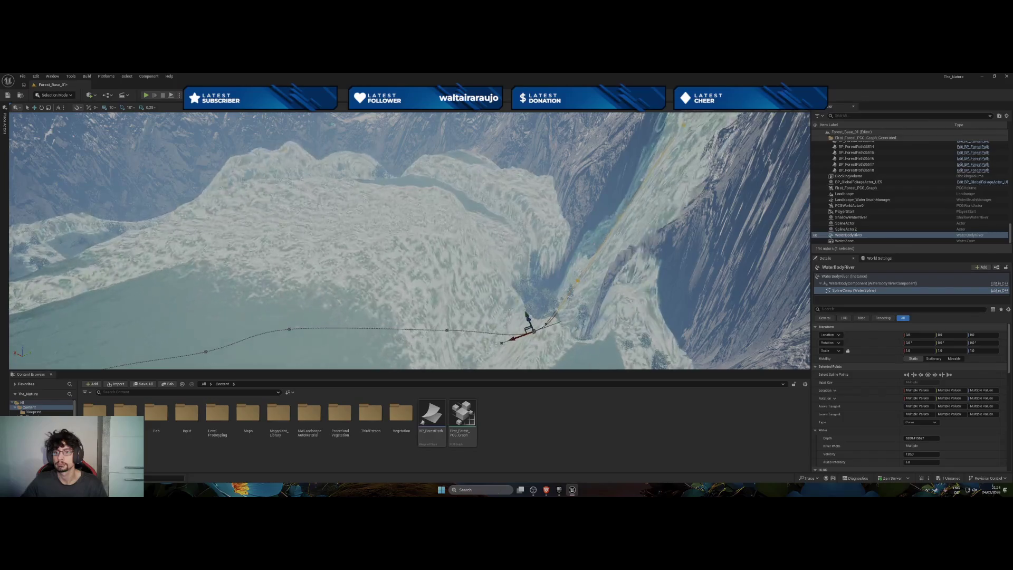
pyautogui.moveTo(911, 439)
pyautogui.mouseDown()
pyautogui.moveTo(922, 439)
pyautogui.moveTo(910, 439)
pyautogui.mouseUp()
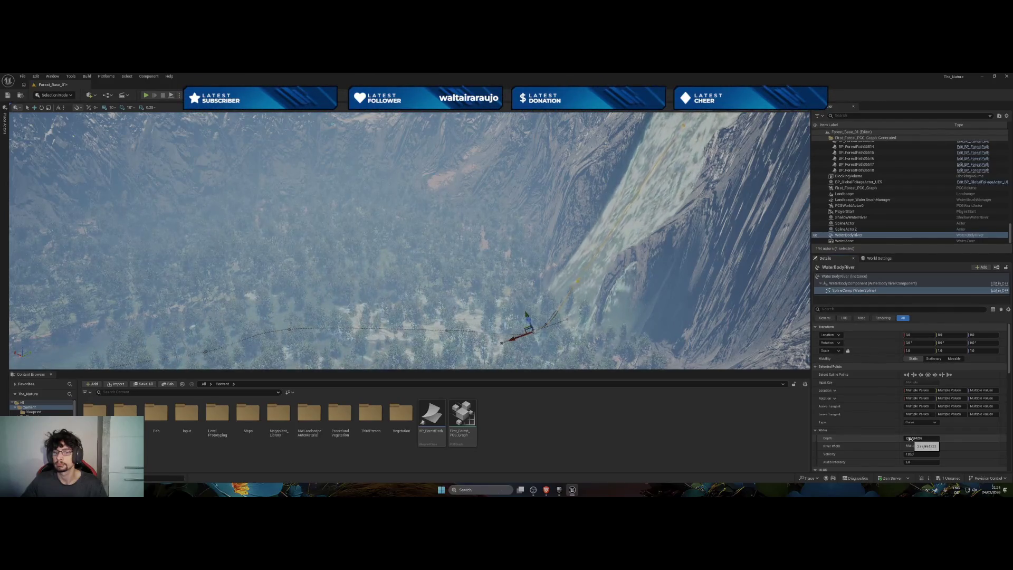
pyautogui.moveTo(911, 439); pyautogui.dragTo(906, 439)
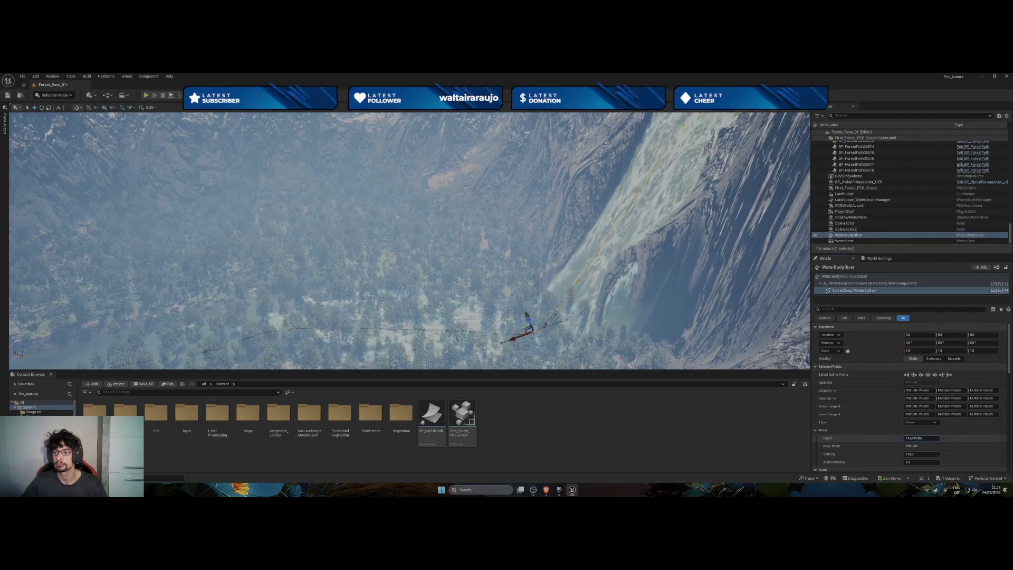
# Fine-tune the river Depth to about 58, then pick a spline point on the waterfall.
pyautogui.scroll(-1, 900, 425)
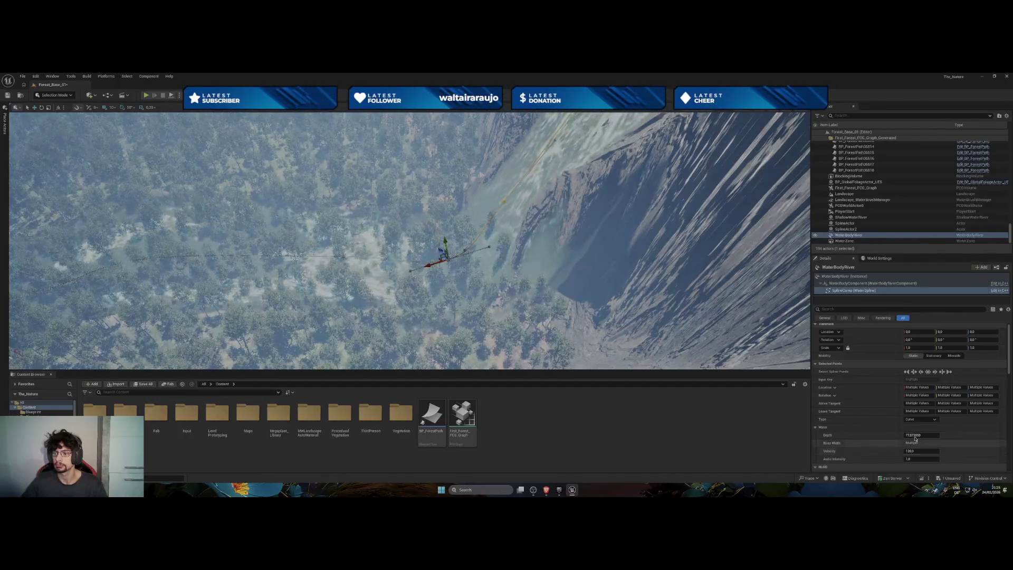
pyautogui.moveTo(921, 436); pyautogui.dragTo(931, 435)
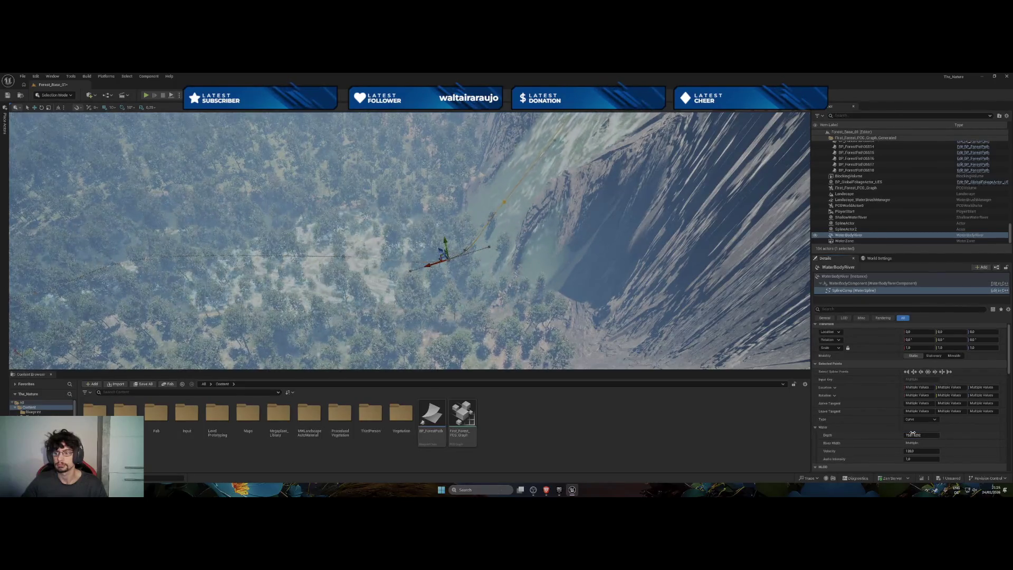
pyautogui.moveTo(921, 436); pyautogui.dragTo(911, 434)
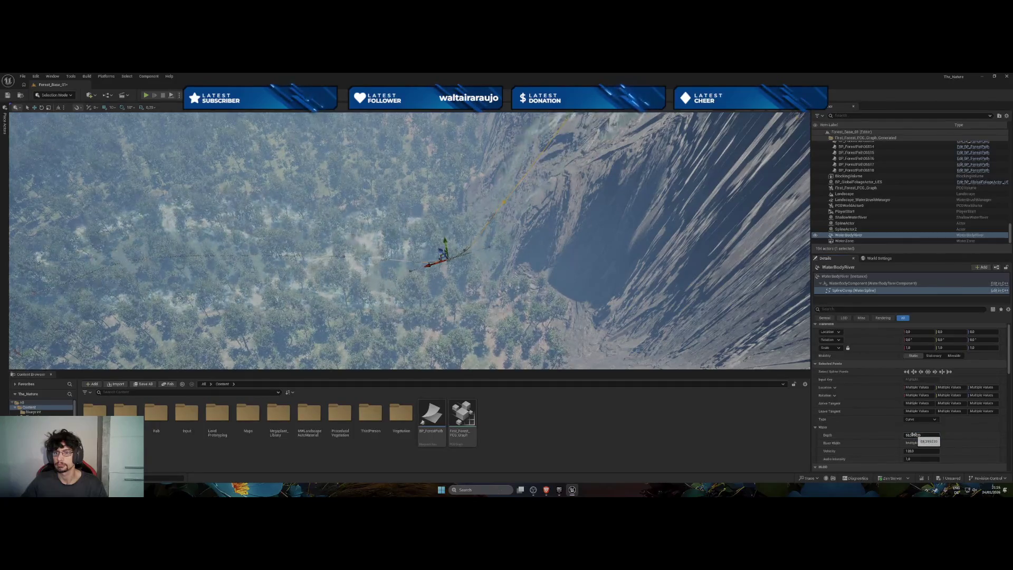
pyautogui.click(913, 436)
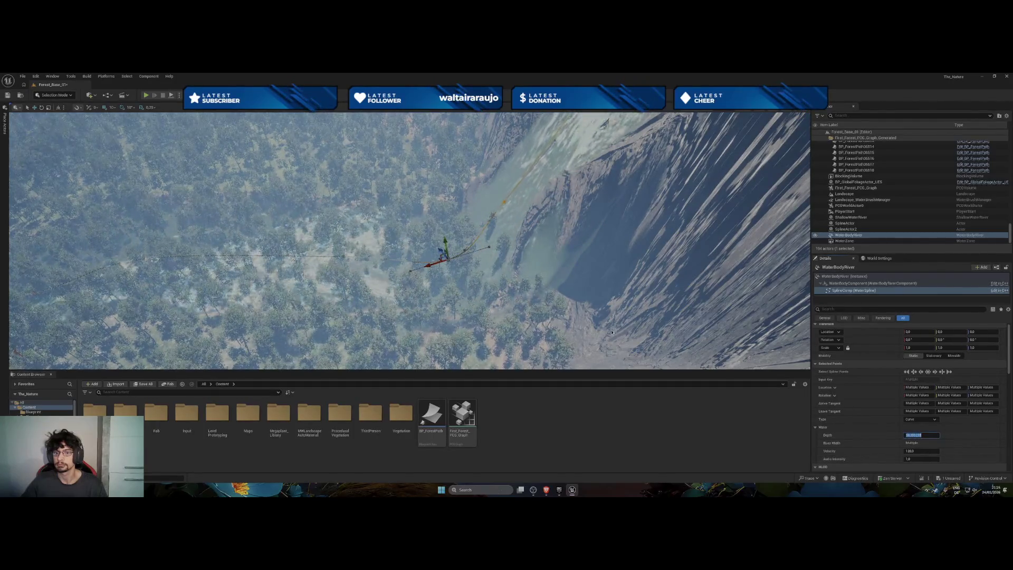
pyautogui.moveTo(615, 333); pyautogui.dragTo(615, 316)
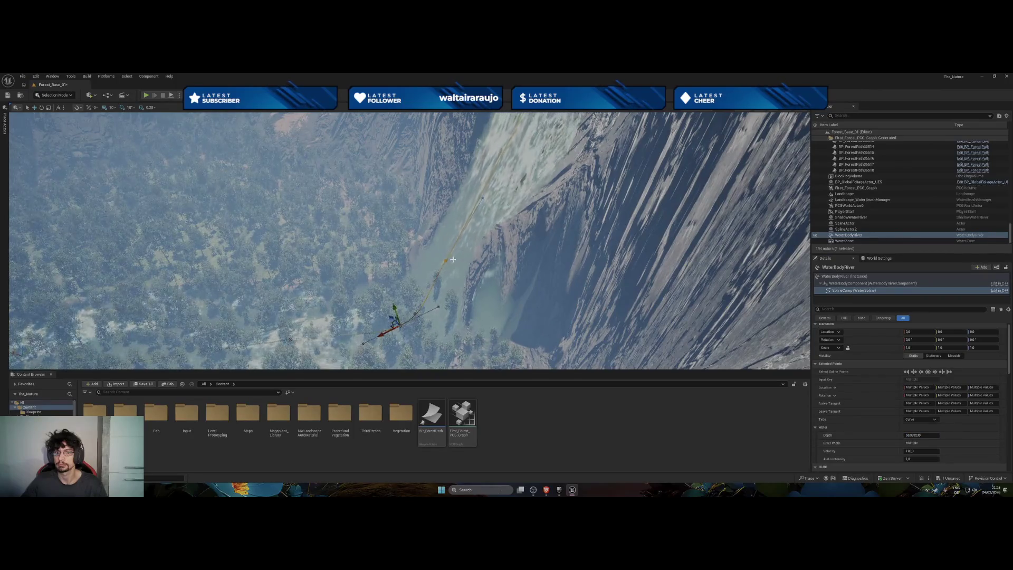
pyautogui.scroll(5, 494, 233)
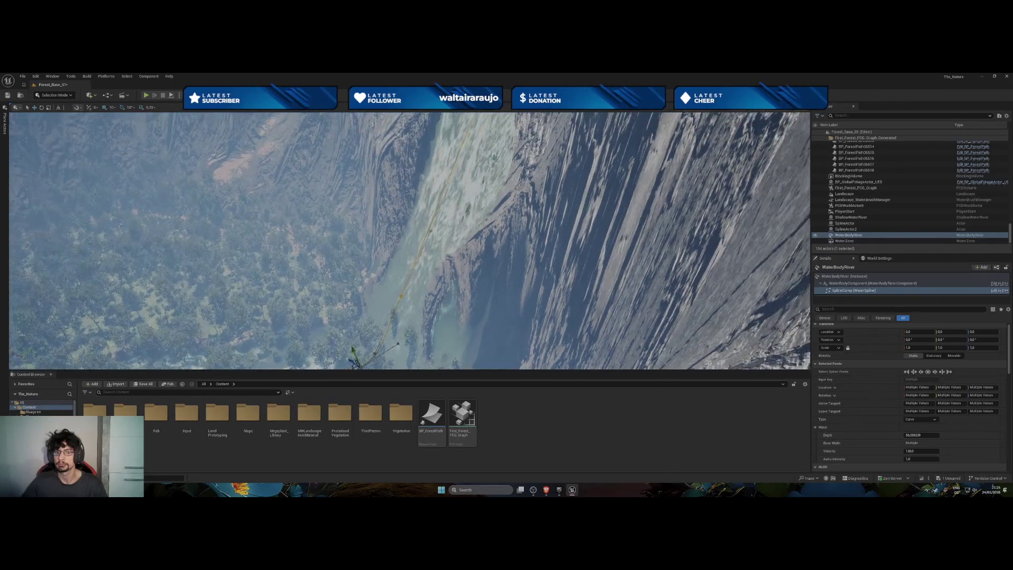
pyautogui.click(454, 146)
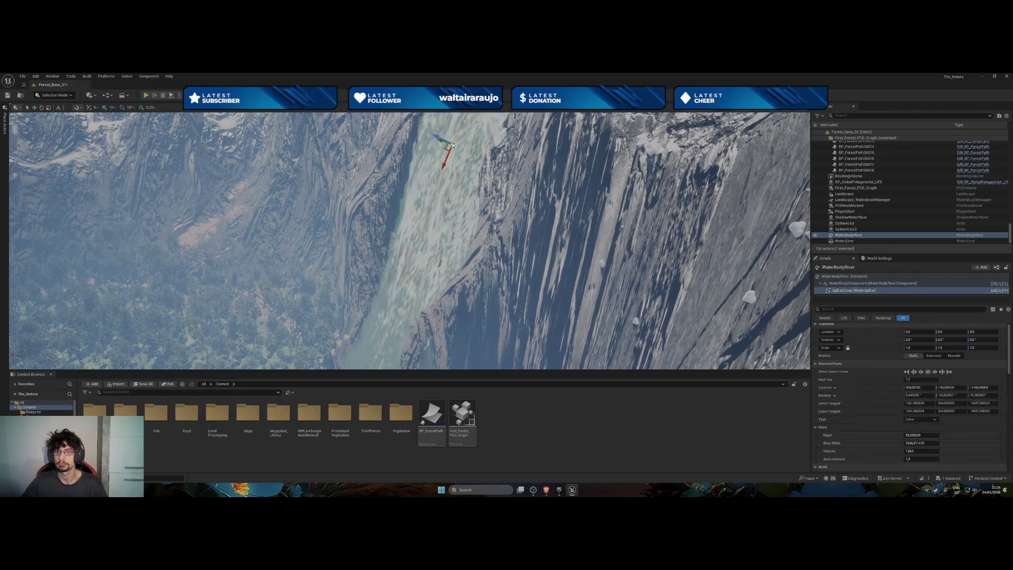
# Select the waterfall spline points and set their Depth to 0.0001.
pyautogui.press('f')
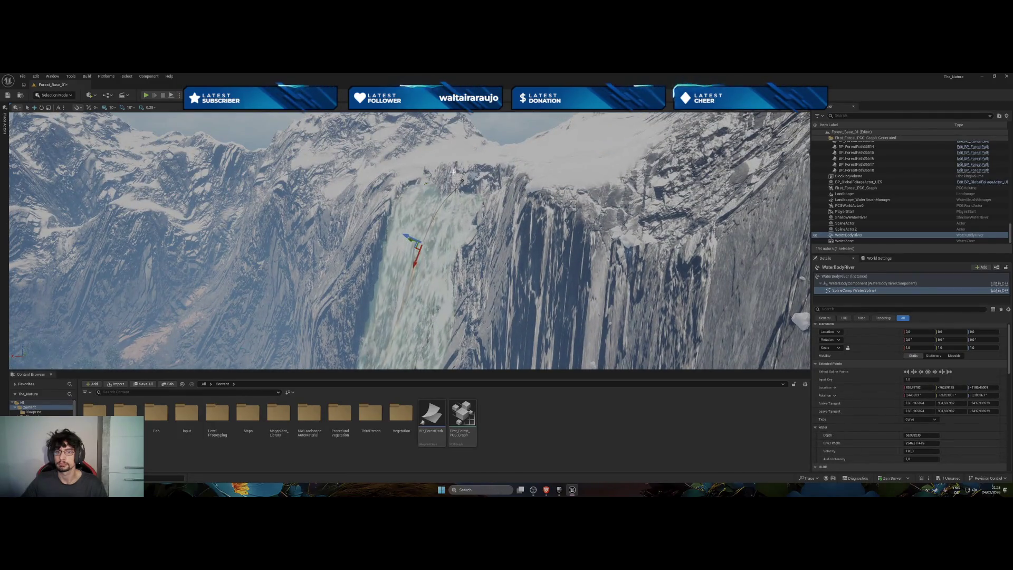
pyautogui.keyDown('ctrl'); pyautogui.click(455, 180); pyautogui.keyUp('ctrl')
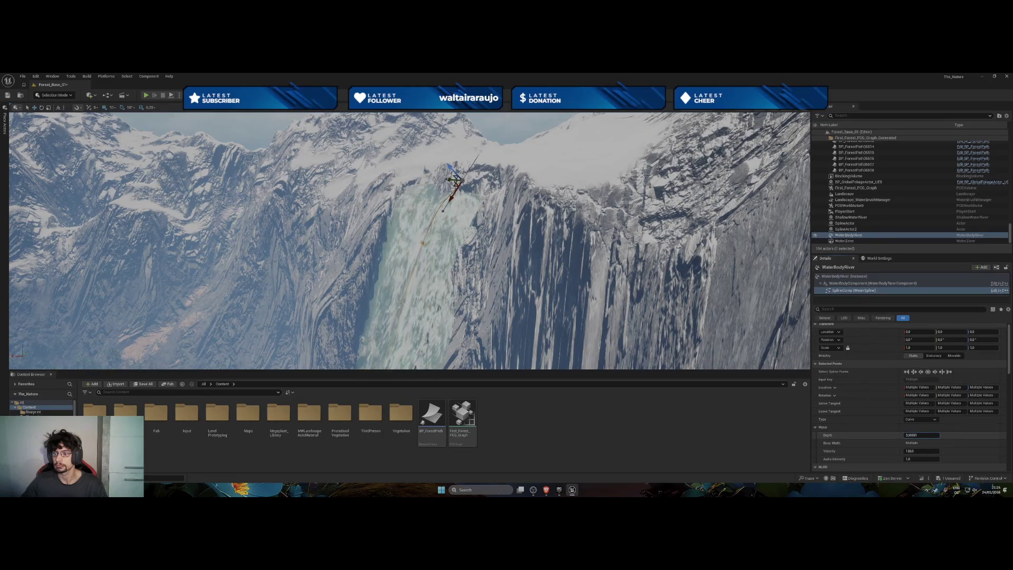
pyautogui.press('f')
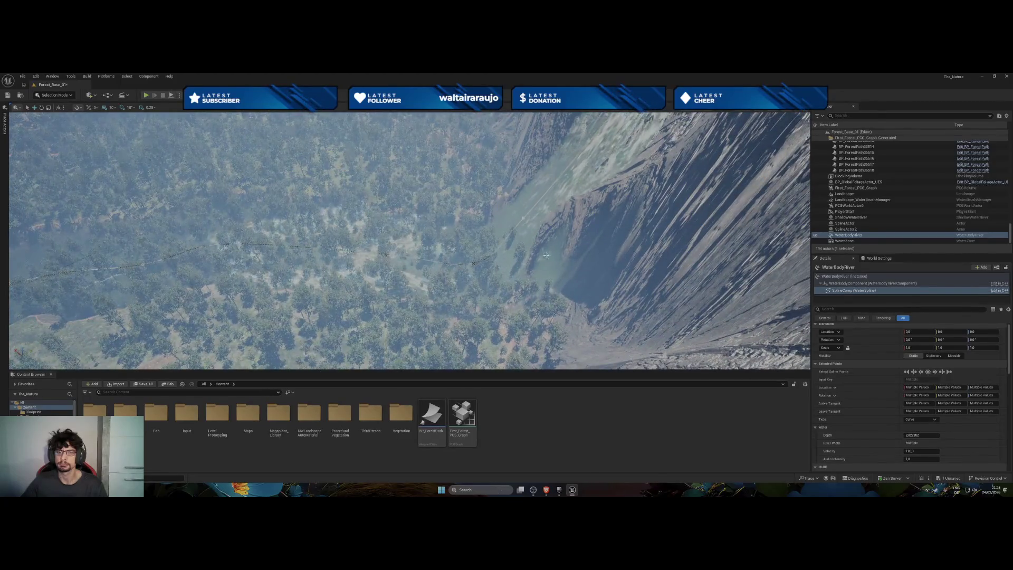
pyautogui.click(525, 217)
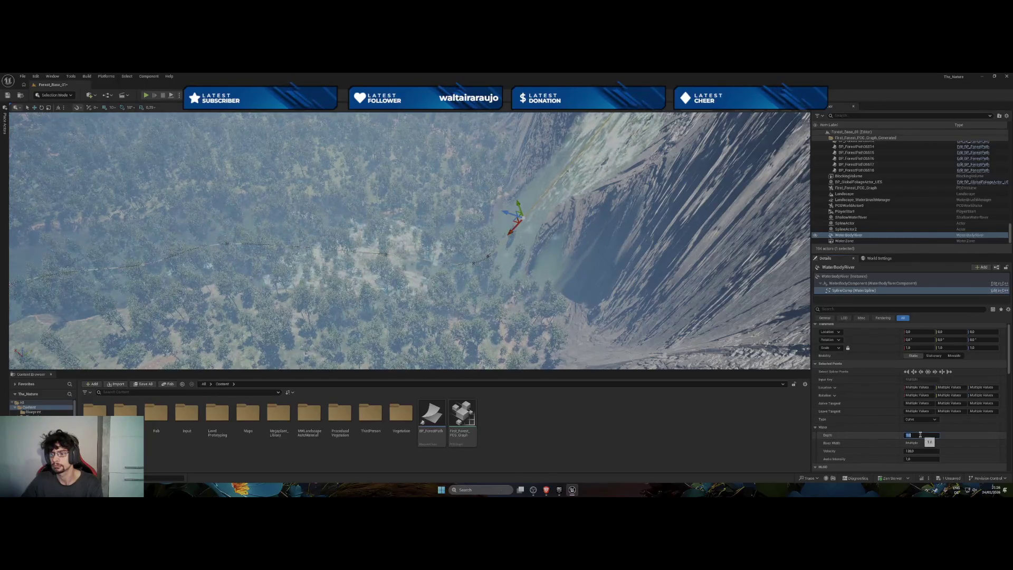
pyautogui.write('0.0001')
pyautogui.press('Return')
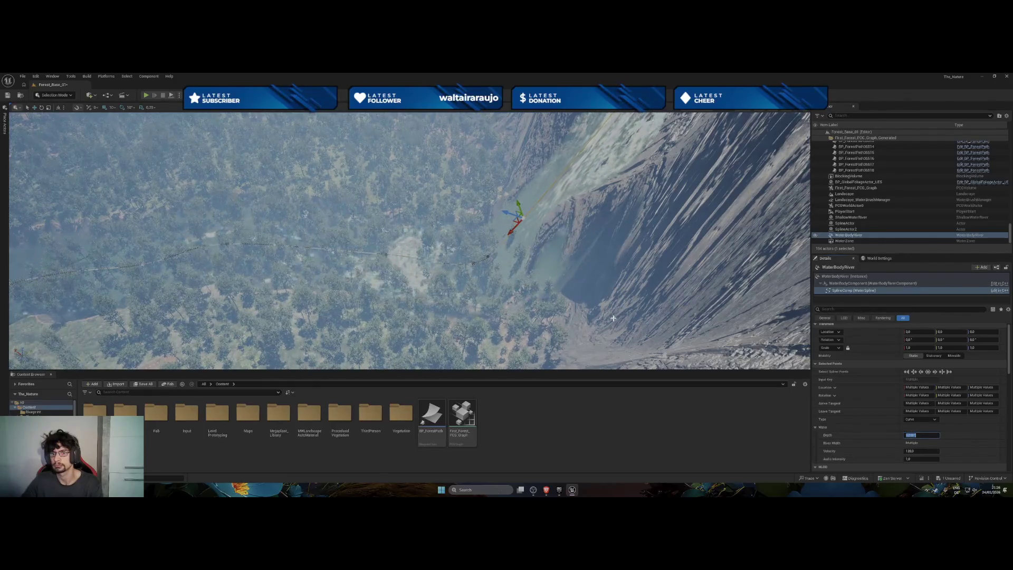
# Select the cliff and waterfall-top spline points and edit the arrive tangent X value.
pyautogui.press('w')
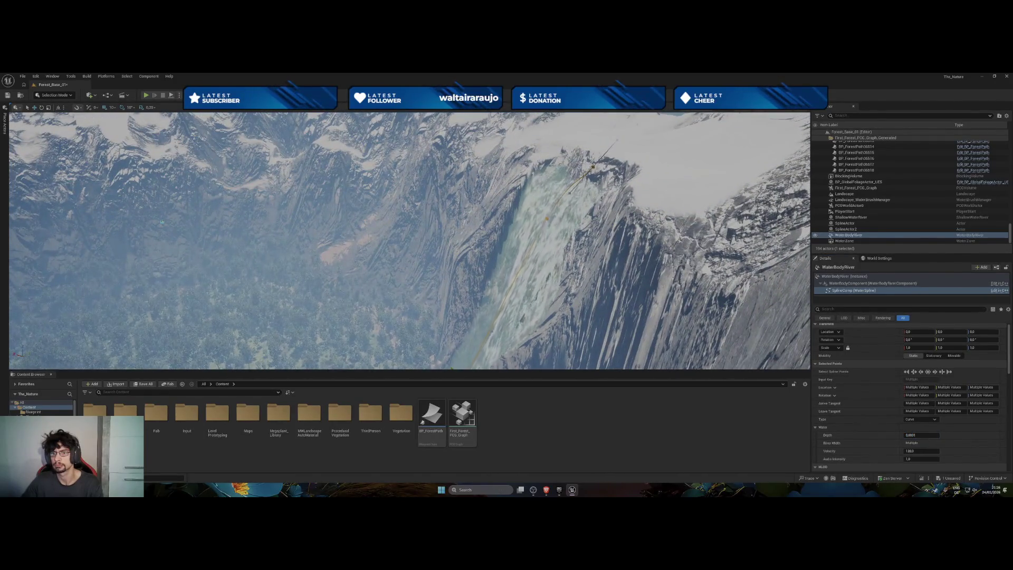
pyautogui.click(547, 218)
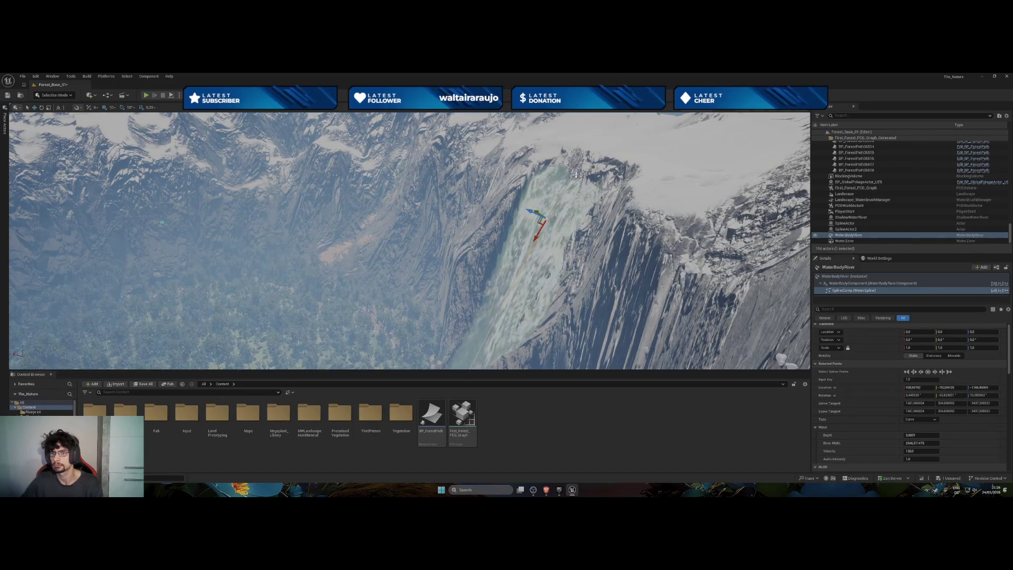
pyautogui.click(592, 167)
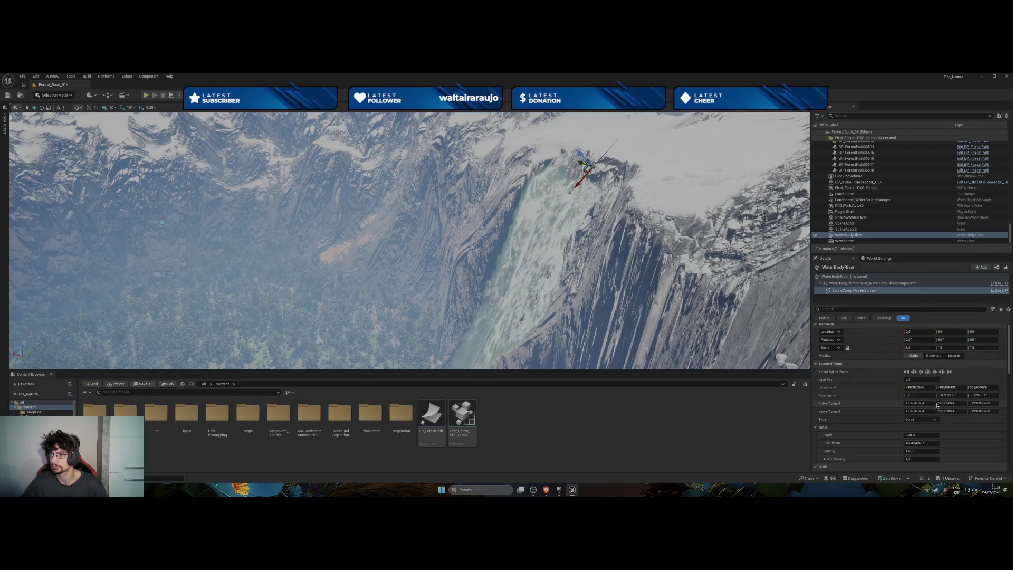
pyautogui.moveTo(924, 403); pyautogui.dragTo(903, 405)
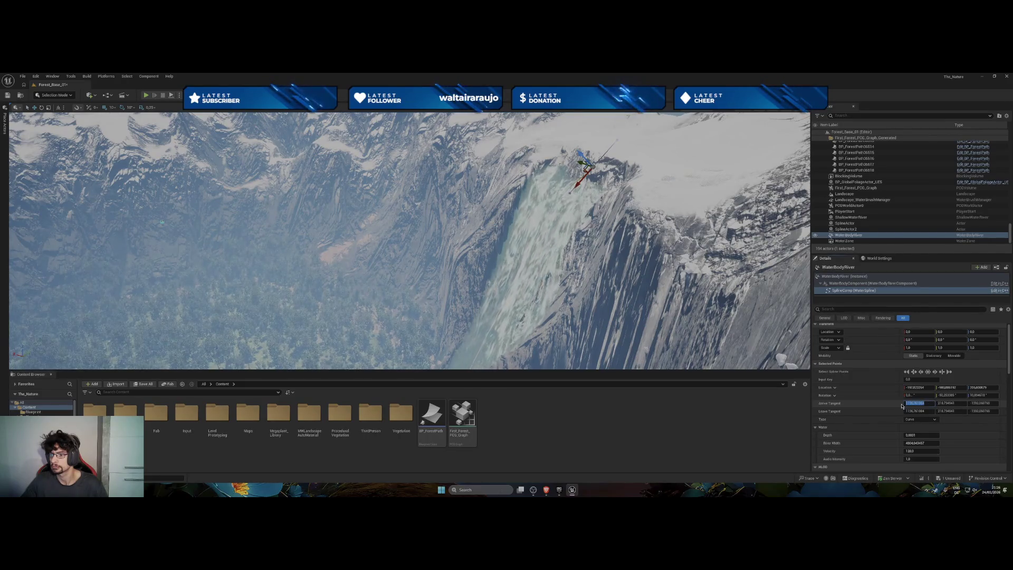
# Set the selected river spline point to Curve and narrow its width to about 1548.
pyautogui.click(914, 421)
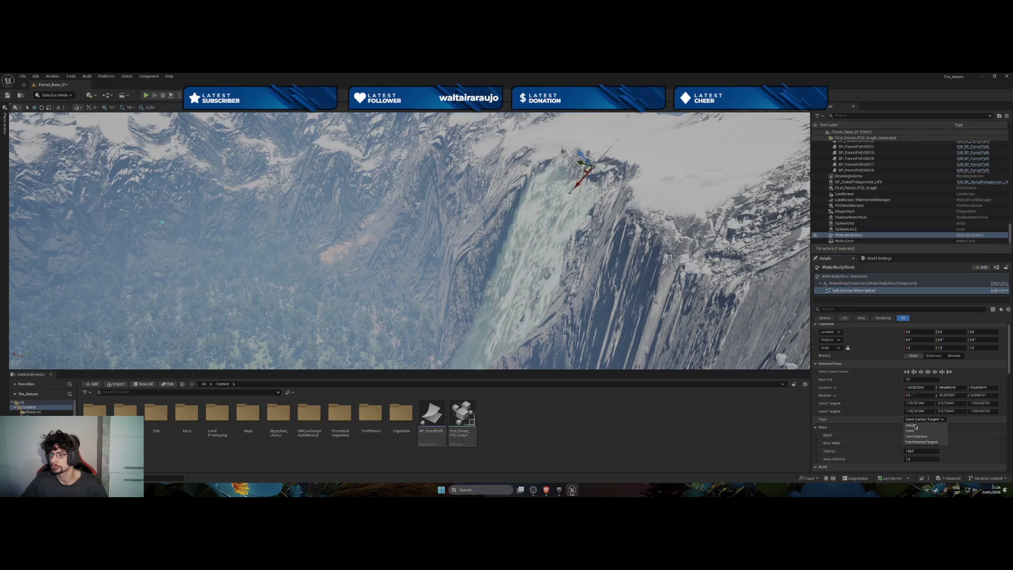
pyautogui.click(912, 433)
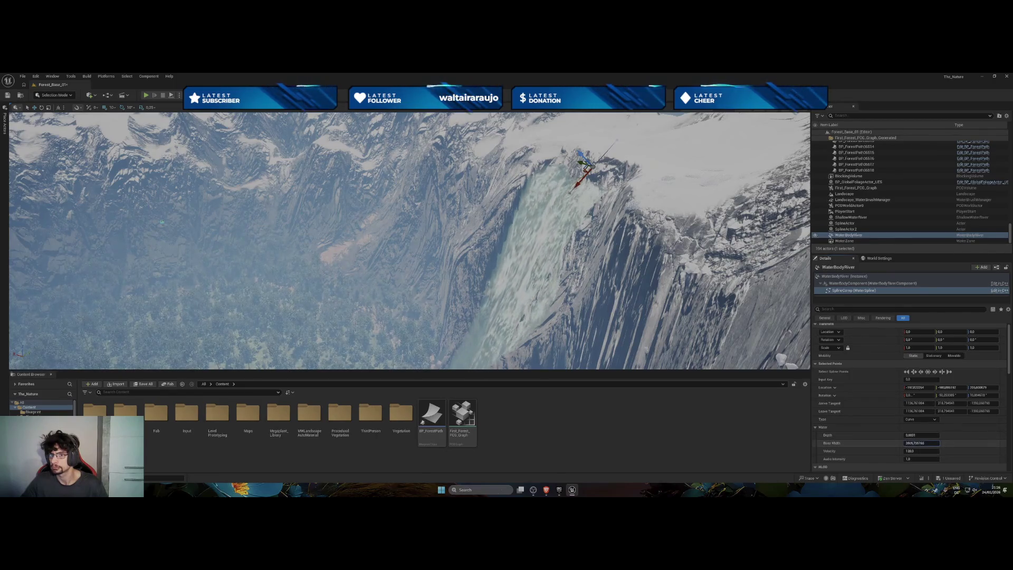
pyautogui.moveTo(914, 445); pyautogui.dragTo(913, 444)
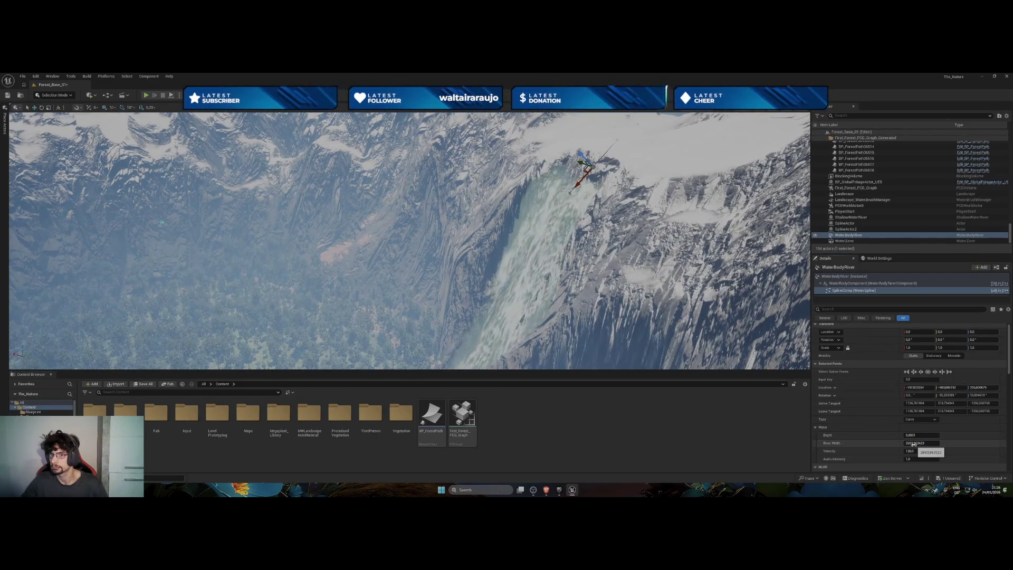
pyautogui.moveTo(913, 444); pyautogui.dragTo(911, 444)
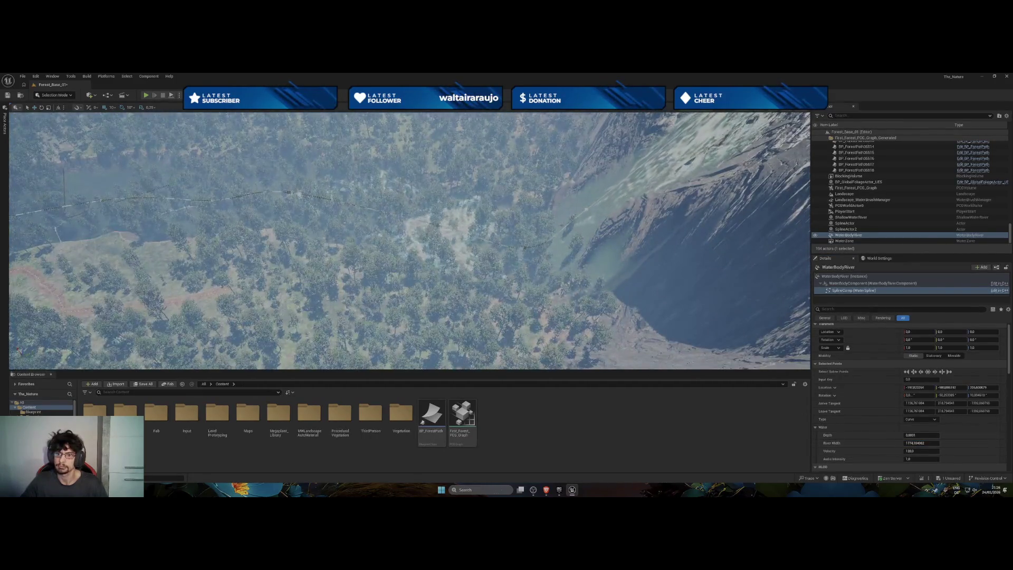
pyautogui.moveTo(677, 343); pyautogui.dragTo(677, 343)
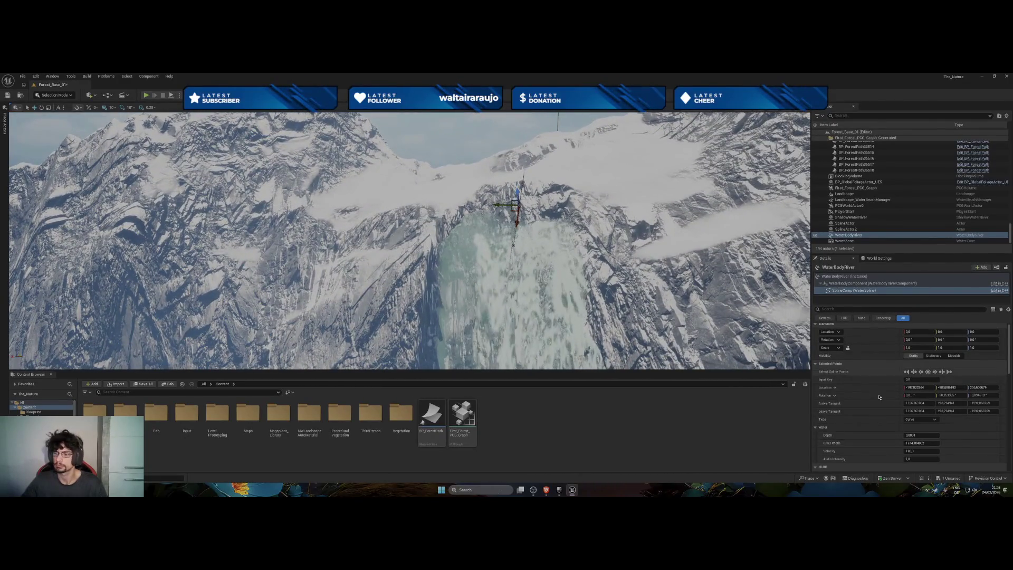
pyautogui.moveTo(917, 442); pyautogui.dragTo(897, 443)
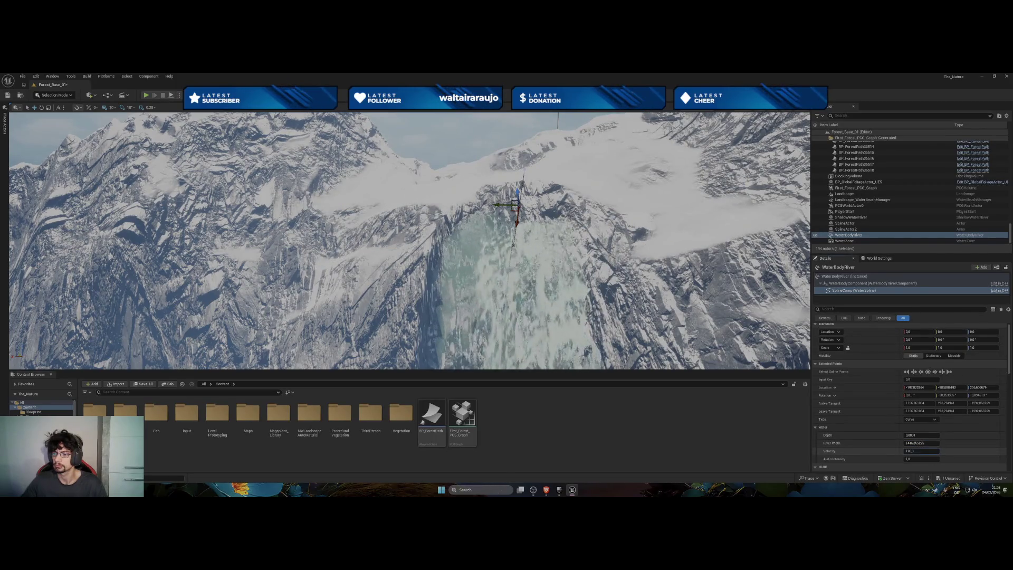
pyautogui.scroll(10, 409, 240)
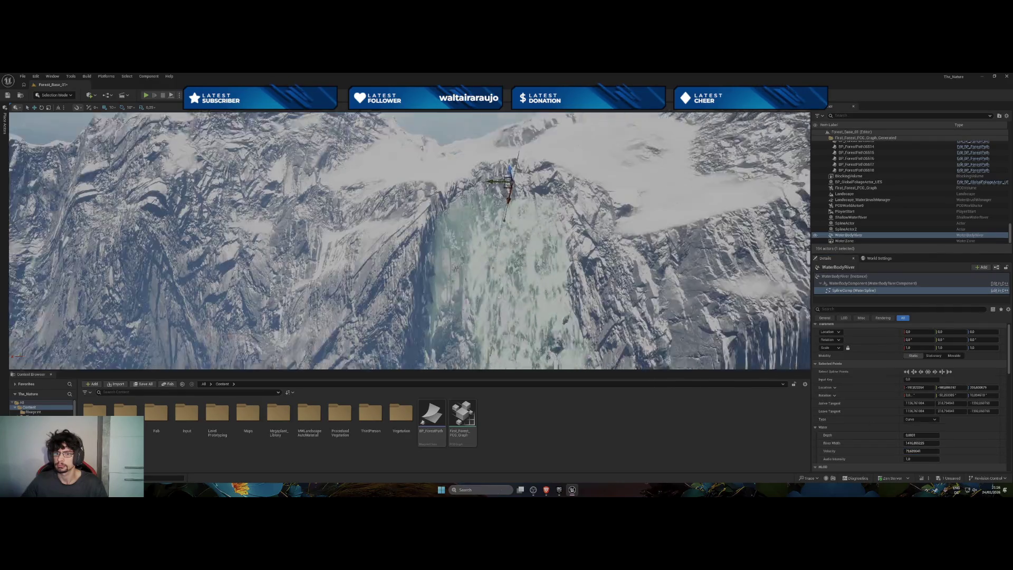
pyautogui.moveTo(782, 291)
pyautogui.mouseDown()
pyautogui.moveTo(791, 306)
pyautogui.moveTo(782, 291)
pyautogui.mouseUp()
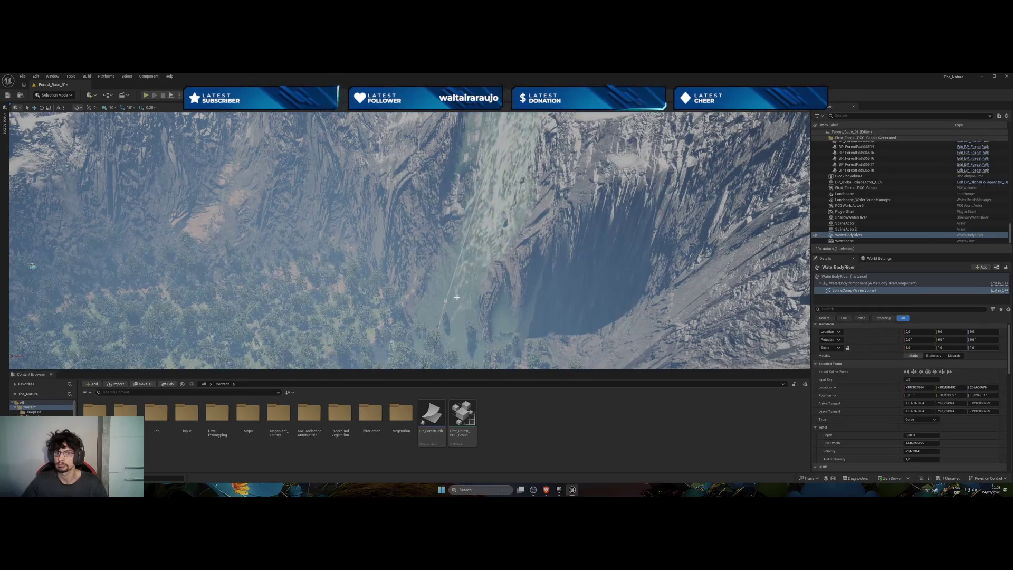
pyautogui.moveTo(448, 301); pyautogui.dragTo(467, 278)
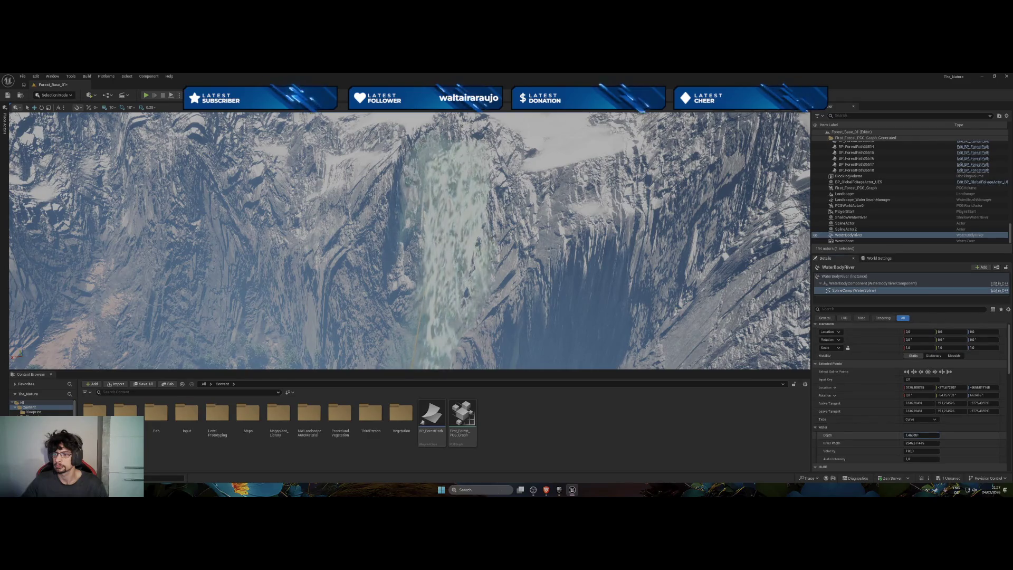
# Raise the river Depth at this spline point from about 5553 to about 5646.
pyautogui.moveTo(921, 435); pyautogui.dragTo(945, 435)
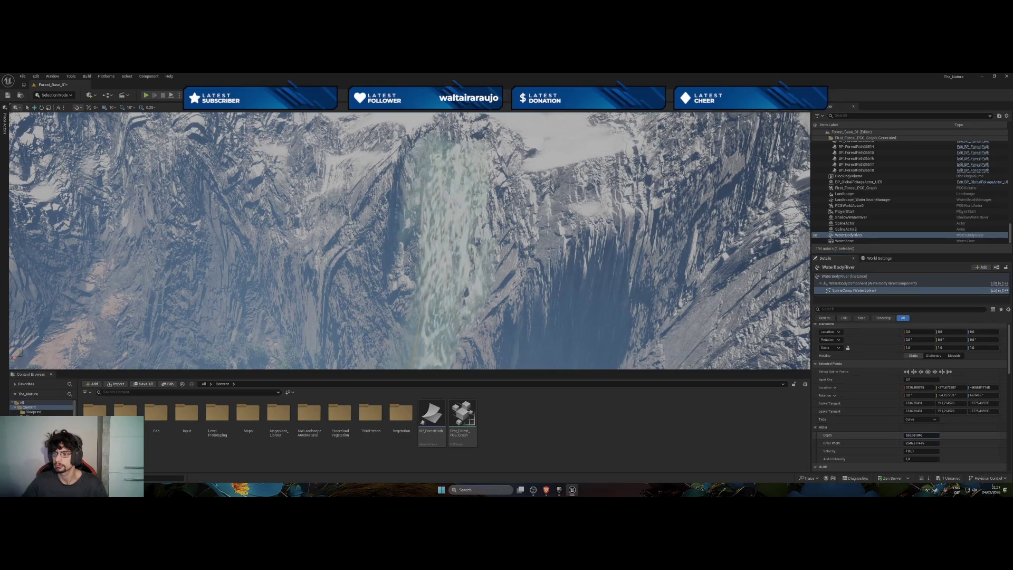
pyautogui.press('f')
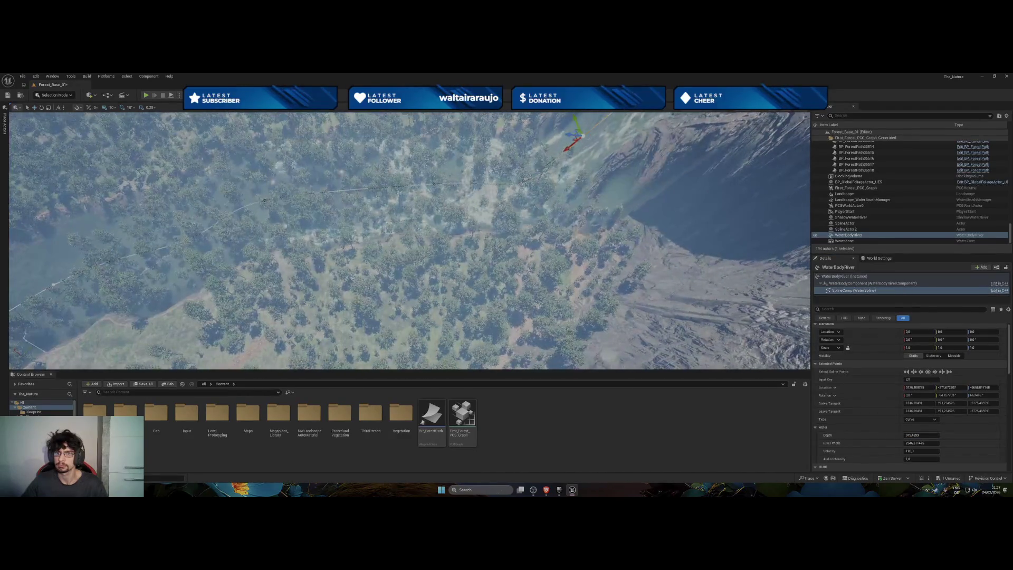
pyautogui.moveTo(921, 435)
pyautogui.mouseDown()
pyautogui.moveTo(953, 435)
pyautogui.moveTo(900, 436)
pyautogui.mouseUp()
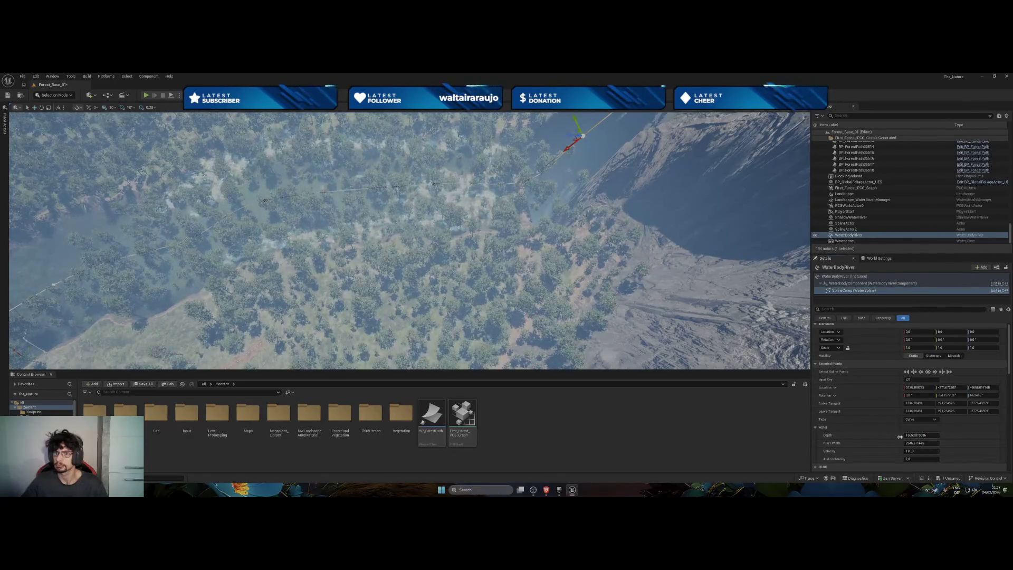
pyautogui.moveTo(412, 243)
pyautogui.mouseDown()
pyautogui.moveTo(364, 254)
pyautogui.moveTo(409, 232)
pyautogui.moveTo(409, 208)
pyautogui.mouseUp()
pyautogui.moveTo(703, 325)
pyautogui.mouseDown()
pyautogui.moveTo(703, 346)
pyautogui.moveTo(703, 325)
pyautogui.mouseUp()
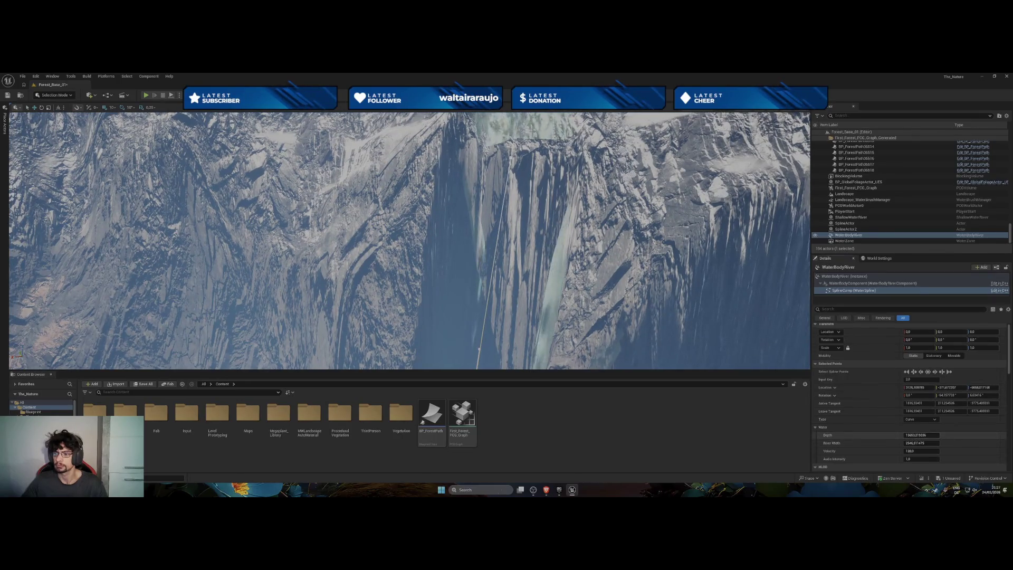
pyautogui.moveTo(923, 435); pyautogui.dragTo(921, 436)
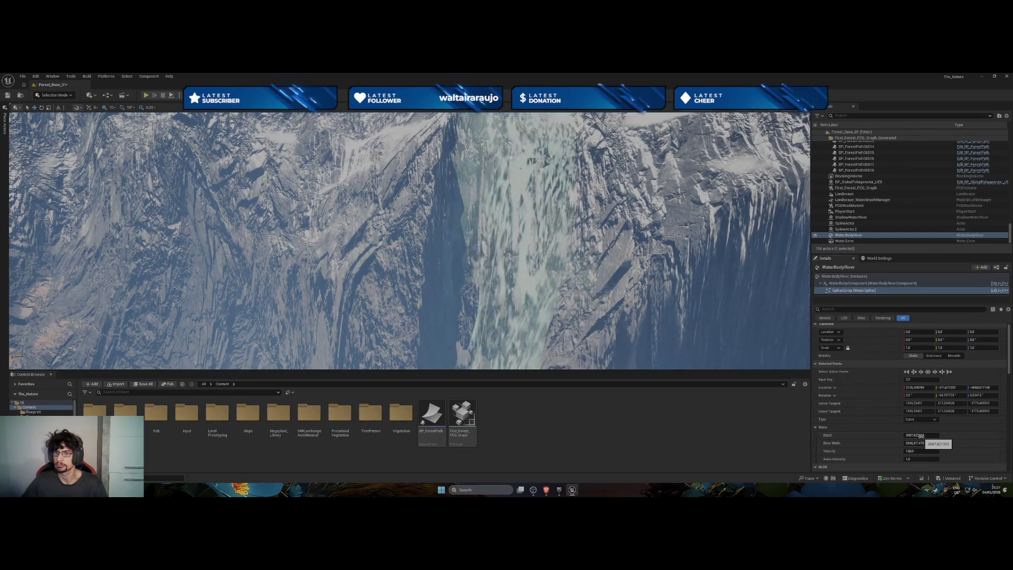
pyautogui.moveTo(686, 316); pyautogui.dragTo(686, 343)
pyautogui.scroll(10, 410, 241)
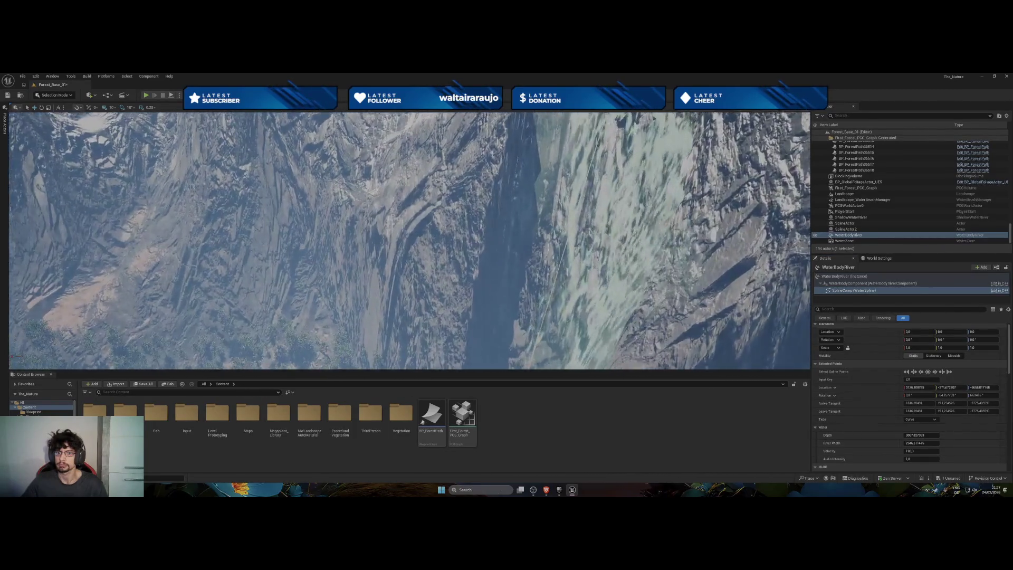
pyautogui.moveTo(410, 241); pyautogui.dragTo(409, 173)
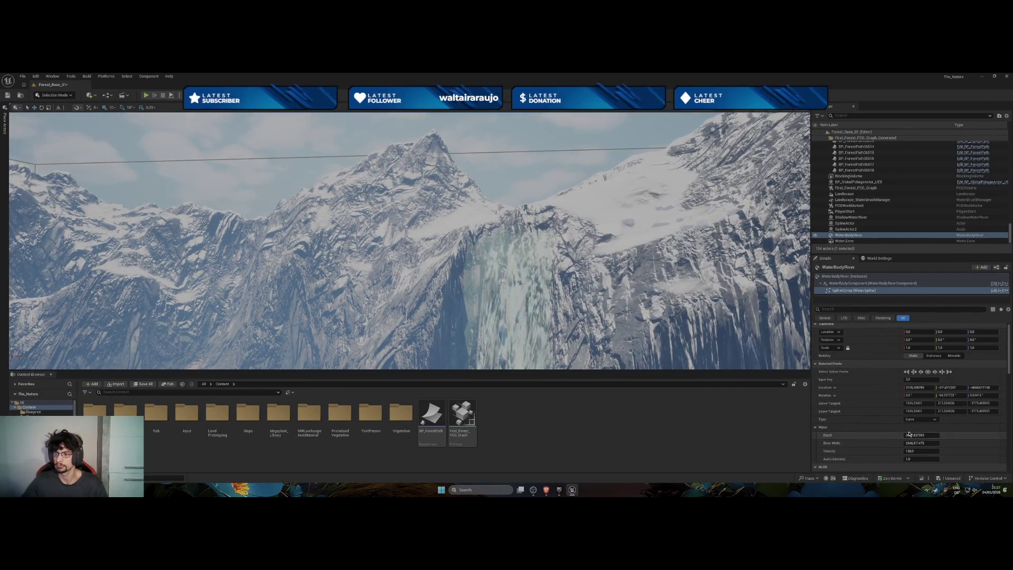
pyautogui.moveTo(921, 435)
pyautogui.mouseDown()
pyautogui.moveTo(905, 435)
pyautogui.moveTo(913, 435)
pyautogui.mouseUp()
pyautogui.press('f')
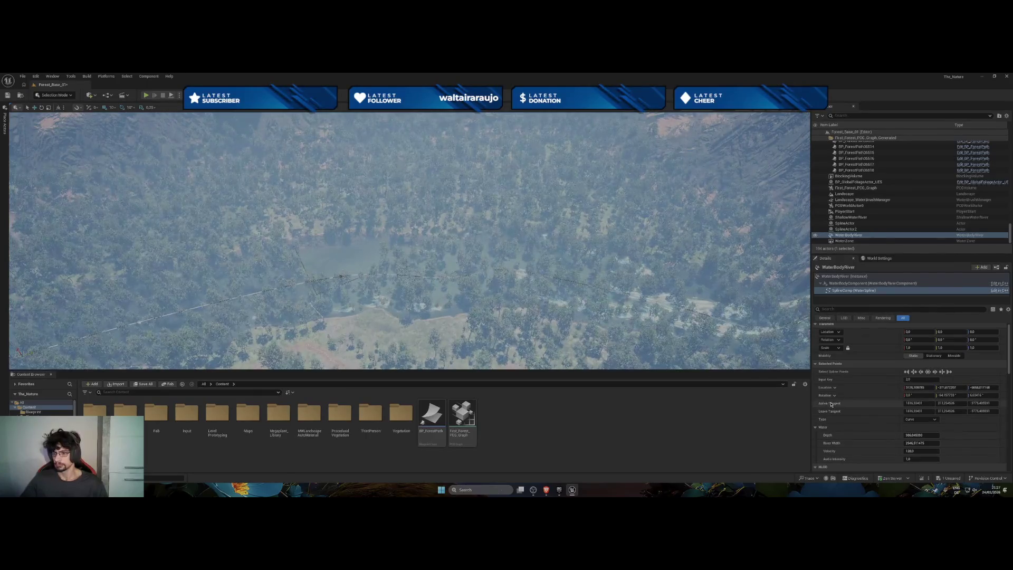
pyautogui.scroll(-1, 832, 404)
pyautogui.scroll(-1, 832, 404)
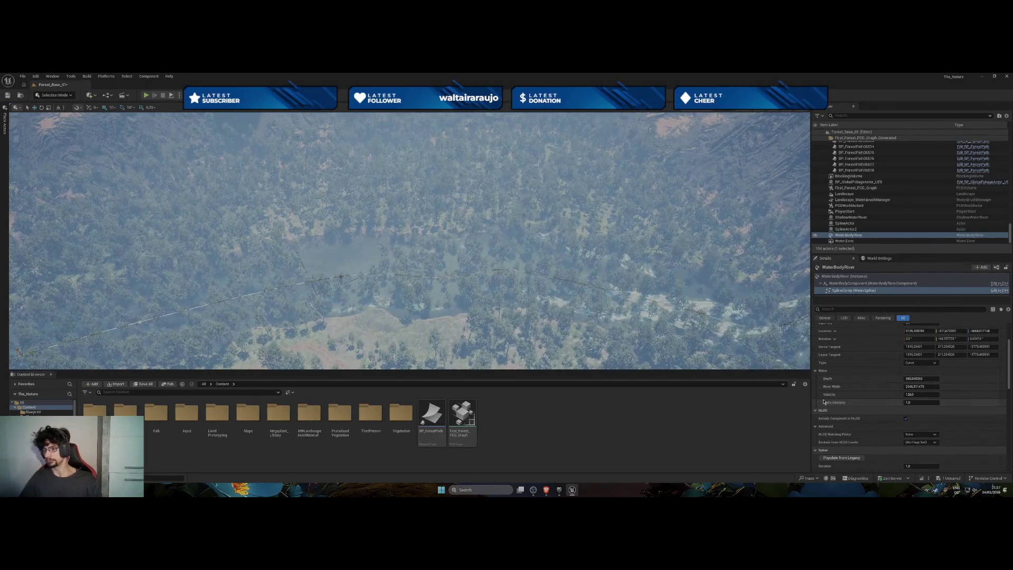
pyautogui.scroll(-2, 825, 403)
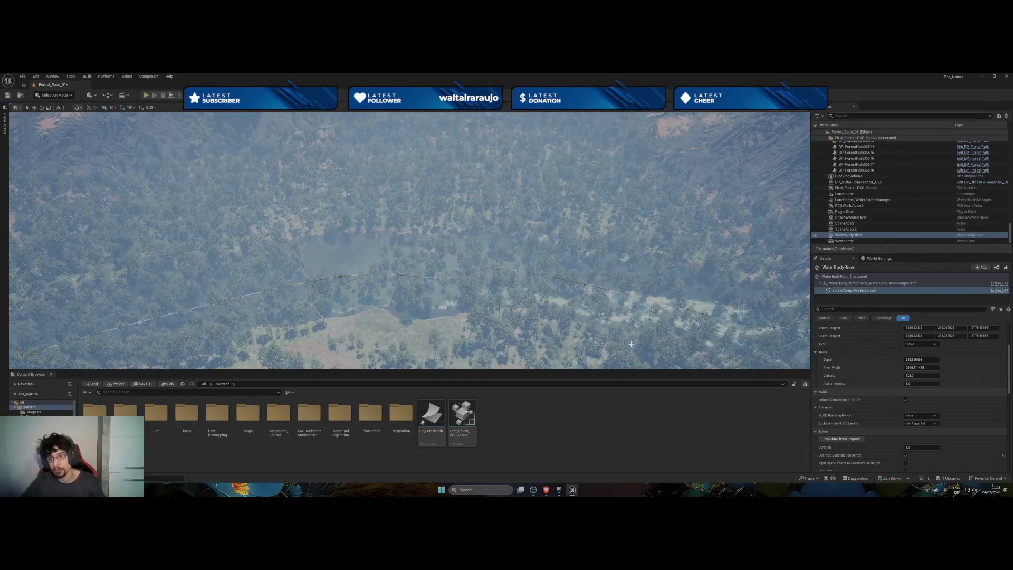
pyautogui.press('f')
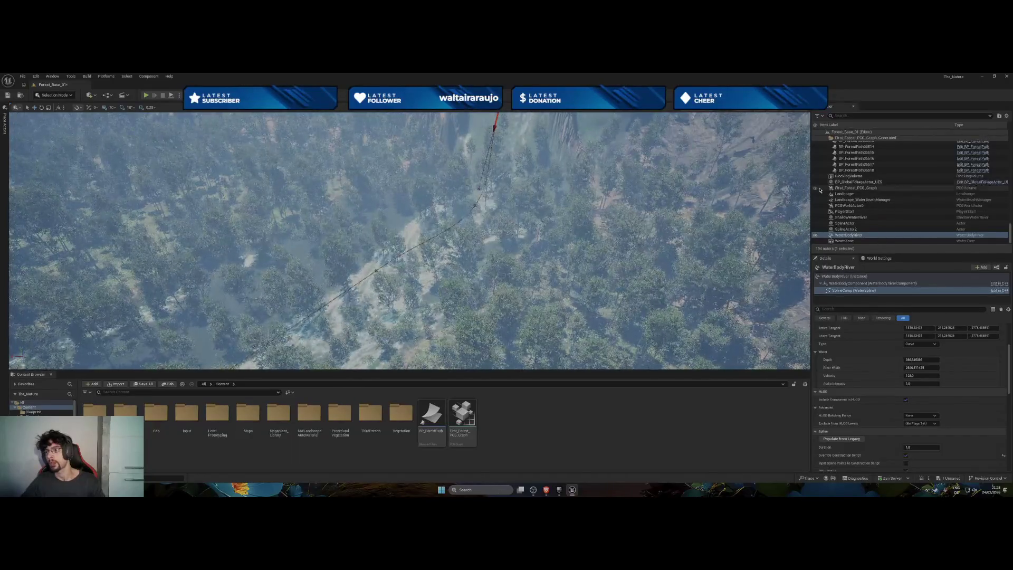
pyautogui.moveTo(749, 233)
pyautogui.mouseDown()
pyautogui.moveTo(717, 201)
pyautogui.moveTo(660, 185)
pyautogui.mouseUp()
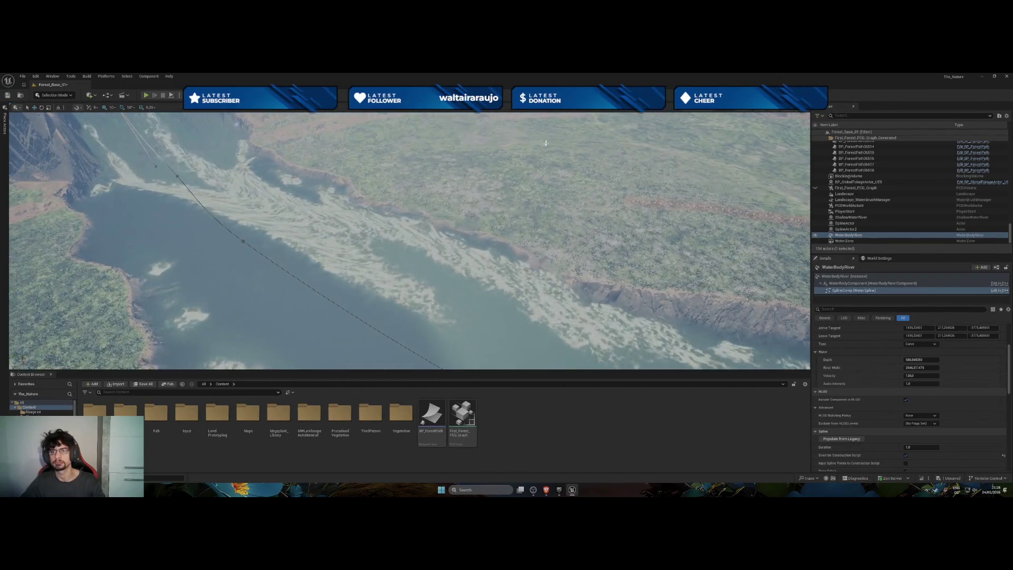
pyautogui.click(147, 96)
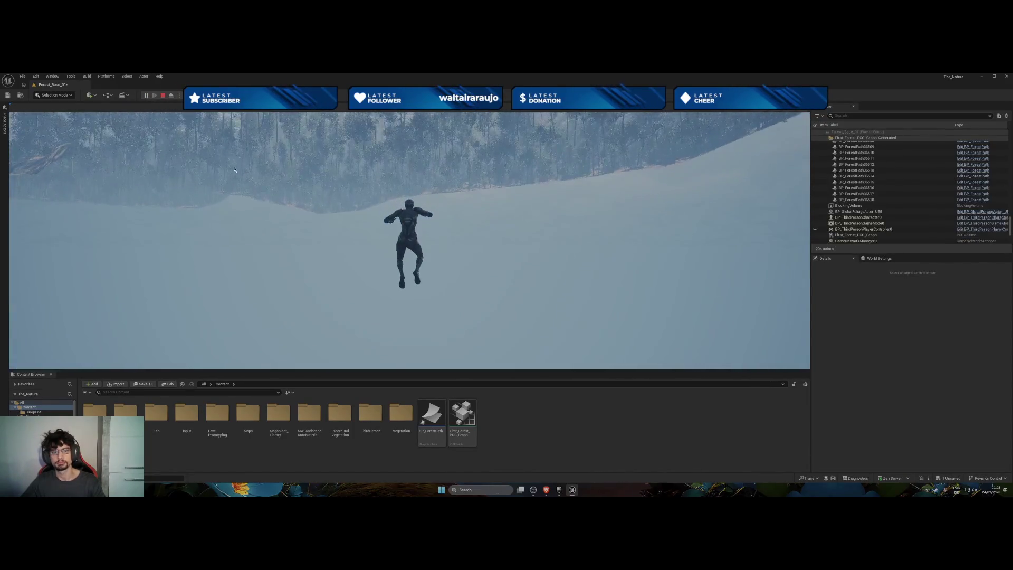
# Stop the play session, snap the PlayerStart to the terrain and raise it to about Z -17360.
pyautogui.click(163, 95)
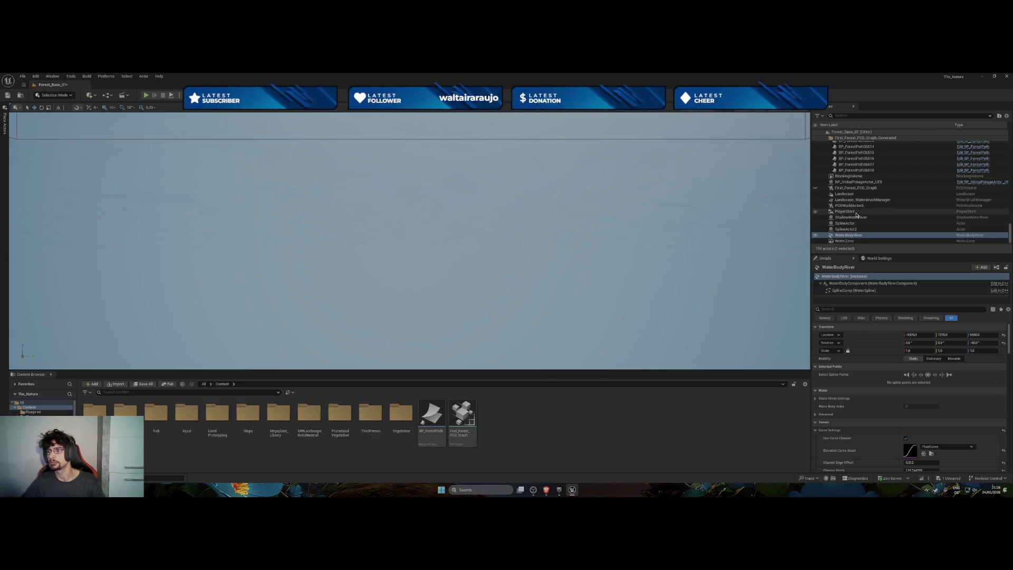
pyautogui.click(855, 212)
pyautogui.doubleClick(856, 211)
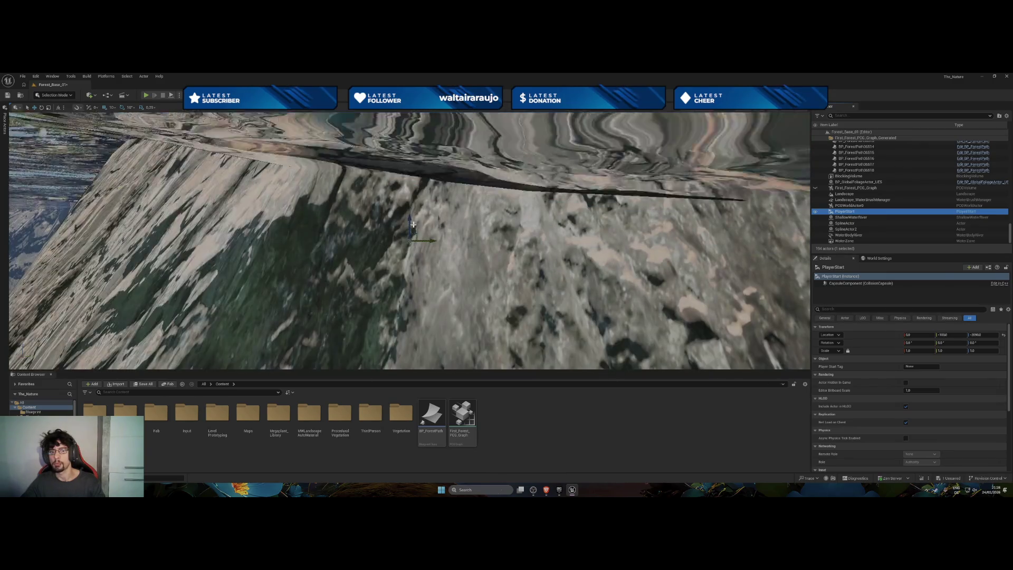
pyautogui.press('End')
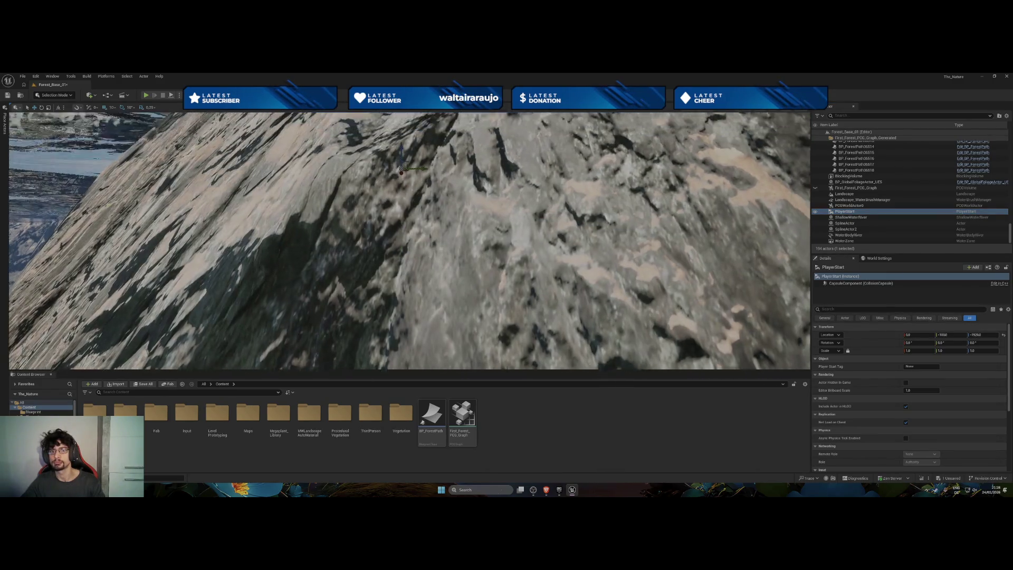
pyautogui.press('f')
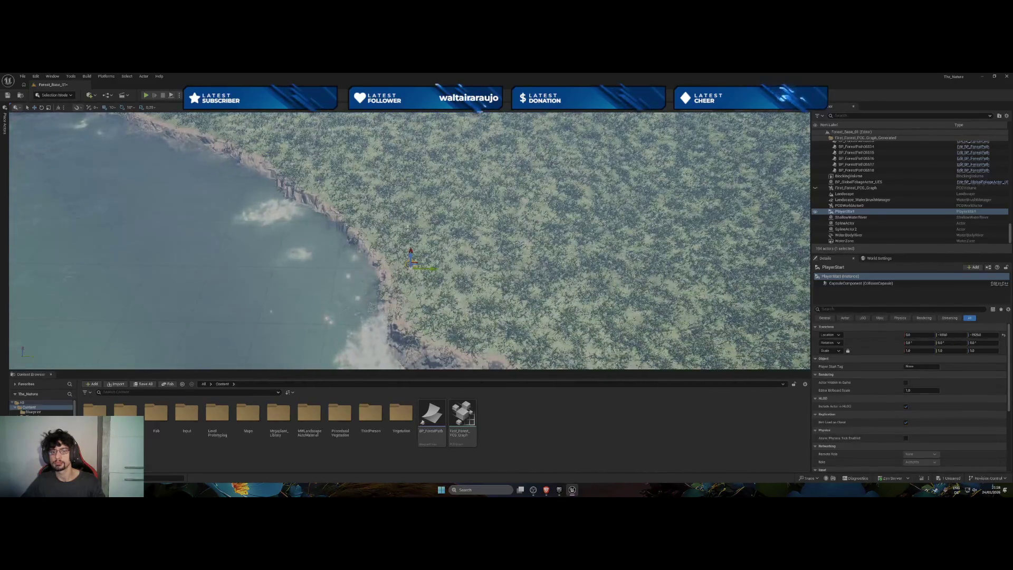
pyautogui.moveTo(417, 258)
pyautogui.mouseDown()
pyautogui.moveTo(401, 190)
pyautogui.moveTo(401, 214)
pyautogui.moveTo(457, 165)
pyautogui.moveTo(418, 178)
pyautogui.moveTo(421, 207)
pyautogui.mouseUp()
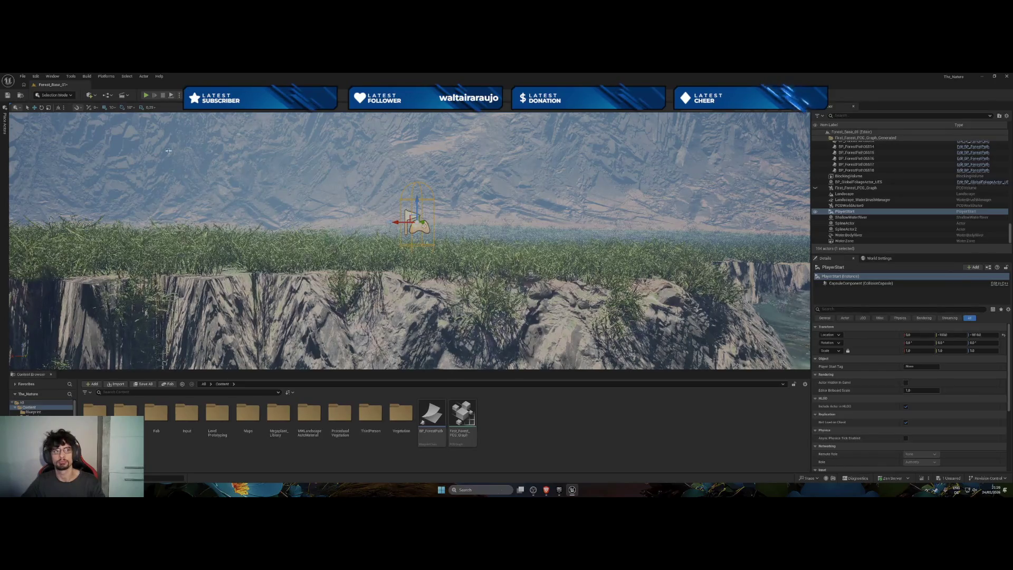
pyautogui.click(143, 95)
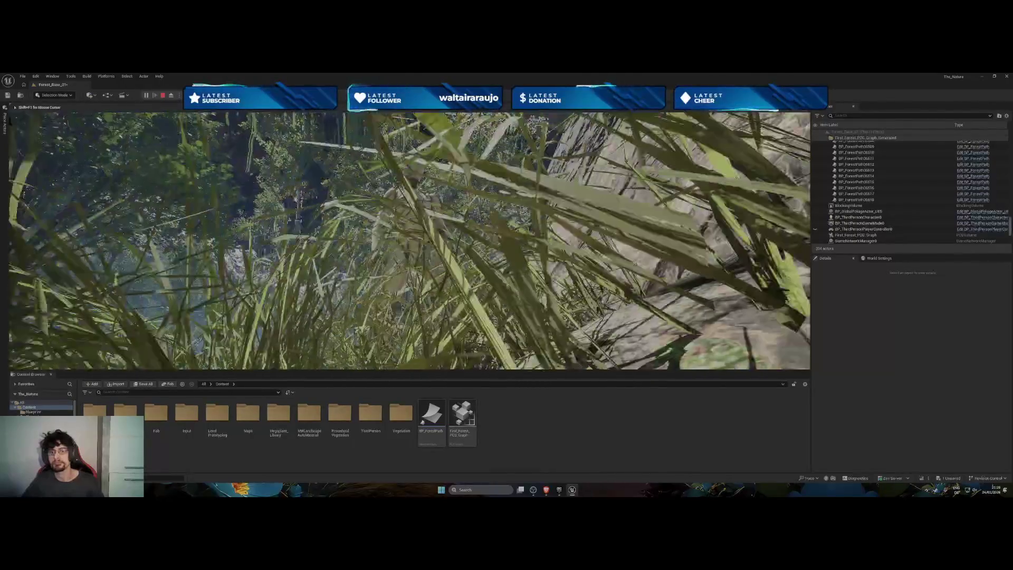
pyautogui.press('Escape')
pyautogui.doubleClick(844, 211)
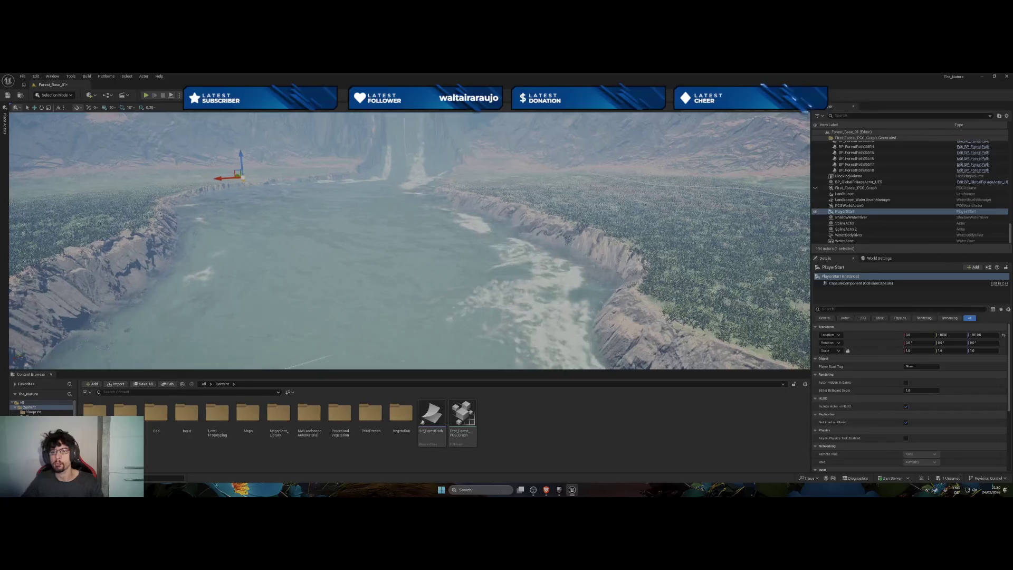
pyautogui.click(815, 217)
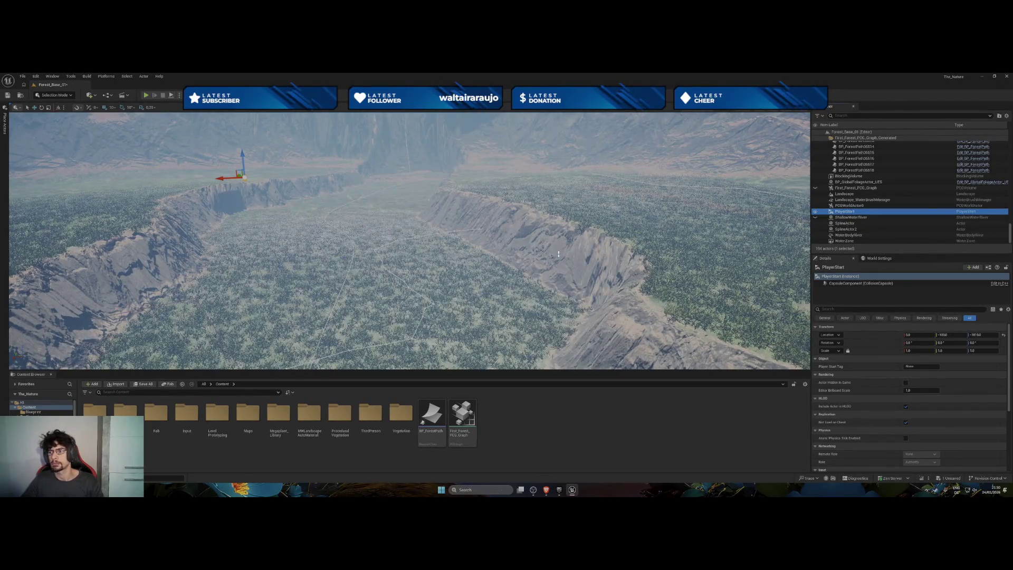
# Select WaterBodyRiver and lower its Inner Smooth Distance to about 1,289711.
pyautogui.click(847, 235)
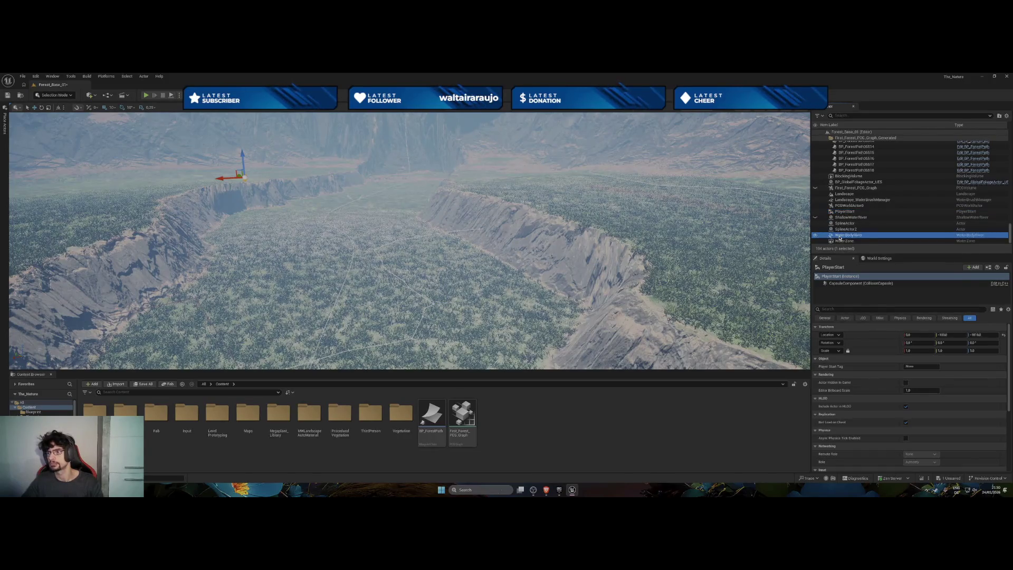
pyautogui.scroll(-3, 908, 406)
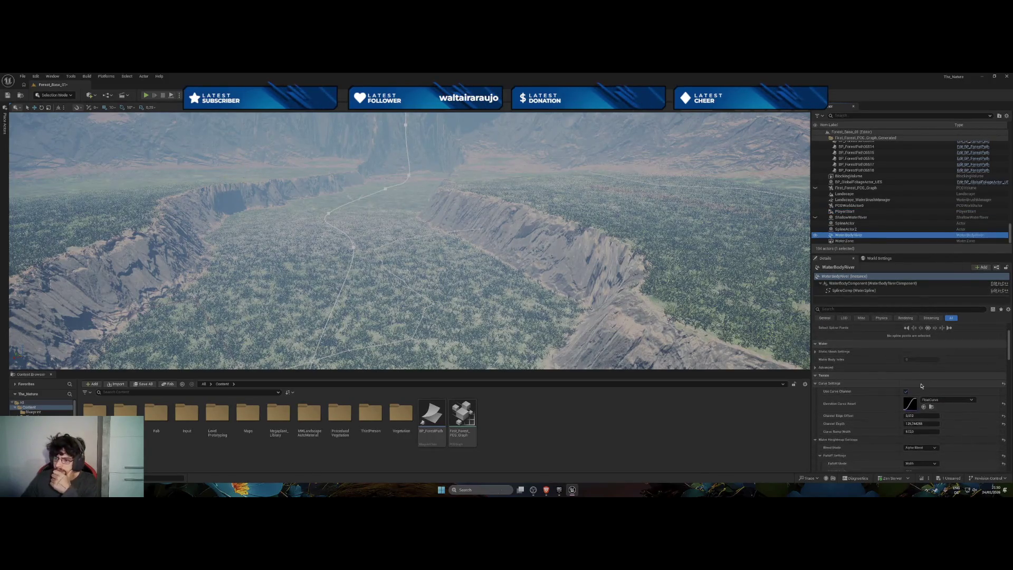
pyautogui.scroll(-3, 909, 412)
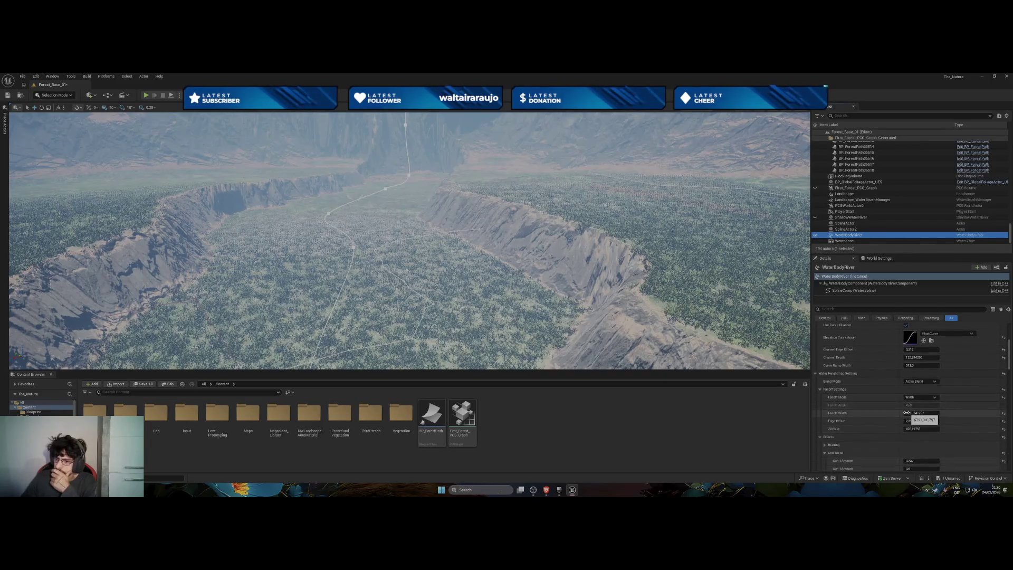
pyautogui.scroll(-2, 906, 412)
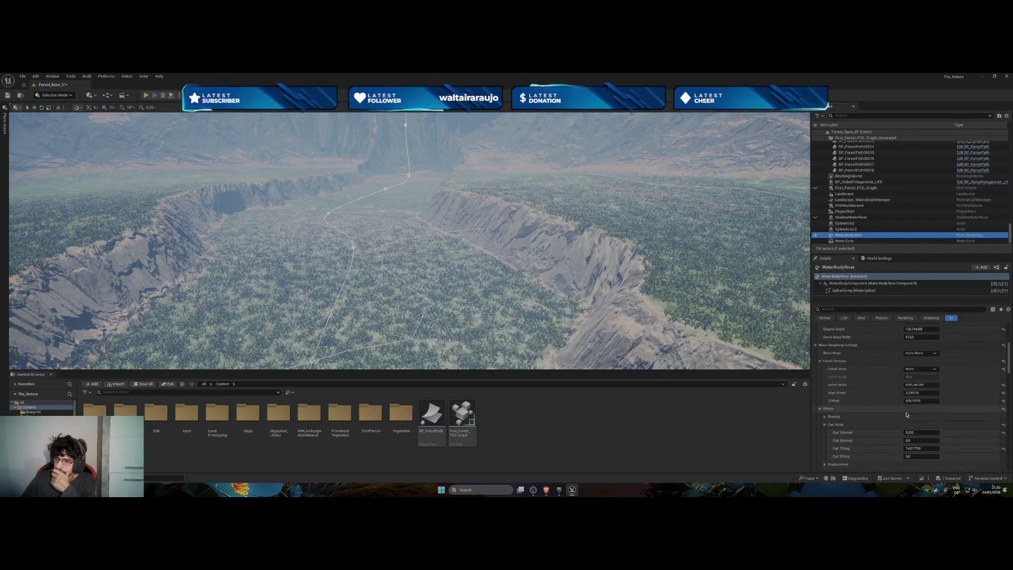
pyautogui.scroll(-2, 906, 412)
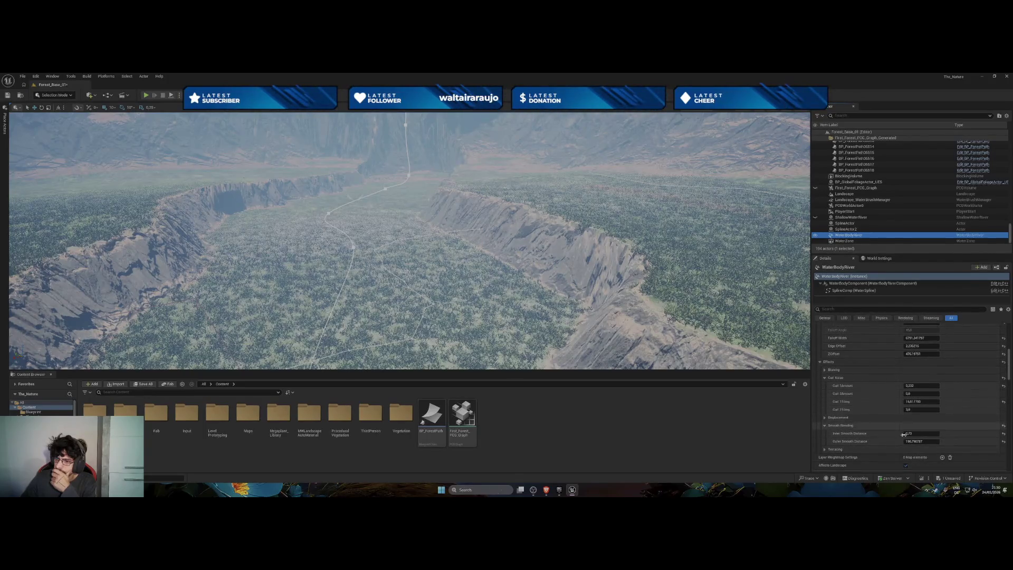
pyautogui.moveTo(908, 434); pyautogui.dragTo(918, 433)
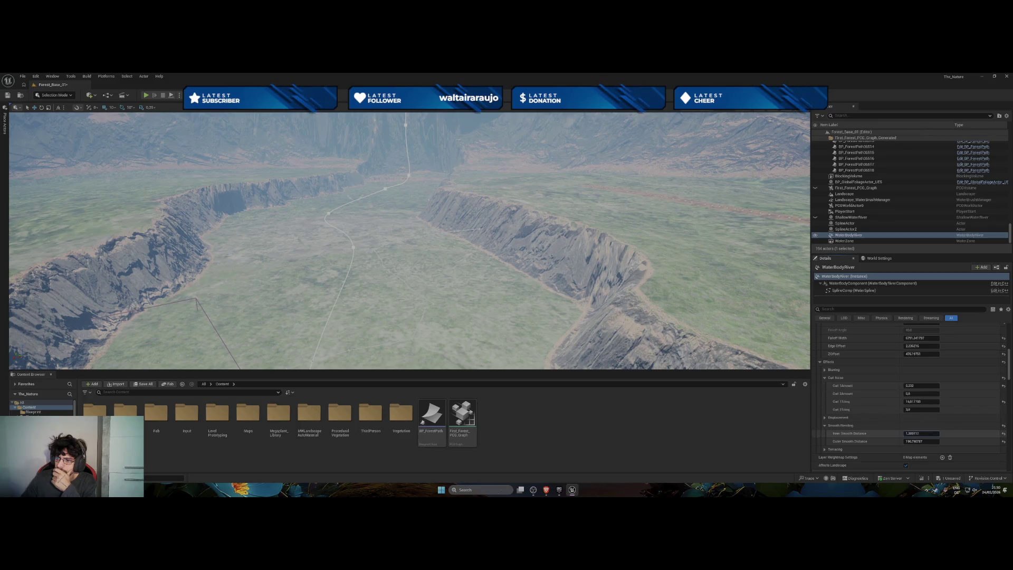
pyautogui.moveTo(908, 433); pyautogui.dragTo(906, 434)
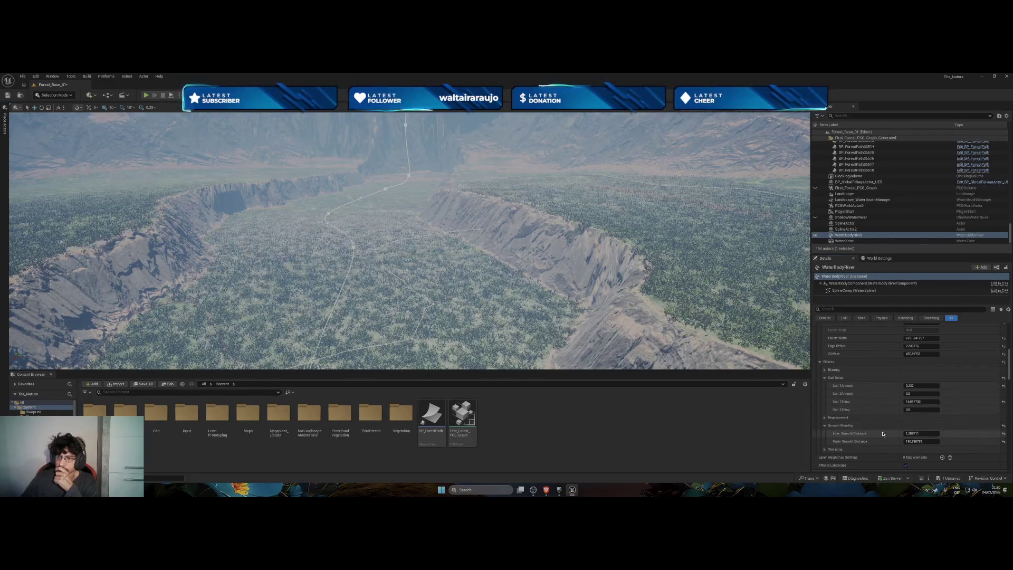
# Under Displacement, change Displacement Tiling and set Displacement Height to about -72.87.
pyautogui.click(825, 450)
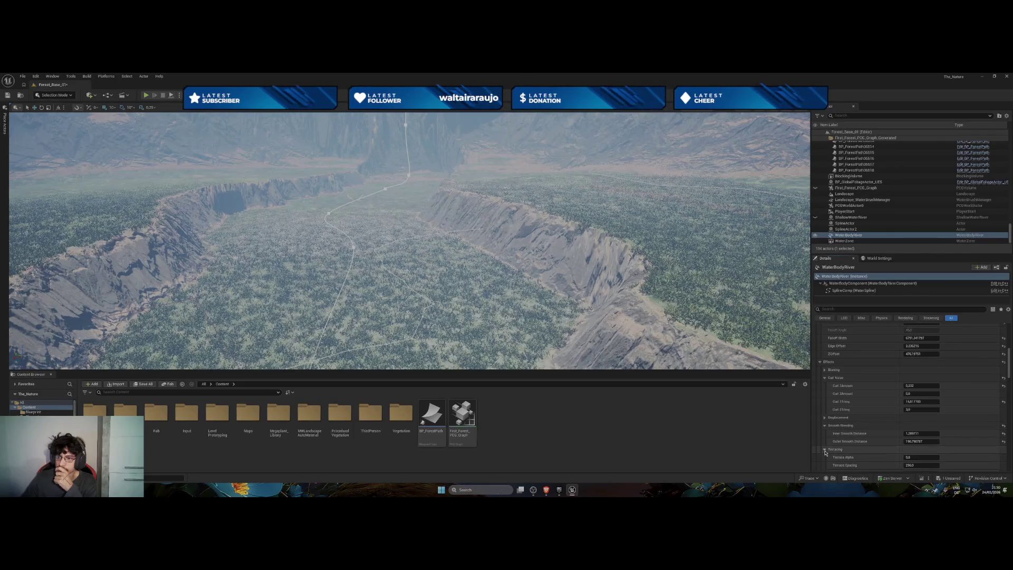
pyautogui.click(825, 449)
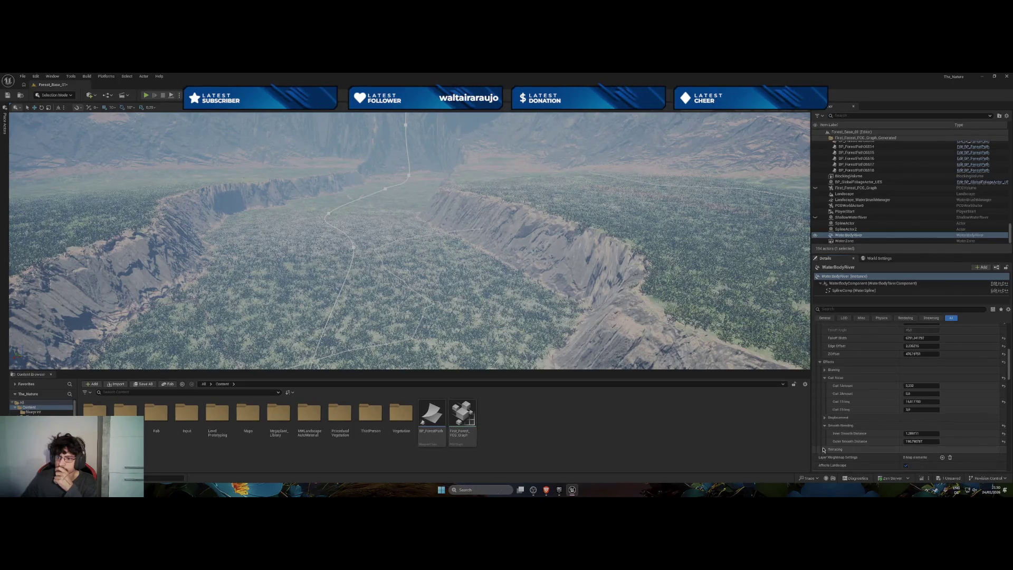
pyautogui.click(825, 418)
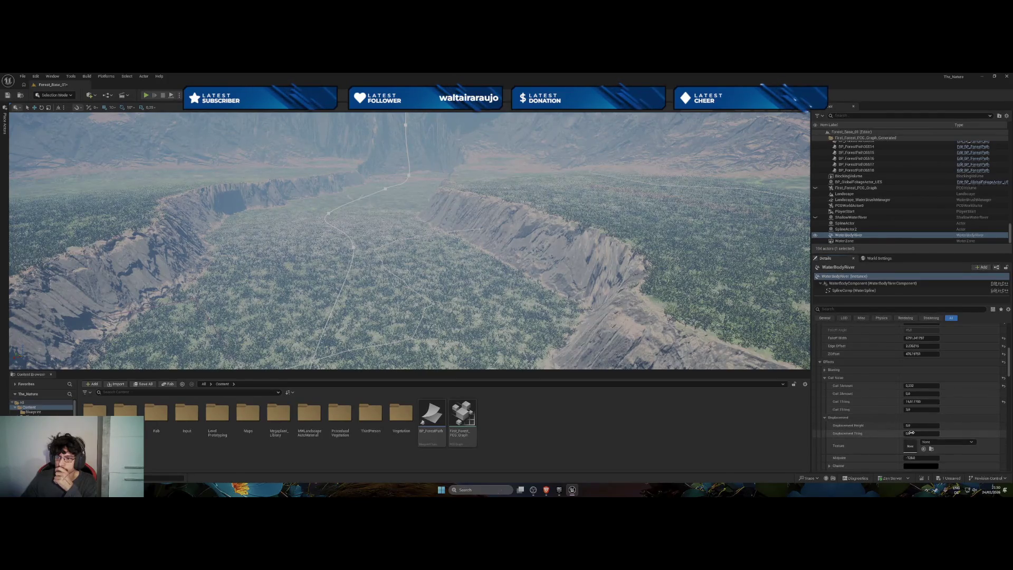
pyautogui.moveTo(912, 433); pyautogui.dragTo(931, 433)
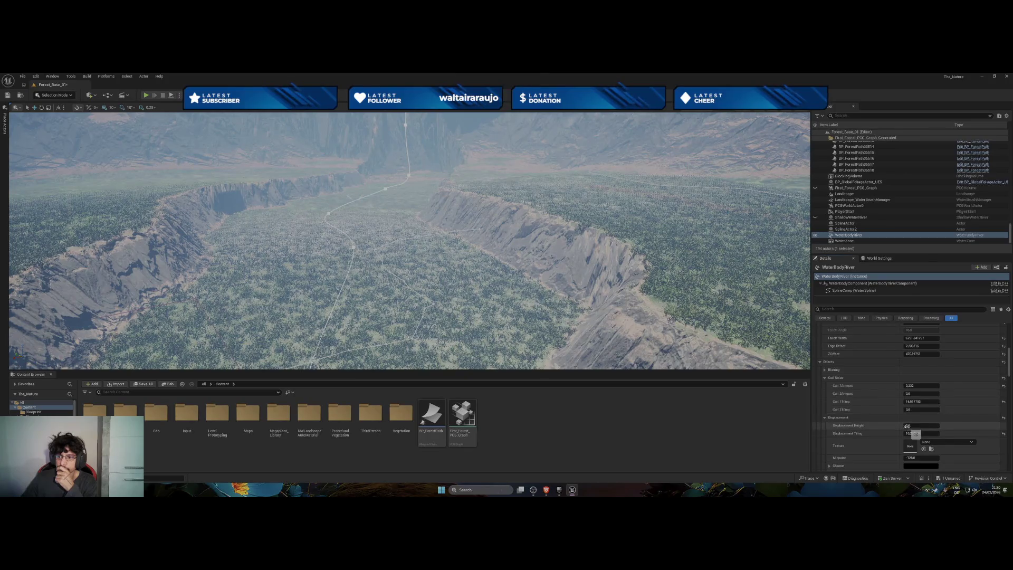
pyautogui.moveTo(912, 426); pyautogui.dragTo(923, 425)
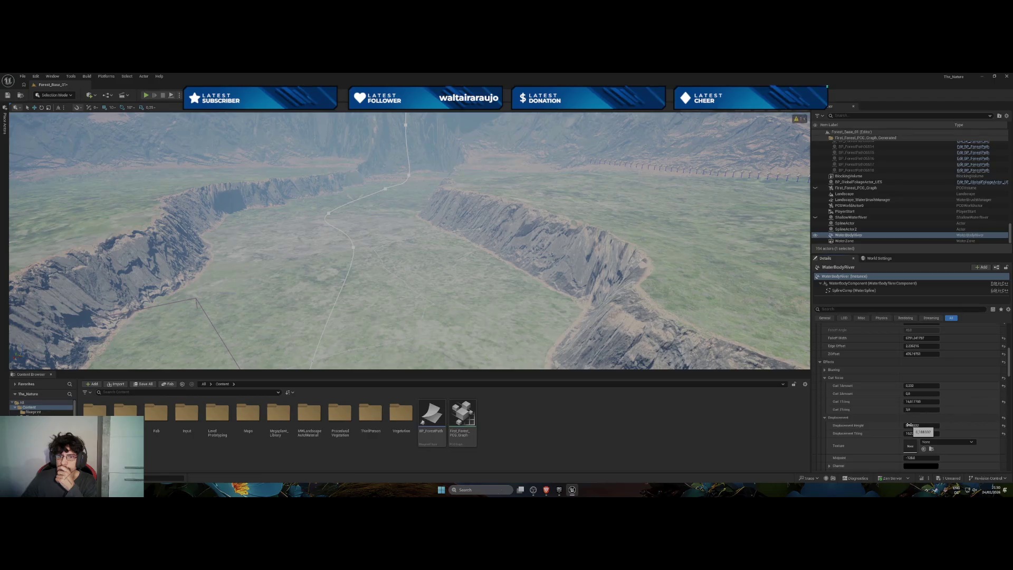
pyautogui.moveTo(908, 425); pyautogui.dragTo(914, 425)
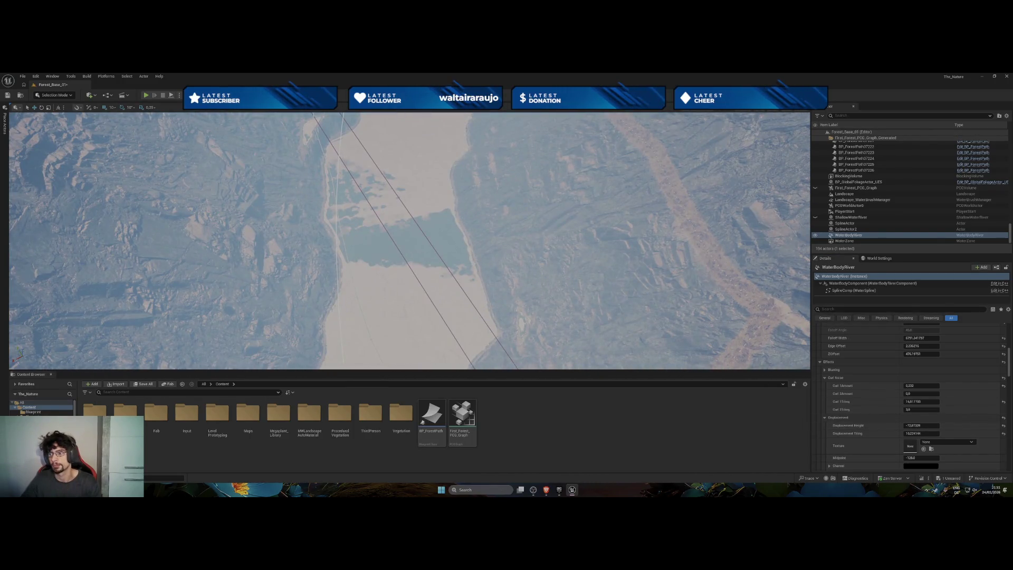
pyautogui.scroll(-5, 409, 241)
pyautogui.scroll(-5, 409, 241)
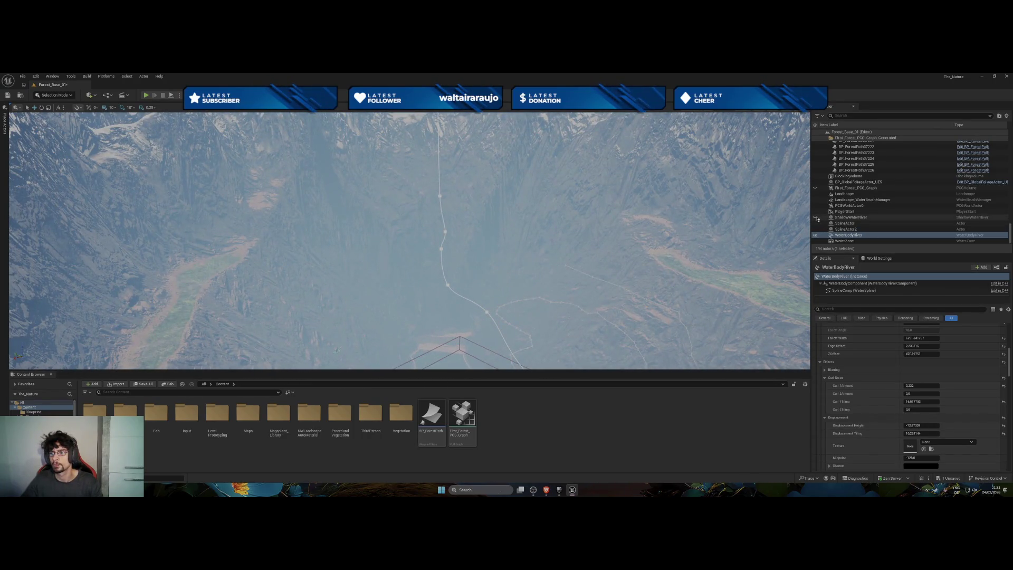
pyautogui.click(816, 218)
pyautogui.click(816, 217)
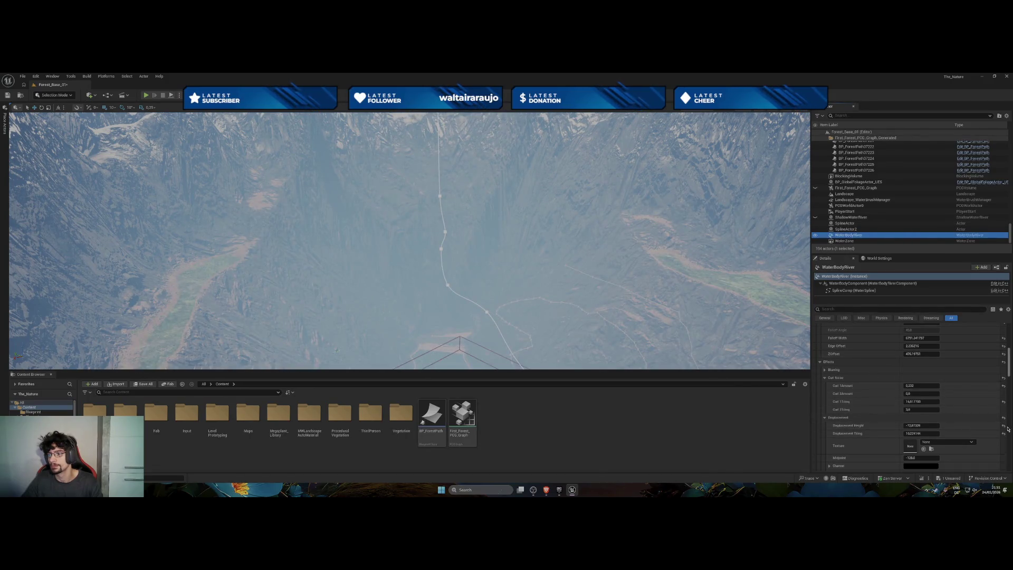
pyautogui.scroll(-10, 933, 401)
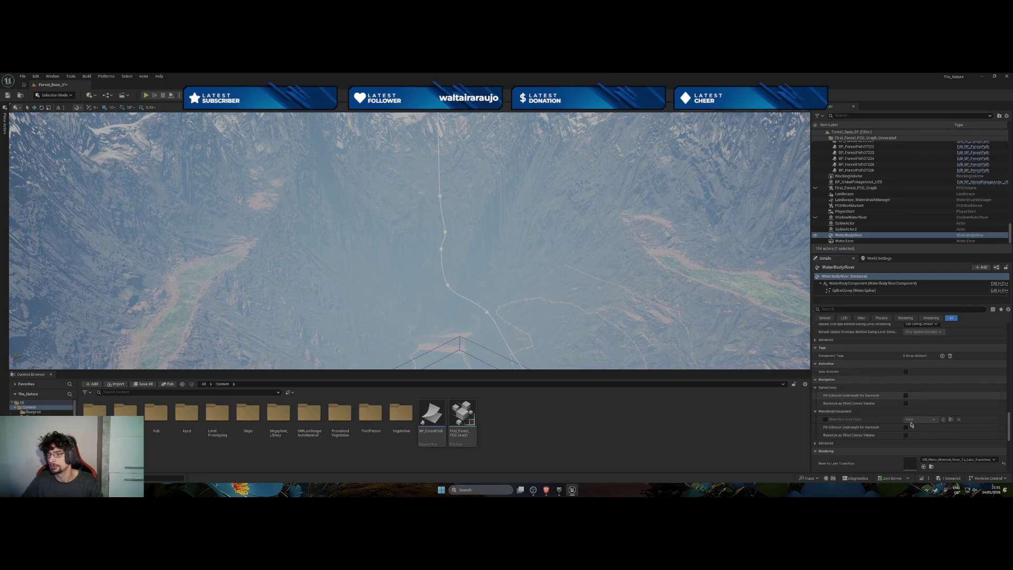
pyautogui.click(816, 443)
pyautogui.scroll(-3, 834, 441)
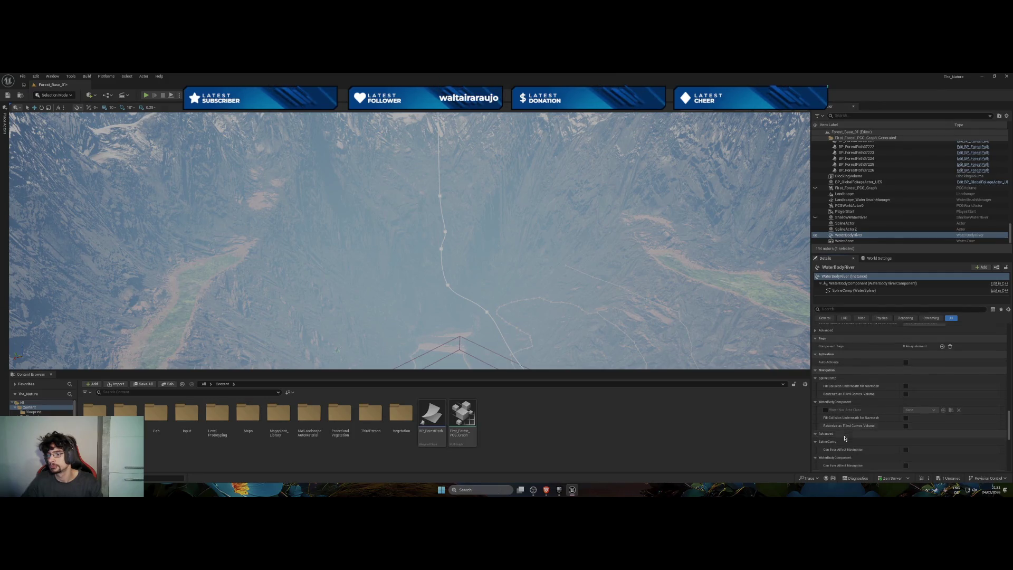
pyautogui.scroll(3, 846, 437)
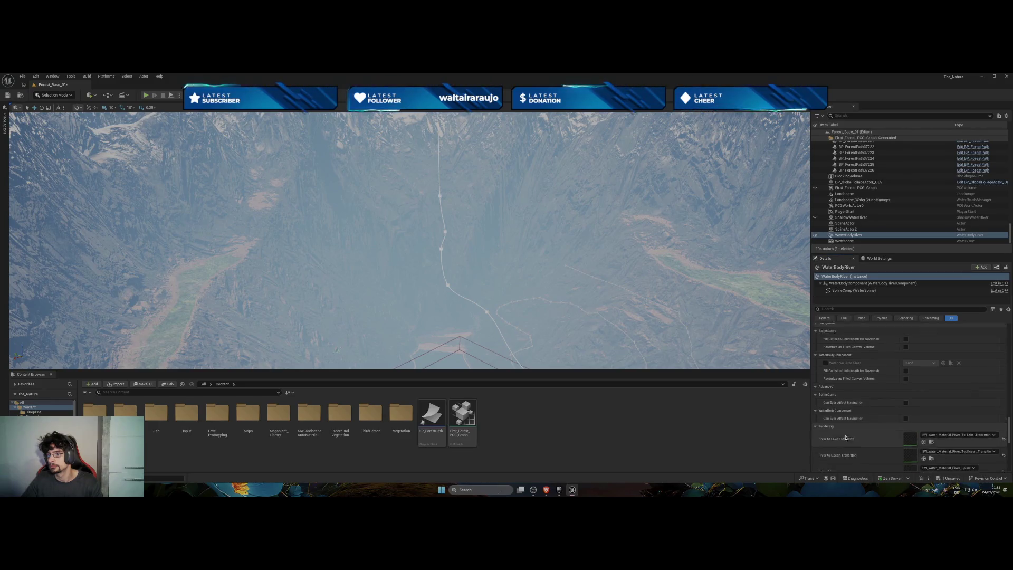
pyautogui.scroll(-10, 866, 430)
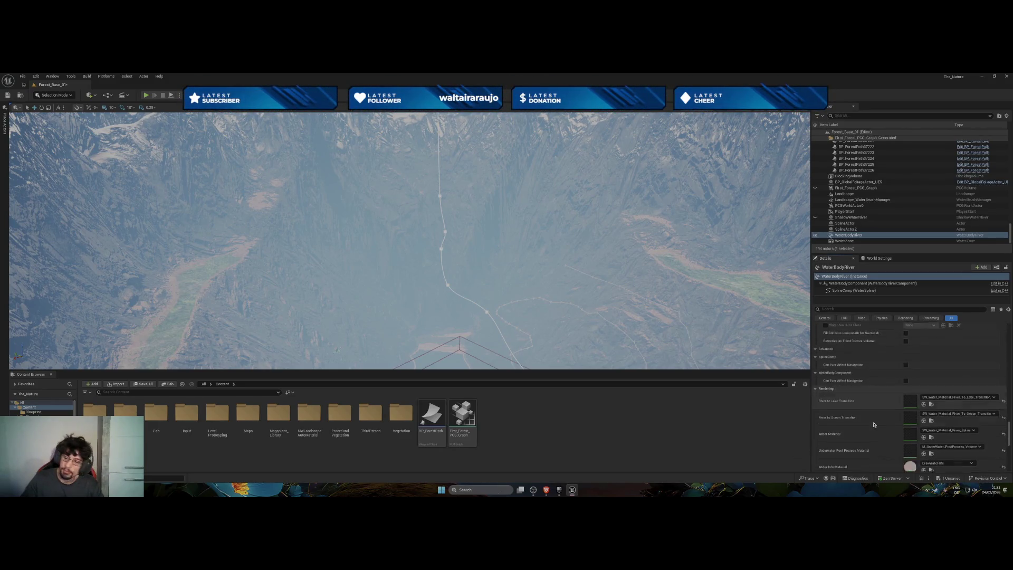
pyautogui.scroll(-4, 873, 426)
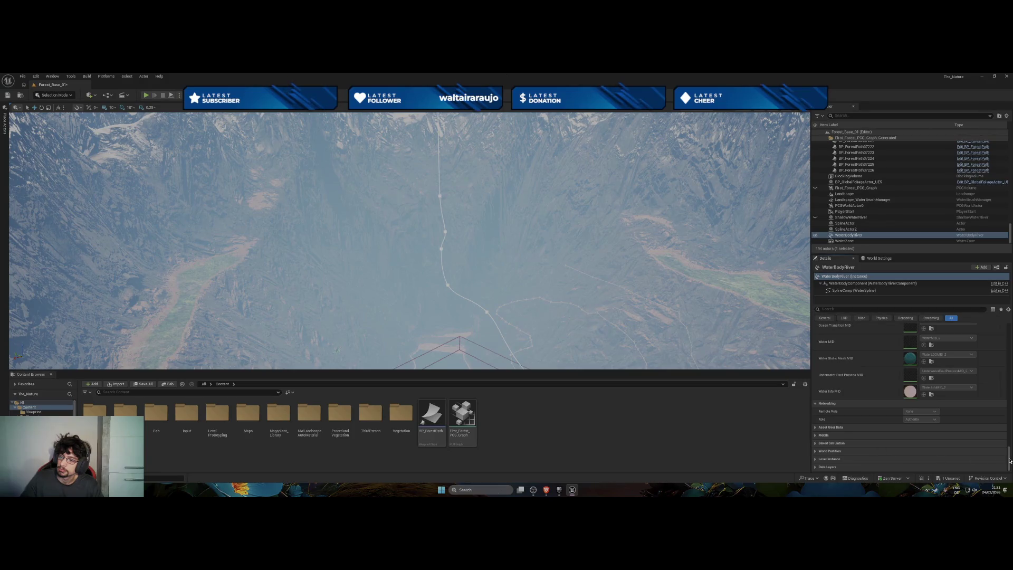
pyautogui.moveTo(1010, 460); pyautogui.dragTo(1009, 378)
pyautogui.scroll(5, 1009, 378)
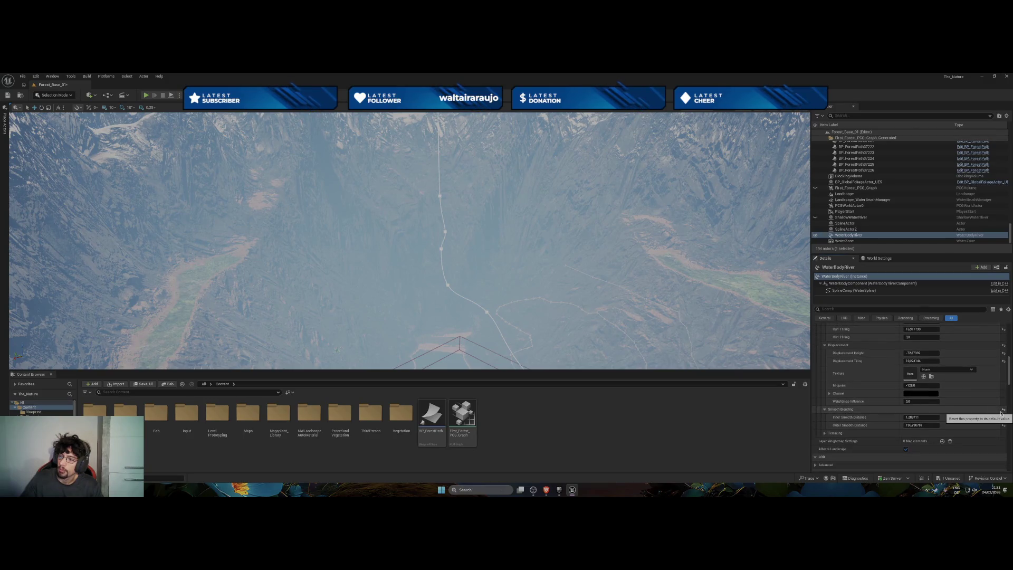
# Reset and adjust Displacement Height to about -7.7, and set Displacement Tiling to 0.
pyautogui.click(1004, 355)
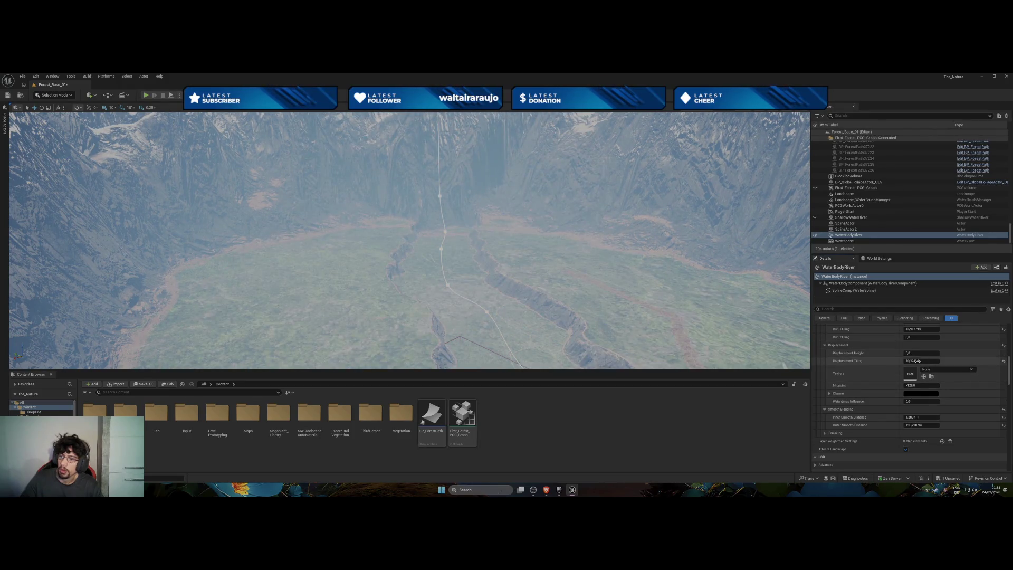
pyautogui.moveTo(906, 353); pyautogui.dragTo(907, 353)
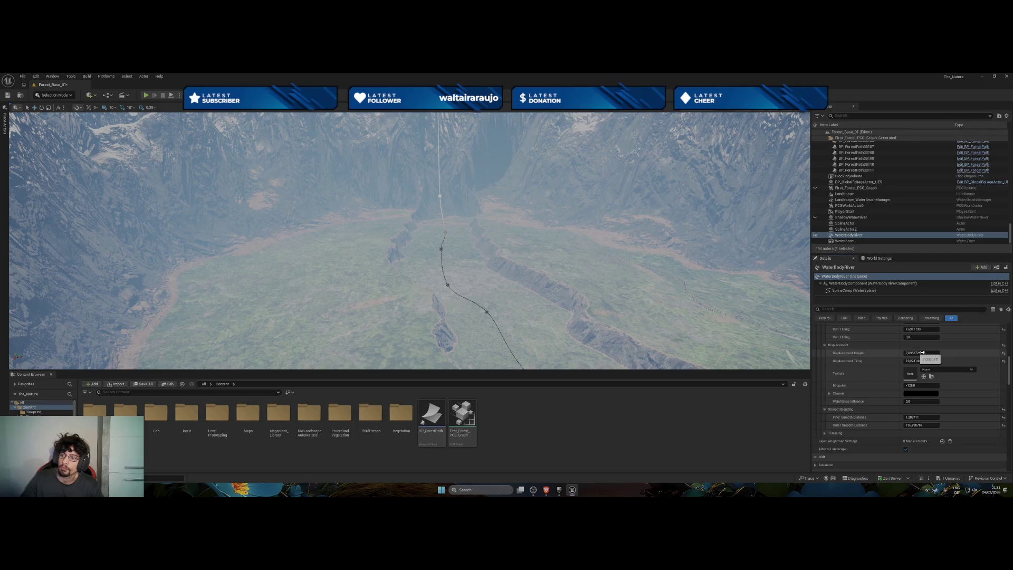
pyautogui.moveTo(922, 352); pyautogui.dragTo(907, 353)
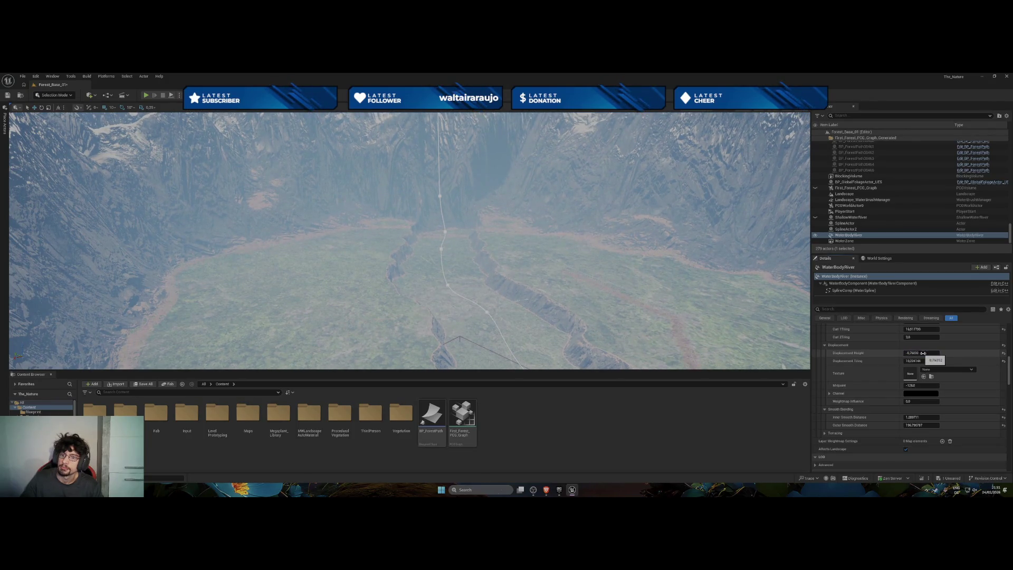
pyautogui.moveTo(922, 352); pyautogui.dragTo(930, 359)
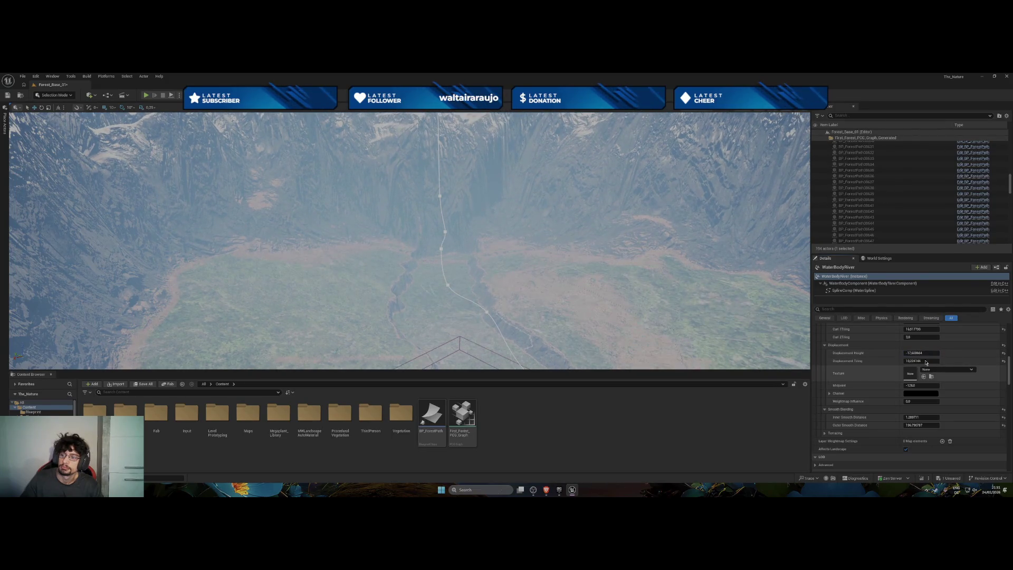
pyautogui.write('0')
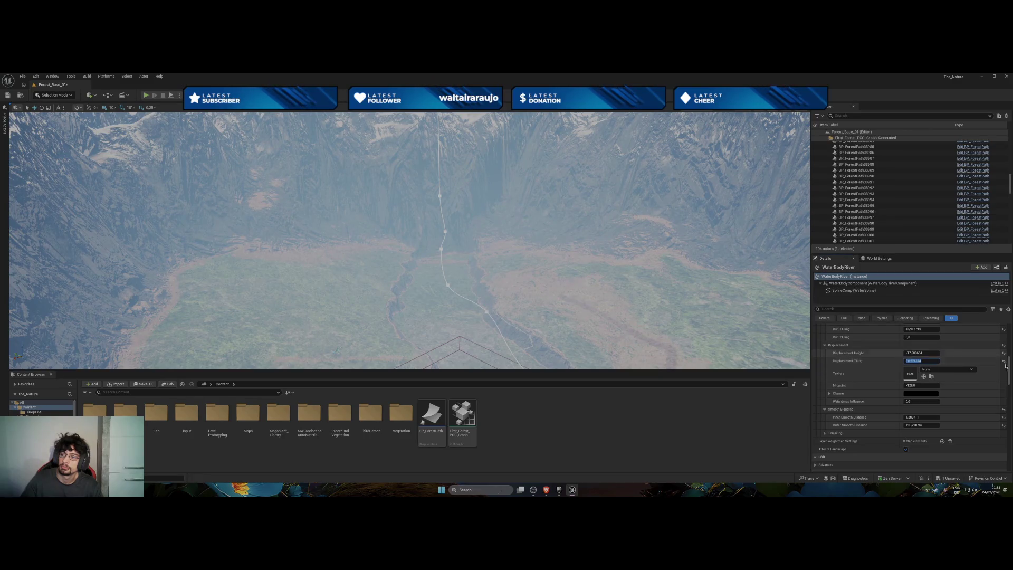
pyautogui.press('Return')
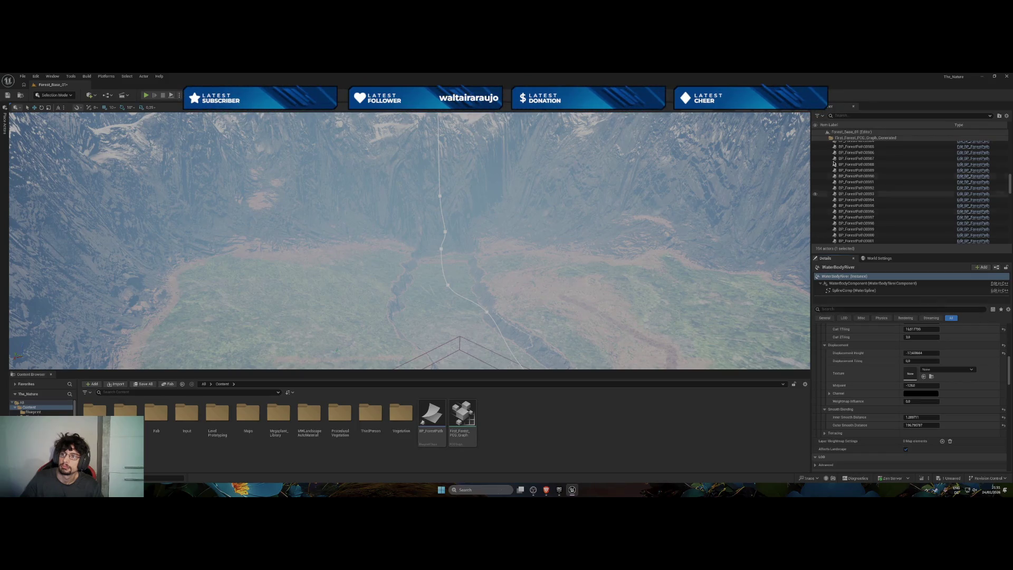
# Collapse the PCG generated folder and make the First_Forest_PCG_Graph trees visible.
pyautogui.click(824, 141)
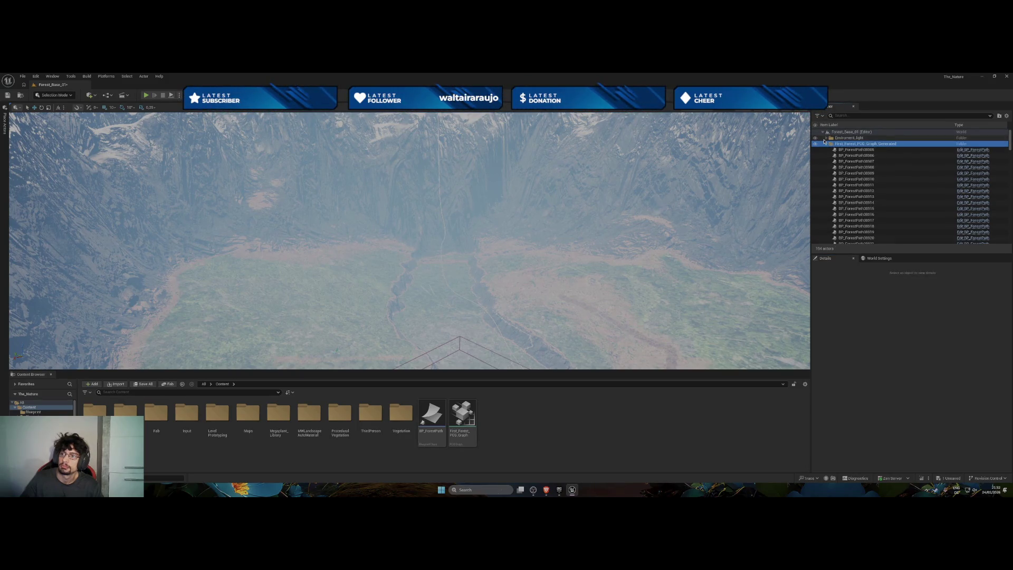
pyautogui.click(827, 144)
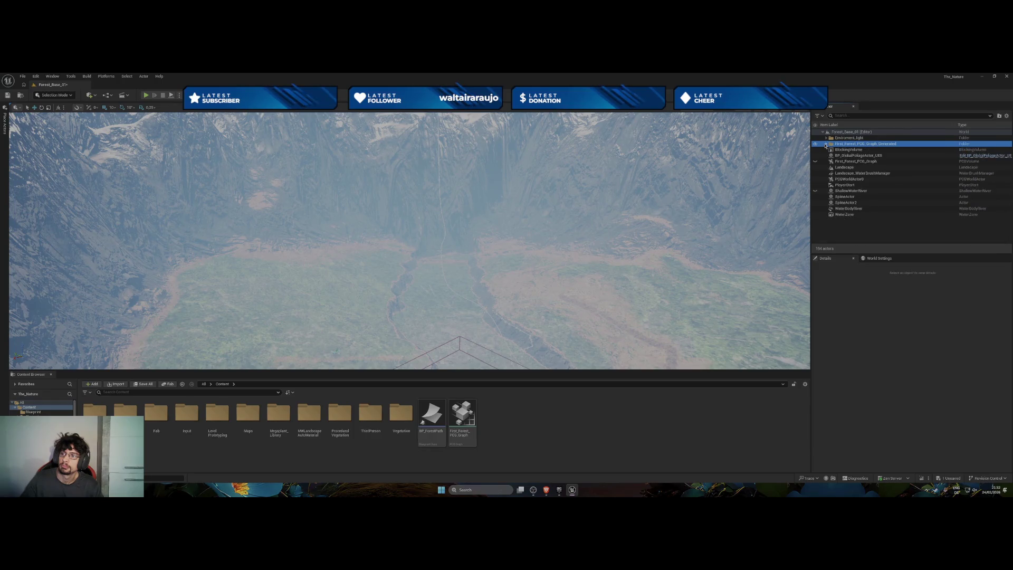
pyautogui.click(816, 191)
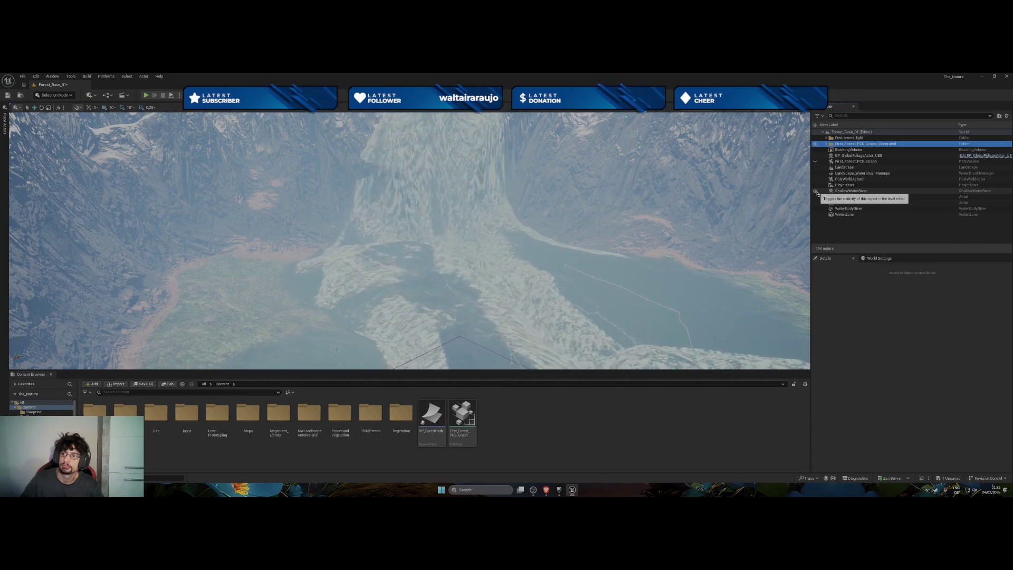
pyautogui.click(815, 191)
pyautogui.click(816, 162)
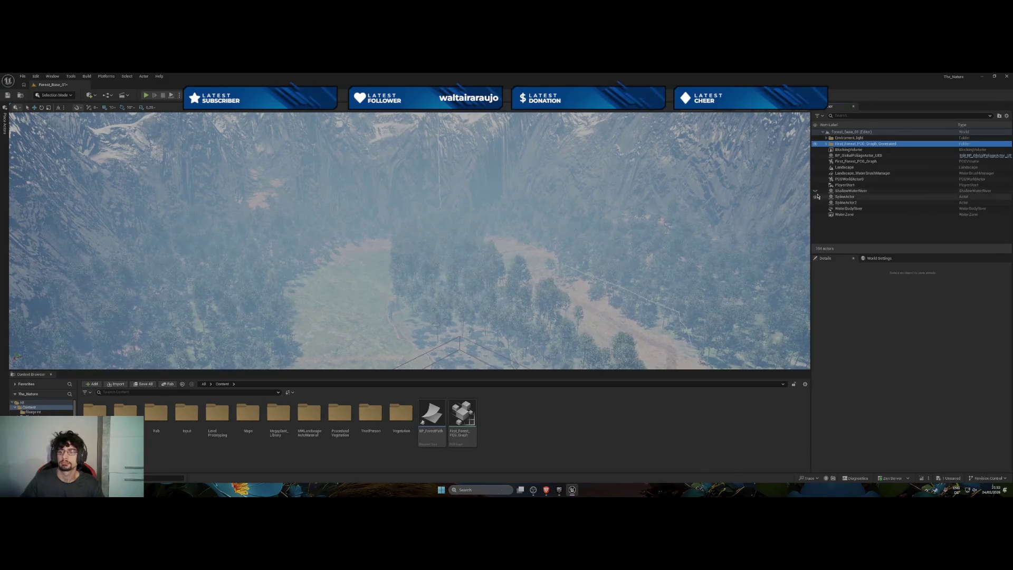
# Toggle ShallowWaterRiver and WaterBodyRiver visibility to compare, leaving the shallow water hidden.
pyautogui.click(816, 191)
pyautogui.click(816, 191)
pyautogui.click(816, 192)
pyautogui.click(816, 191)
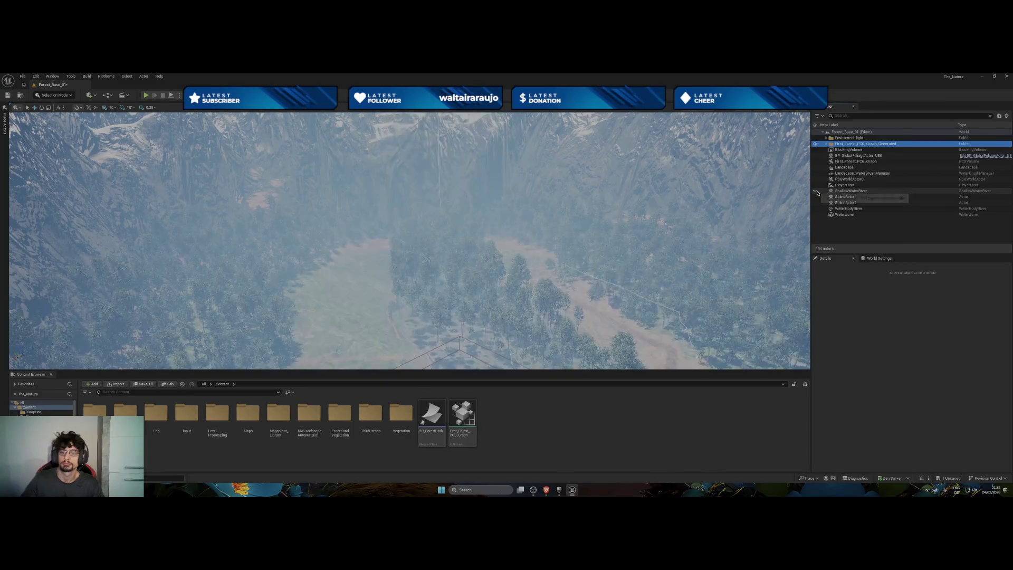
pyautogui.click(816, 192)
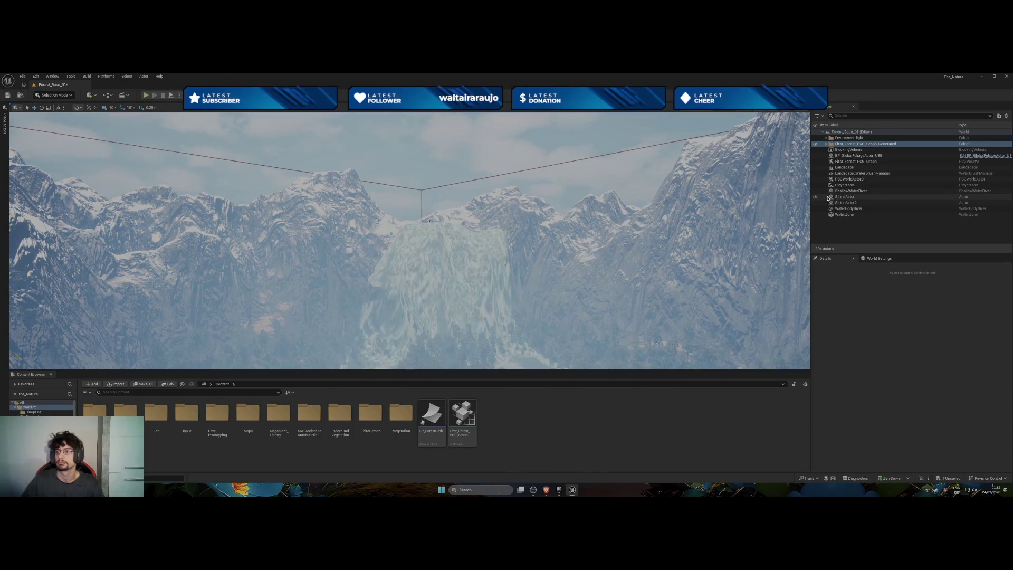
pyautogui.click(816, 210)
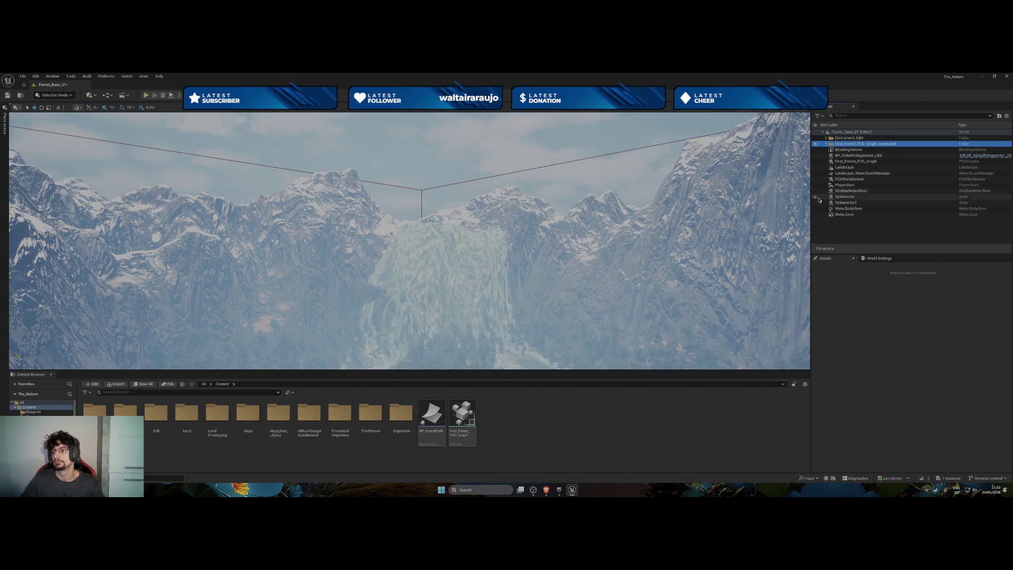
pyautogui.click(816, 192)
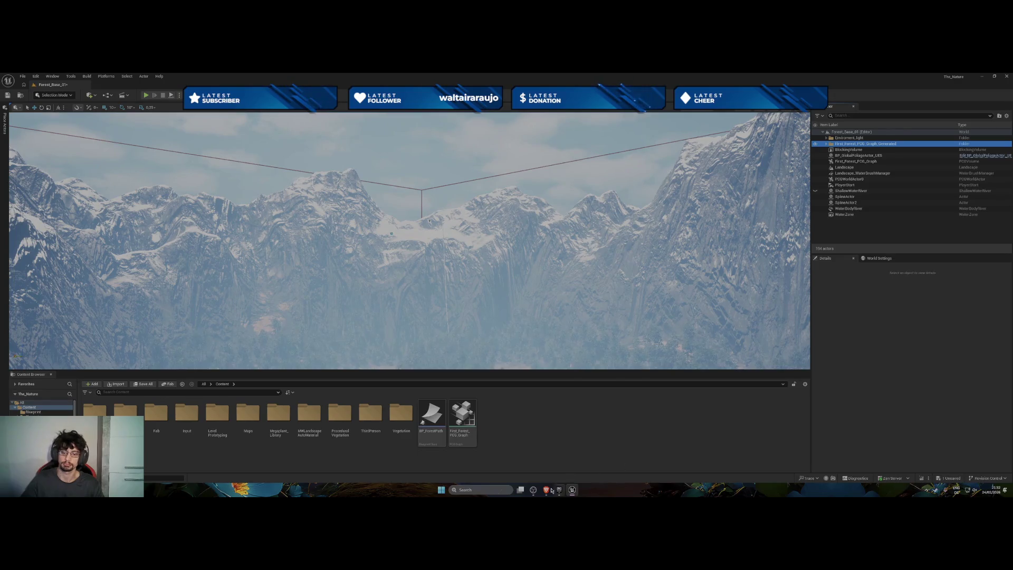
pyautogui.moveTo(546, 493)
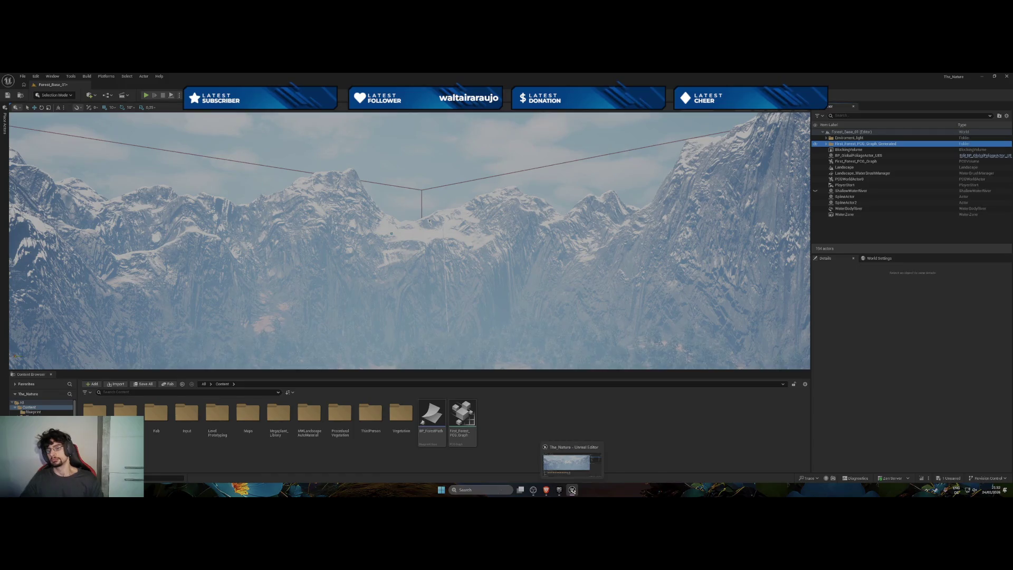
pyautogui.click(572, 490)
pyautogui.moveTo(437, 360)
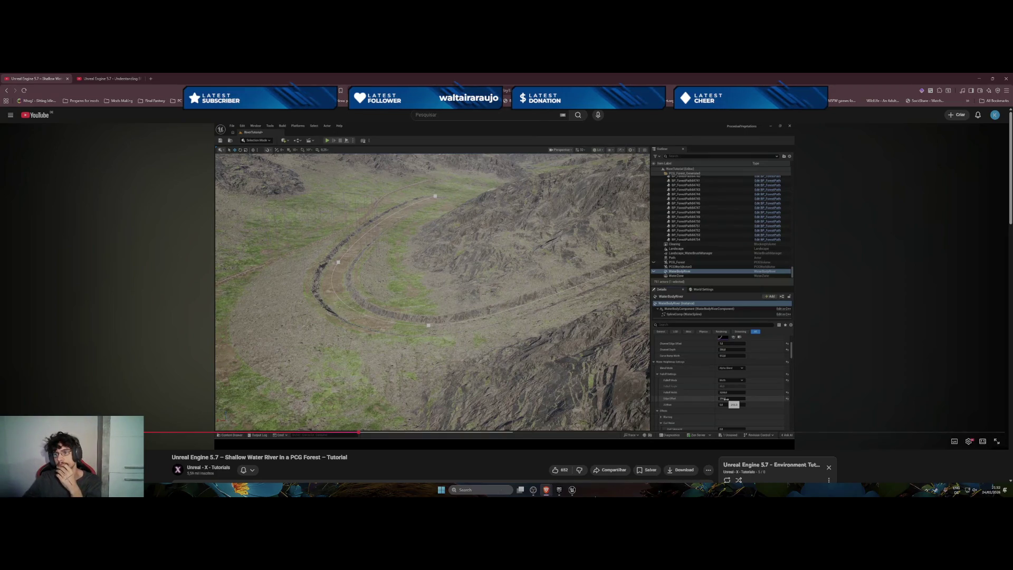
pyautogui.click(572, 490)
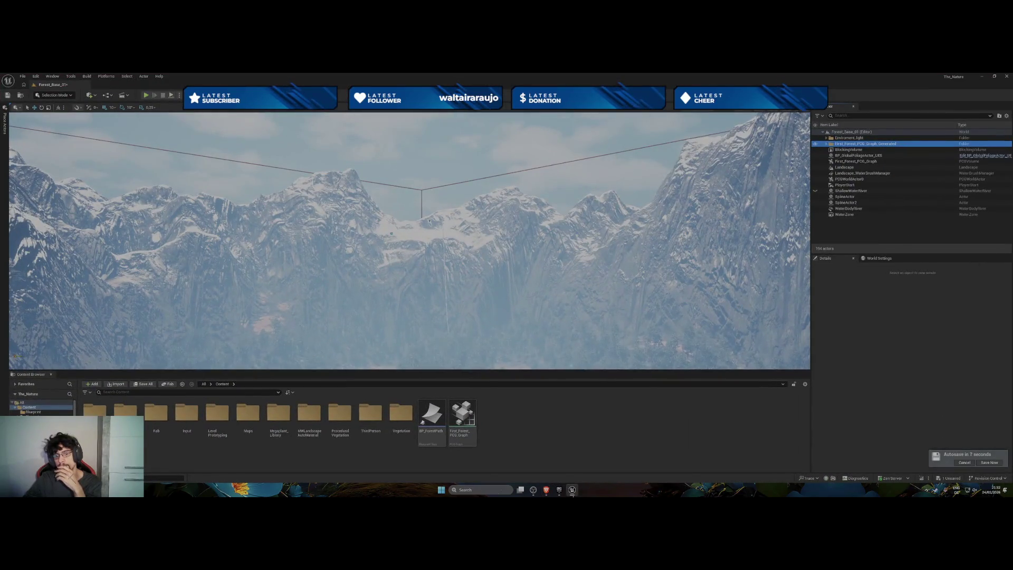
# Fly the camera down over the dense forest, grassy clearings and PCG volume.
pyautogui.moveTo(518, 318); pyautogui.dragTo(518, 364)
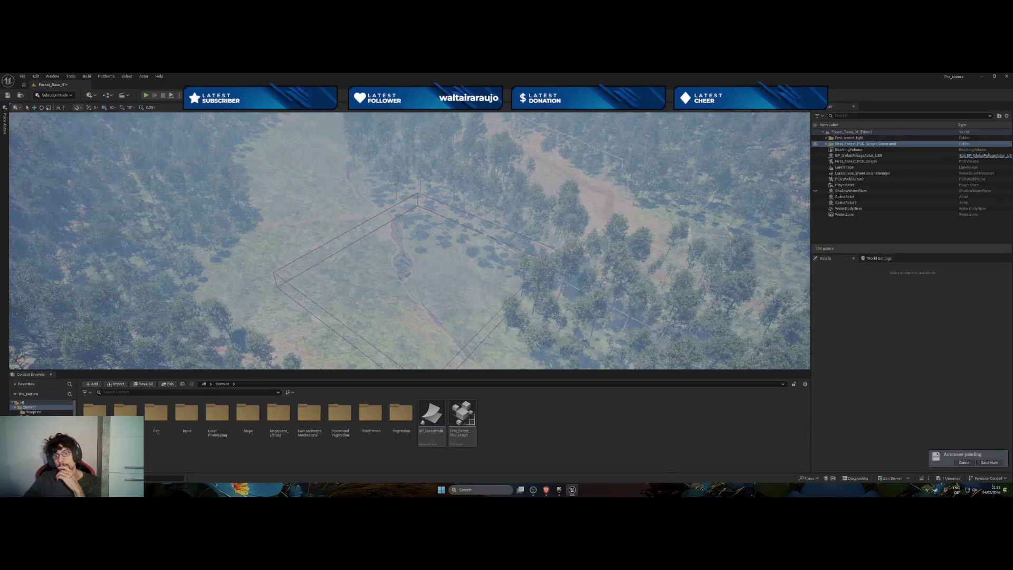
pyautogui.scroll(3, 410, 241)
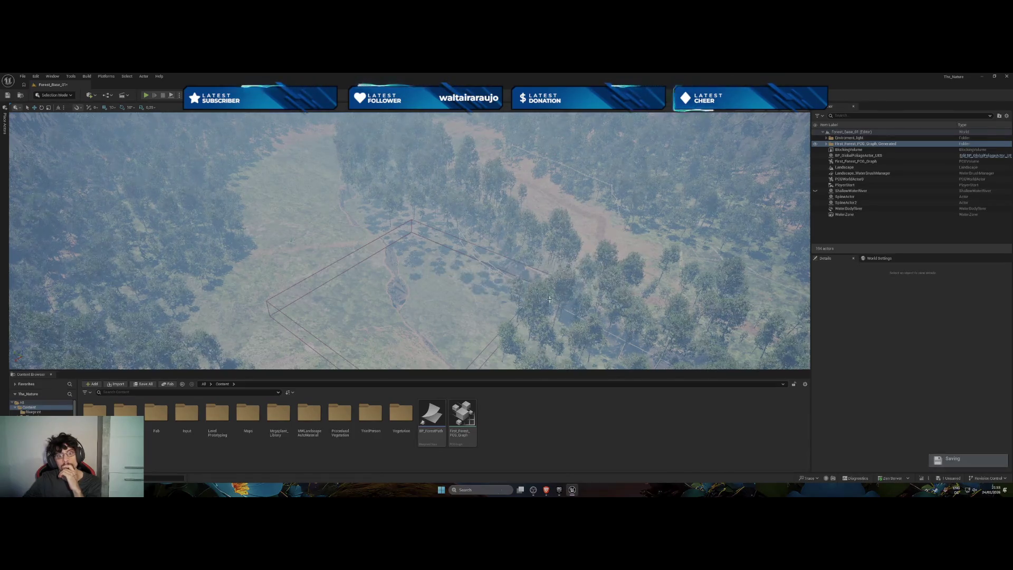
pyautogui.moveTo(409, 241); pyautogui.dragTo(528, 264)
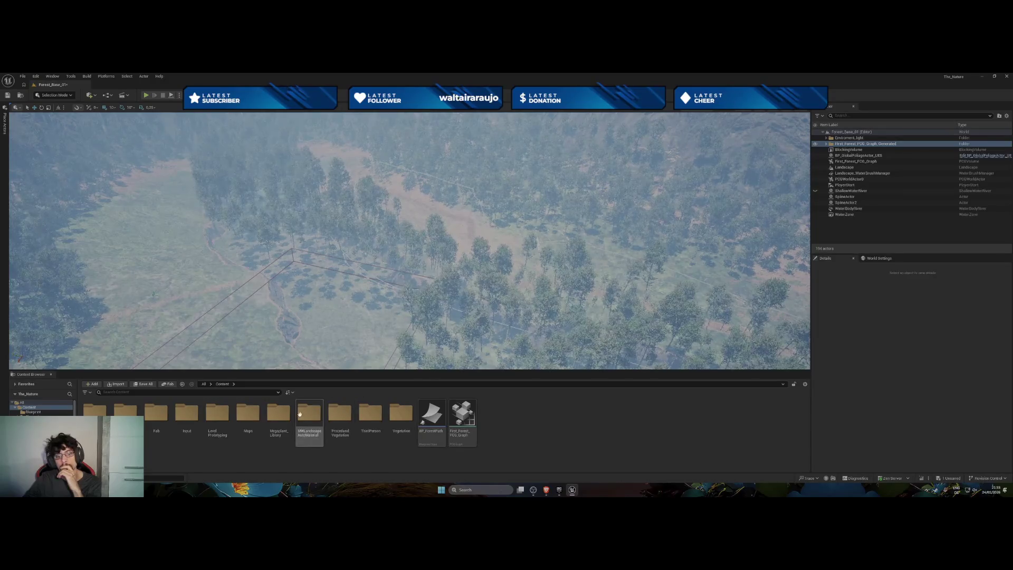
# Browse the Content Browser to MWLandscapeAutoMaterial > Materials > Landscape.
pyautogui.doubleClick(278, 413)
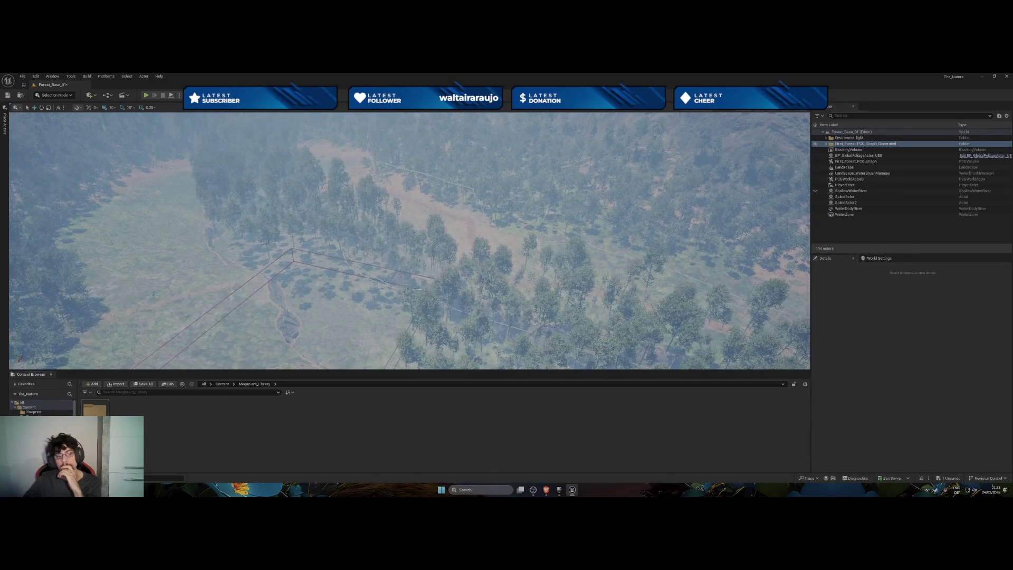
pyautogui.doubleClick(95, 409)
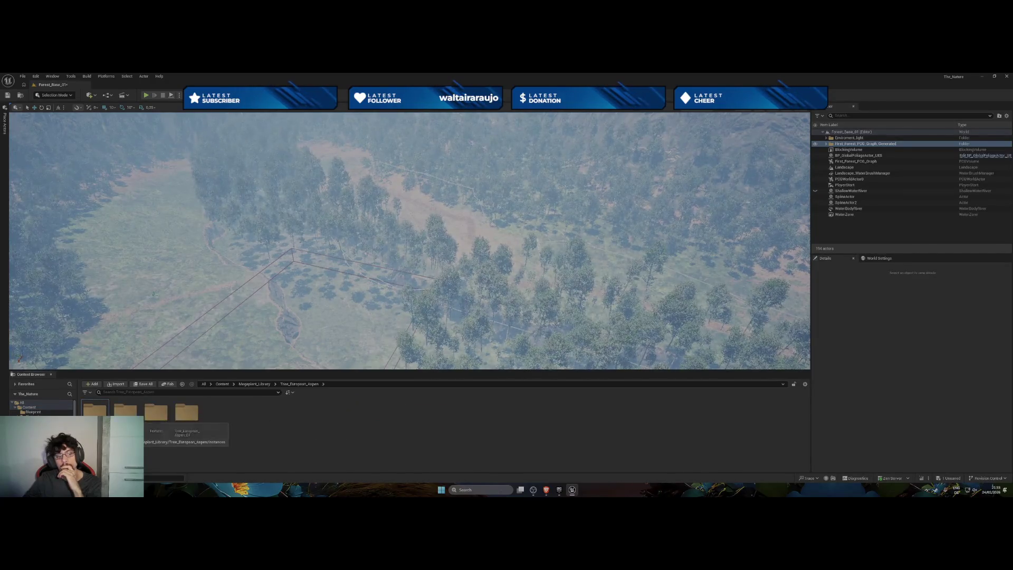
pyautogui.click(222, 384)
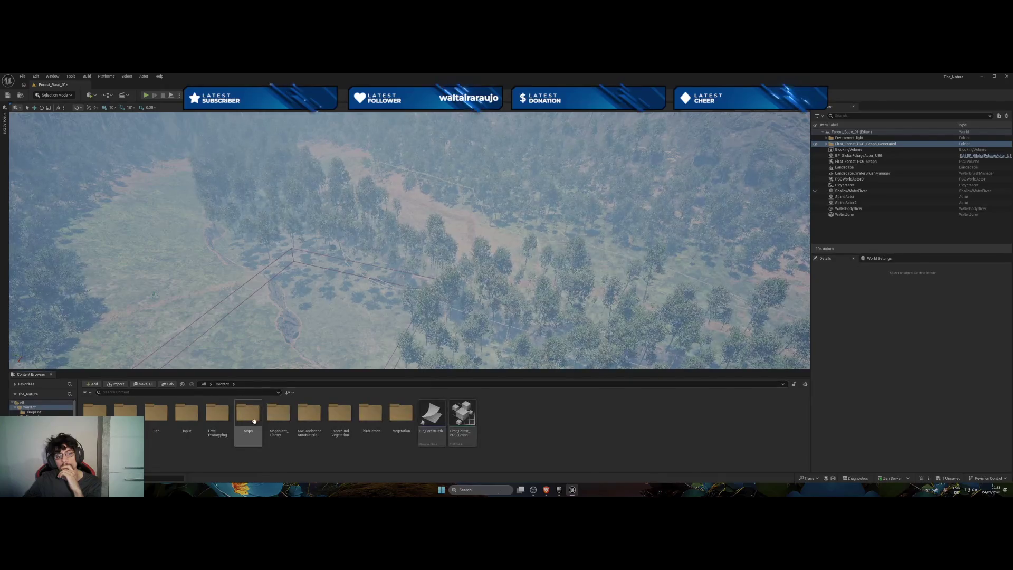
pyautogui.doubleClick(308, 419)
pyautogui.doubleClick(125, 413)
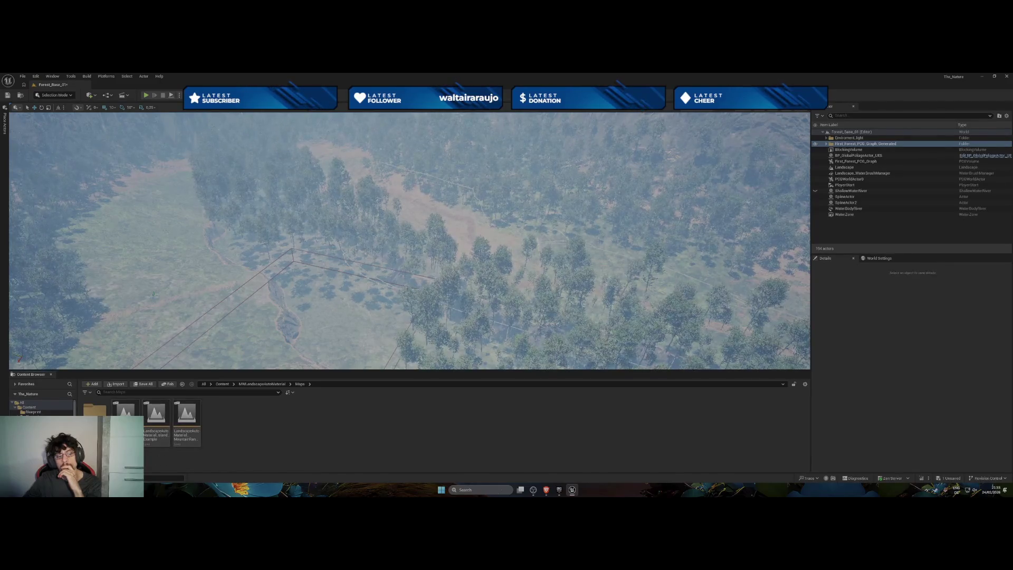
pyautogui.click(255, 385)
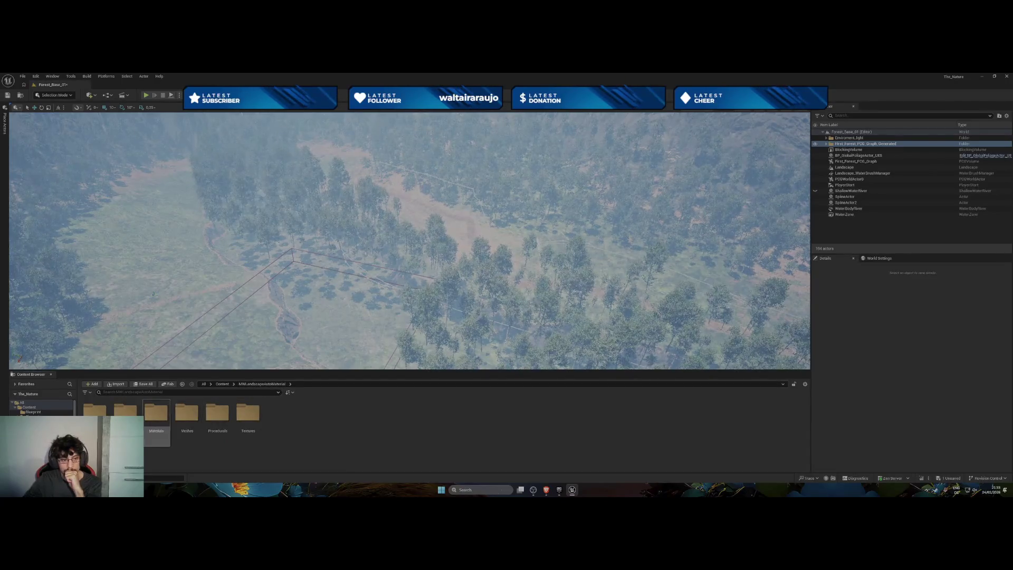
pyautogui.click(169, 419)
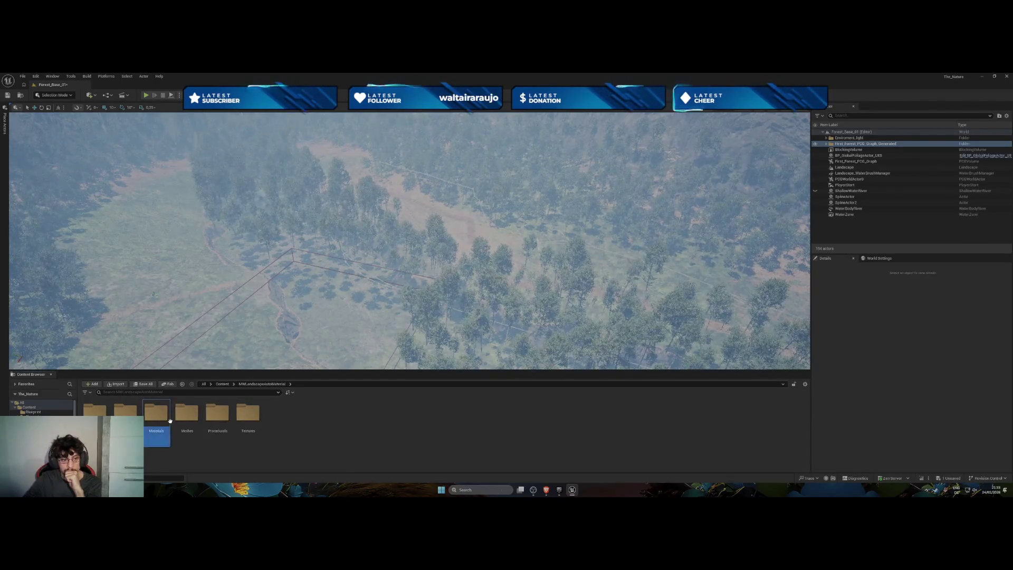
pyautogui.doubleClick(169, 420)
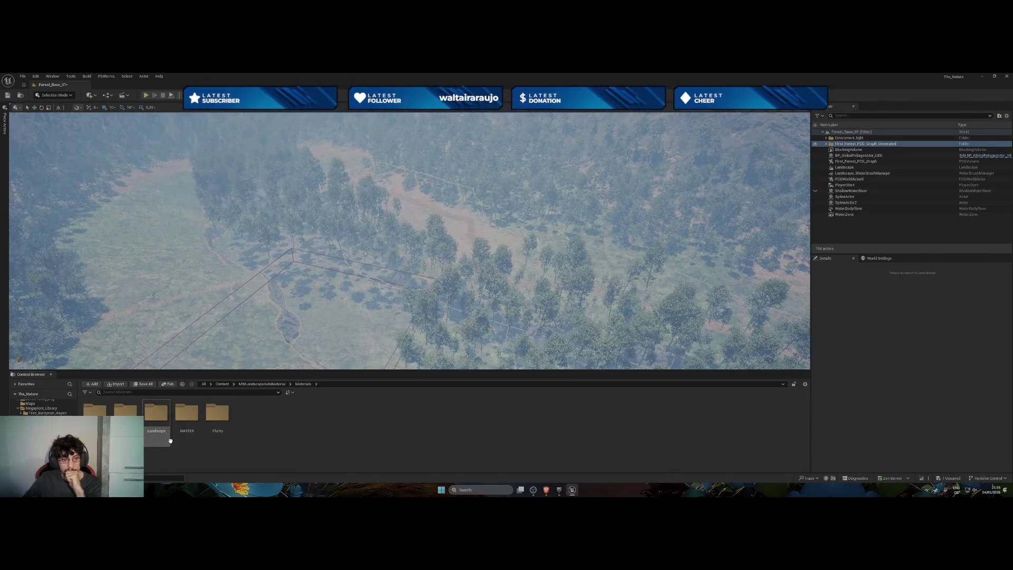
pyautogui.doubleClick(158, 419)
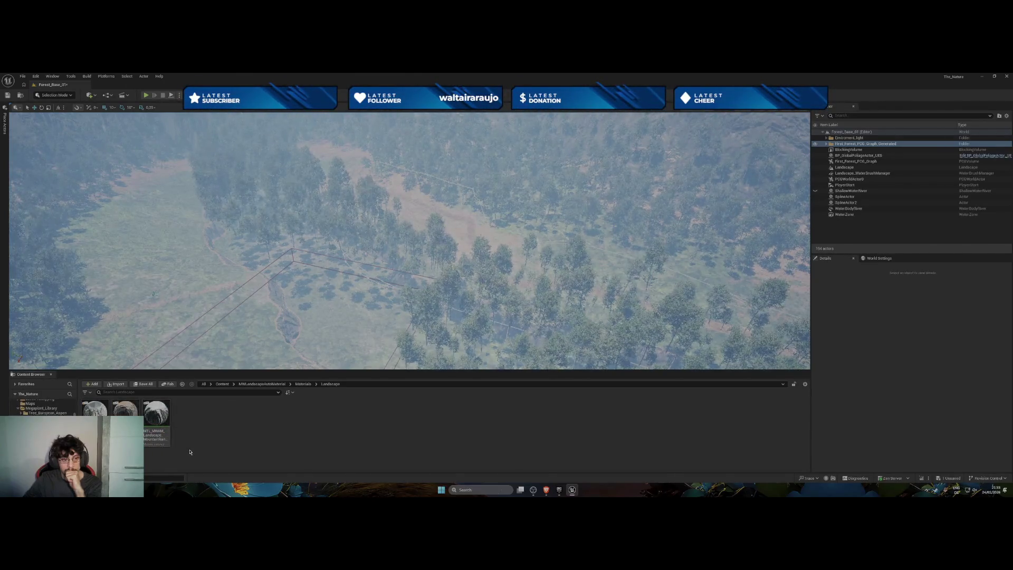
# Try the MountainRange, Island and Desert example materials on the terrain, then select Landscape.
pyautogui.moveTo(163, 426); pyautogui.dragTo(167, 320)
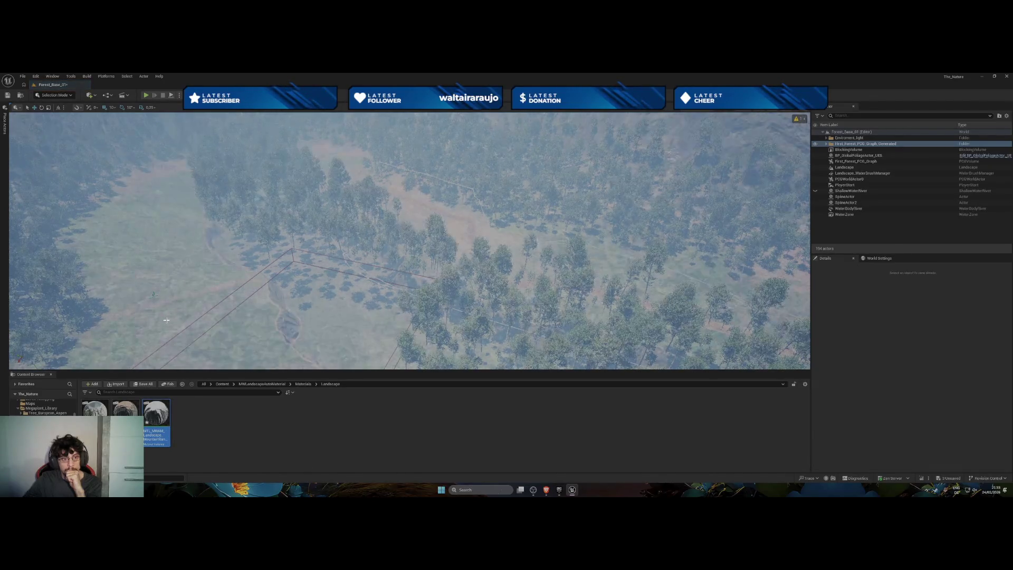
pyautogui.moveTo(125, 411); pyautogui.dragTo(133, 346)
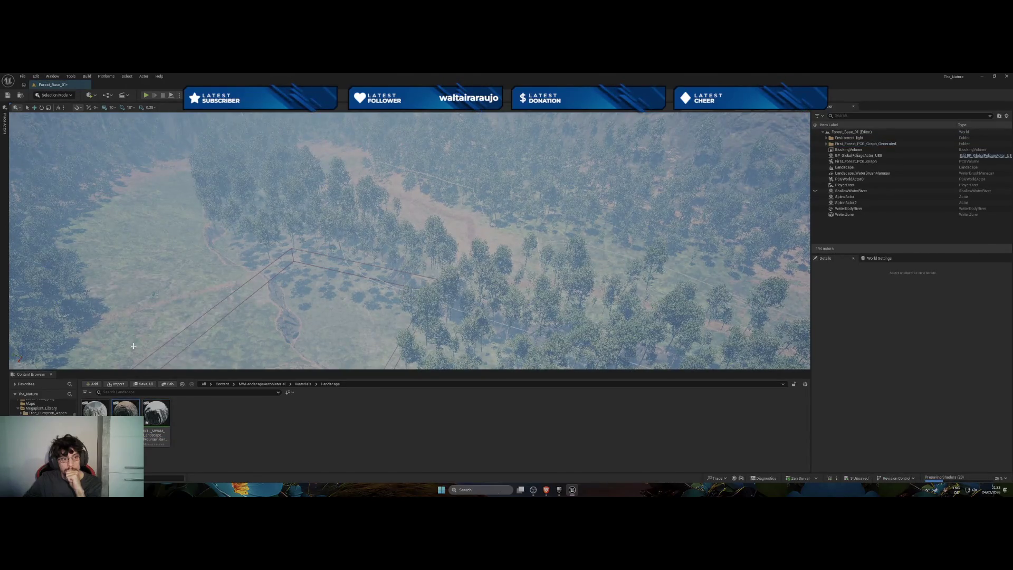
pyautogui.moveTo(95, 408); pyautogui.dragTo(131, 324)
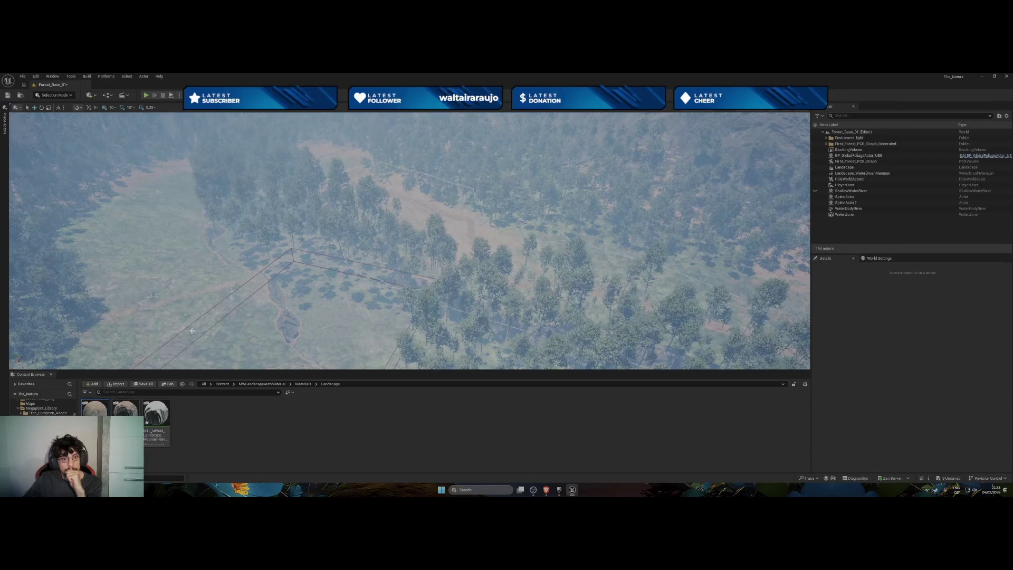
pyautogui.moveTo(321, 328); pyautogui.dragTo(321, 328)
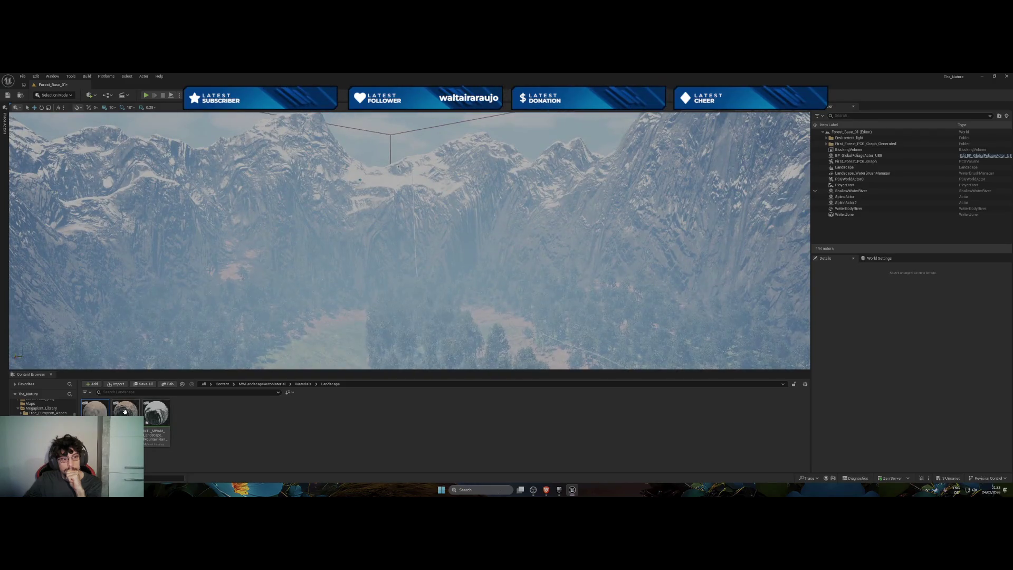
pyautogui.moveTo(212, 383); pyautogui.dragTo(327, 343)
pyautogui.moveTo(152, 418); pyautogui.dragTo(203, 335)
pyautogui.click(852, 167)
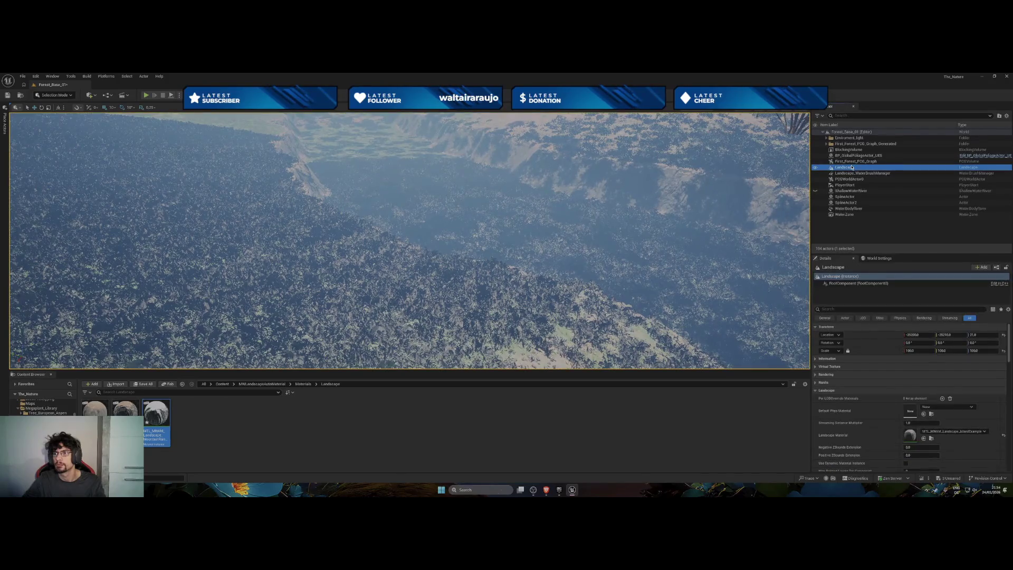
# Put IslandExample, then MountainRangeExample, then DesertExample in the Landscape Material slot, keeping DesertExample.
pyautogui.moveTo(125, 411)
pyautogui.mouseDown()
pyautogui.moveTo(225, 309)
pyautogui.moveTo(905, 446)
pyautogui.moveTo(911, 436)
pyautogui.mouseUp()
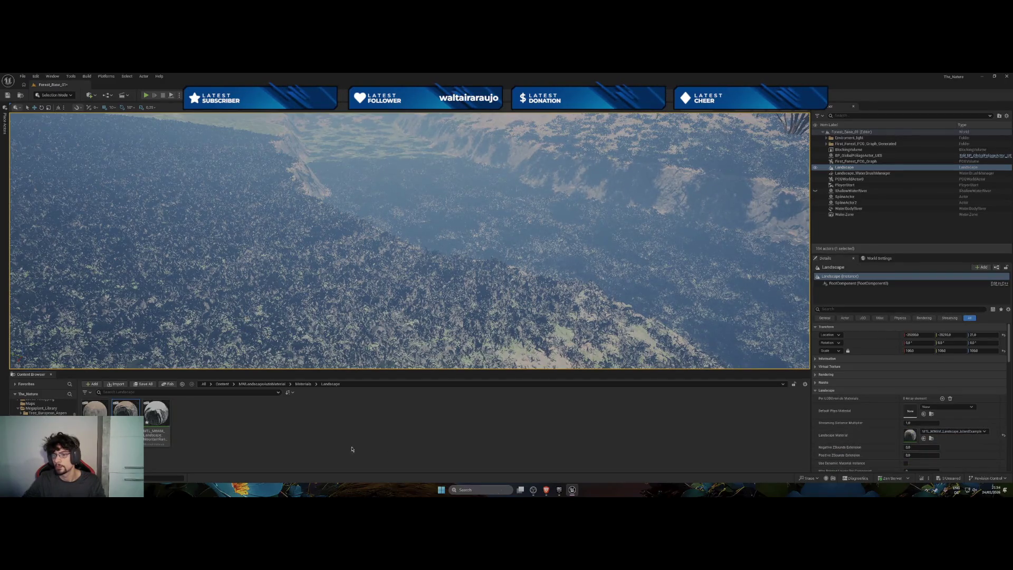
pyautogui.moveTo(168, 421); pyautogui.dragTo(910, 435)
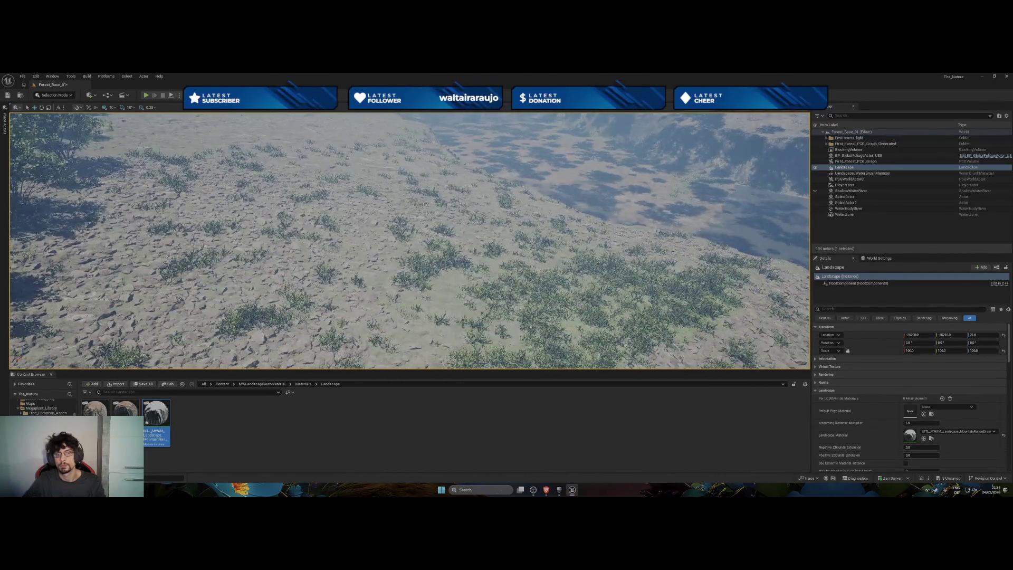
pyautogui.moveTo(125, 411)
pyautogui.mouseDown()
pyautogui.moveTo(921, 438)
pyautogui.moveTo(913, 432)
pyautogui.mouseUp()
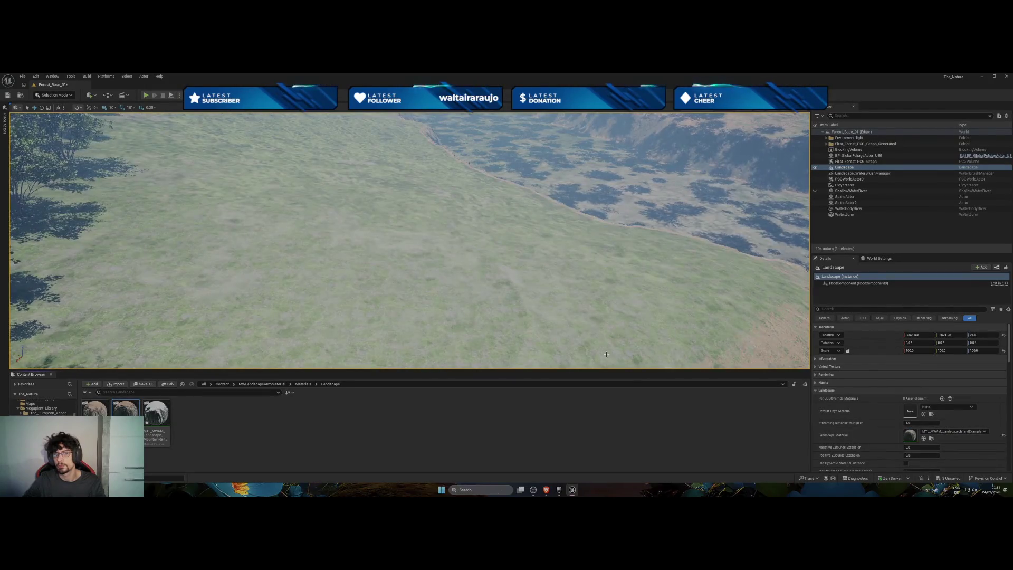
pyautogui.moveTo(580, 334)
pyautogui.mouseDown()
pyautogui.moveTo(579, 317)
pyautogui.moveTo(549, 296)
pyautogui.moveTo(551, 271)
pyautogui.mouseUp()
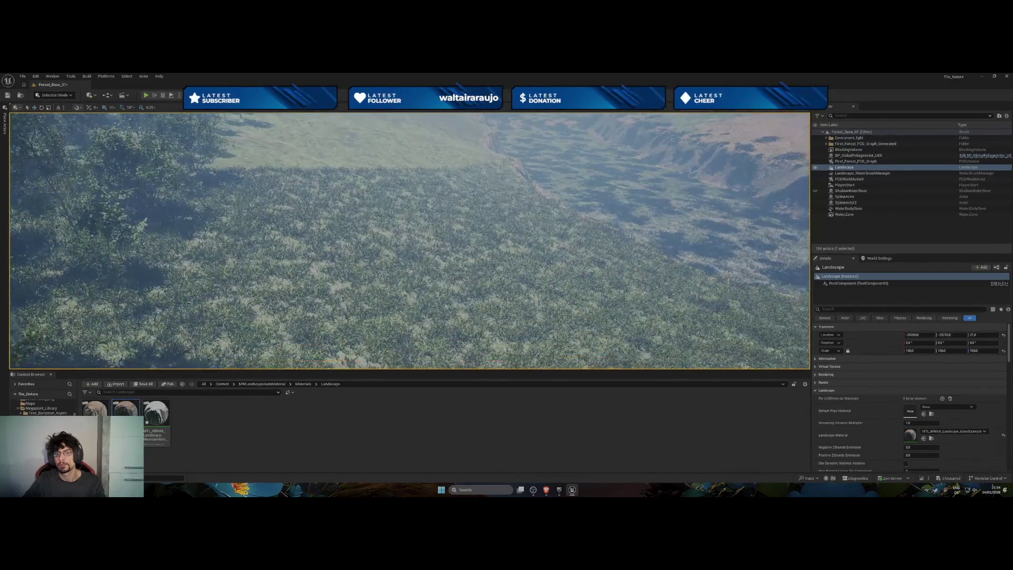
pyautogui.moveTo(86, 414)
pyautogui.mouseDown()
pyautogui.moveTo(850, 417)
pyautogui.moveTo(913, 432)
pyautogui.mouseUp()
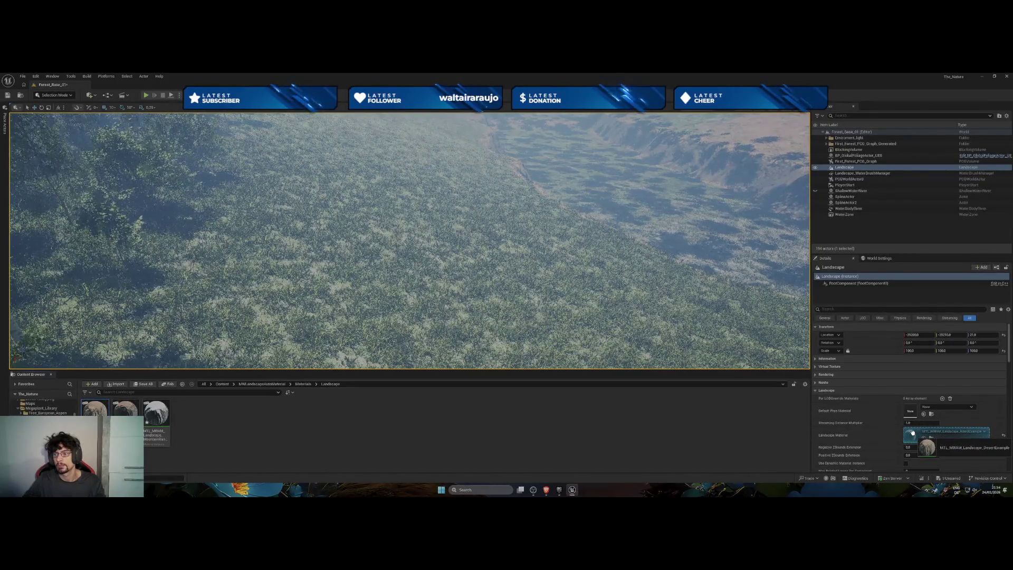
pyautogui.moveTo(913, 432); pyautogui.dragTo(913, 432)
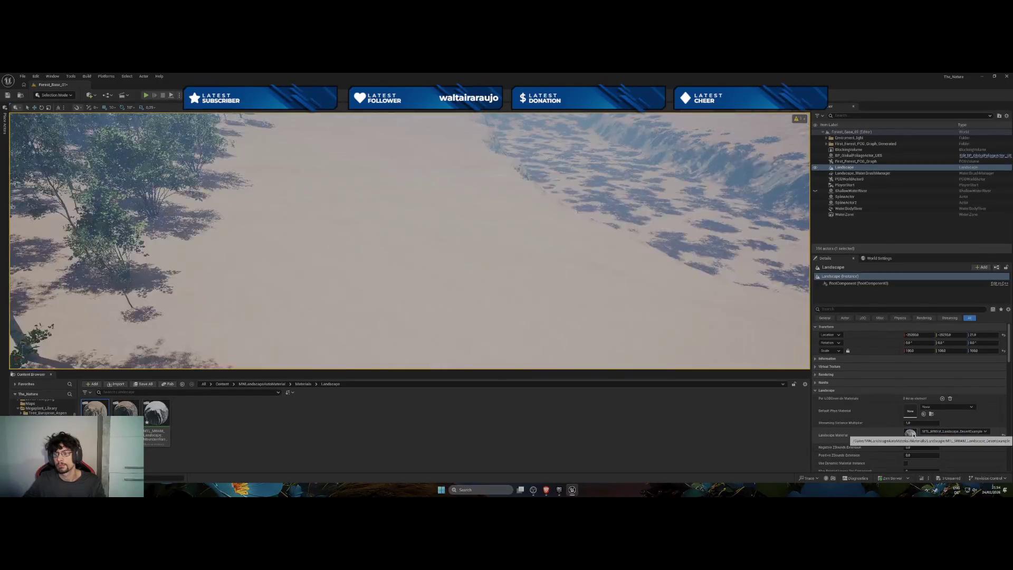
pyautogui.moveTo(534, 322)
pyautogui.mouseDown()
pyautogui.moveTo(534, 264)
pyautogui.moveTo(534, 343)
pyautogui.mouseUp()
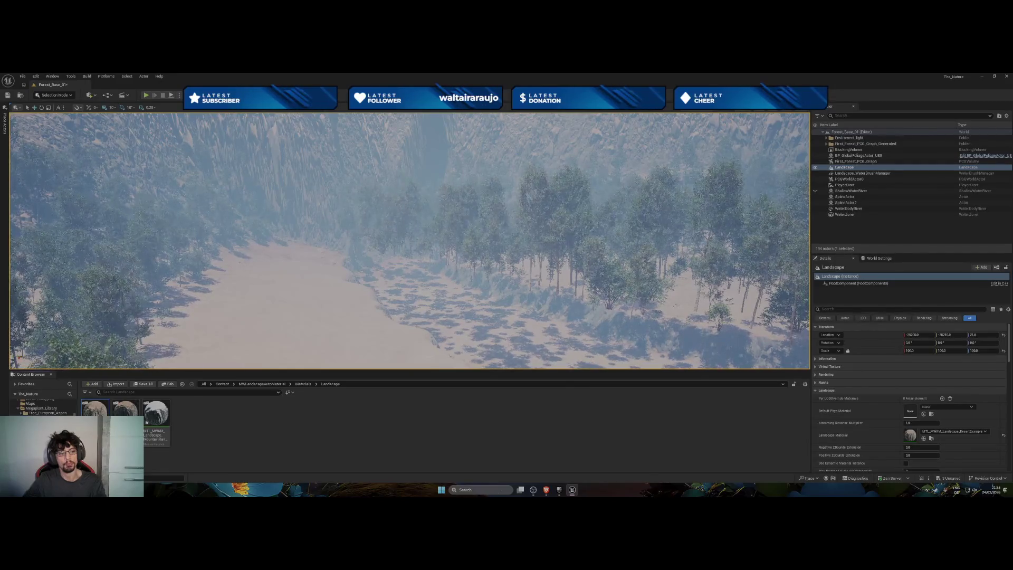
# Step back through the MASTER, Plants, FX and Cover folders to the pack's Maps folder.
pyautogui.hotkey('alt', 'Left')
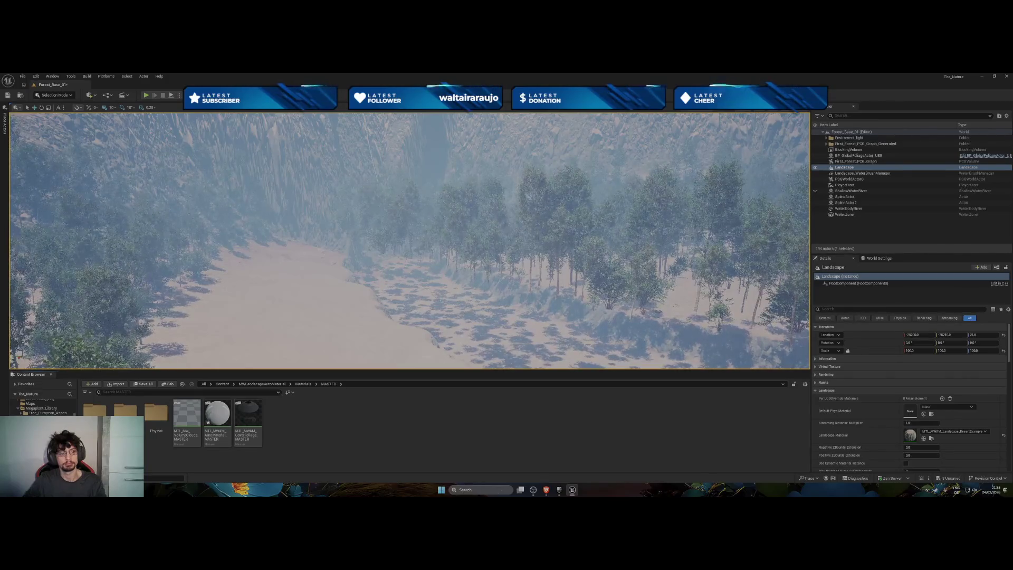
pyautogui.hotkey('alt', 'Left')
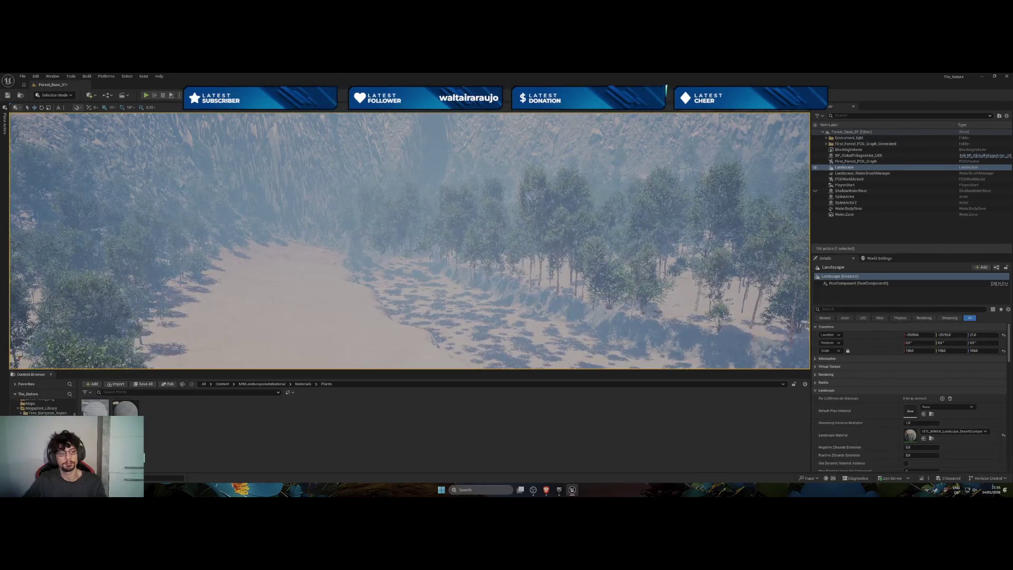
pyautogui.hotkey('alt', 'Right')
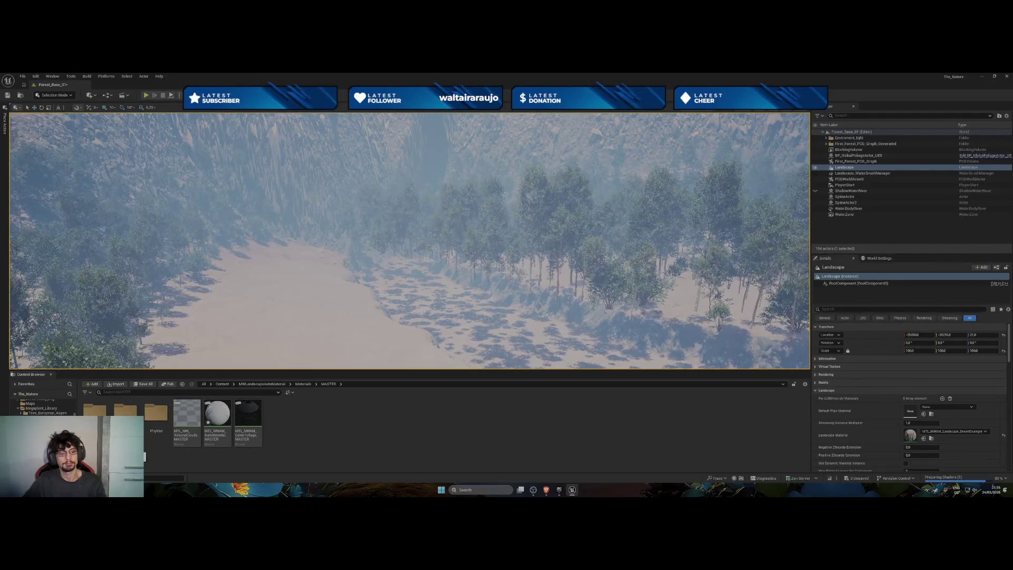
pyautogui.hotkey('alt', 'Left')
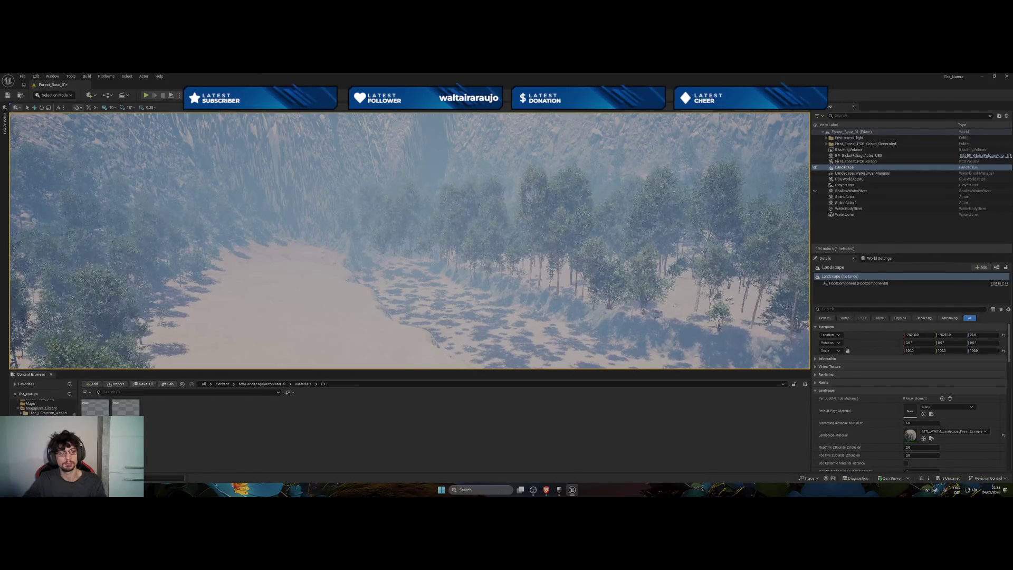
pyautogui.hotkey('alt', 'Left')
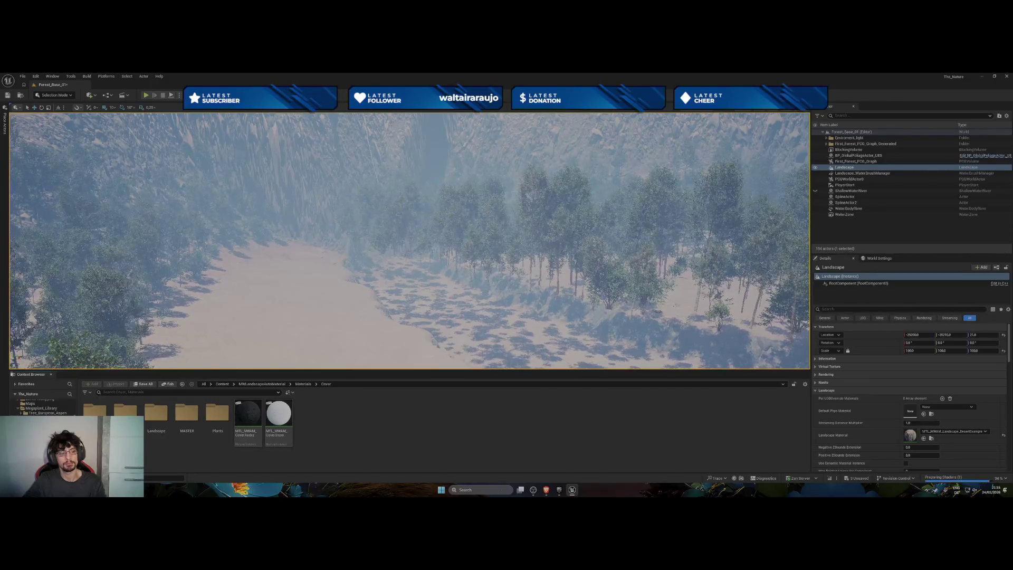
pyautogui.hotkey('alt', 'Left')
pyautogui.hotkey('alt', 'Left')
pyautogui.hotkey('alt', 'Left')
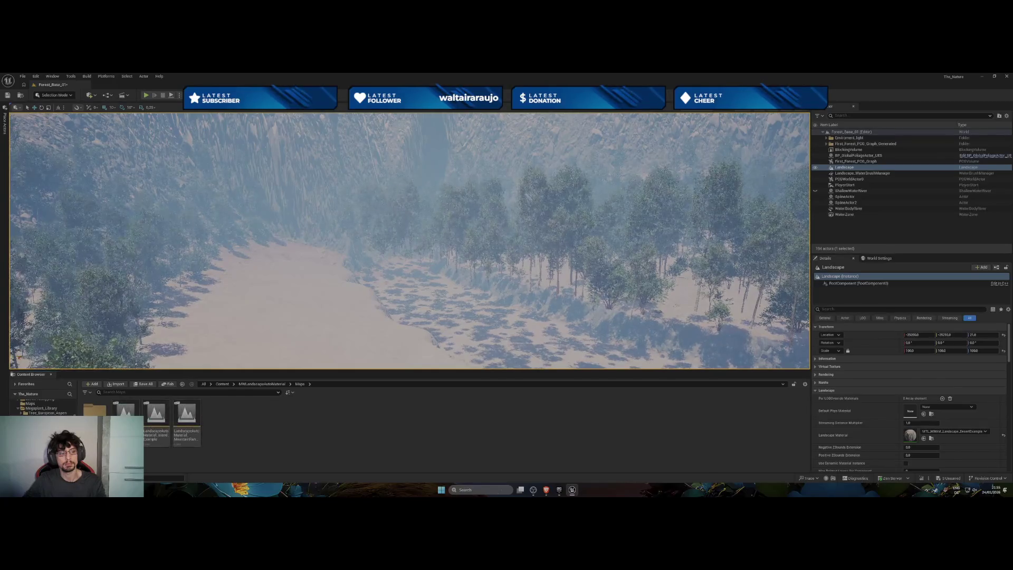
# Open the LandscapeAutoMaterial Island Example map, saving the changed assets first.
pyautogui.doubleClick(156, 423)
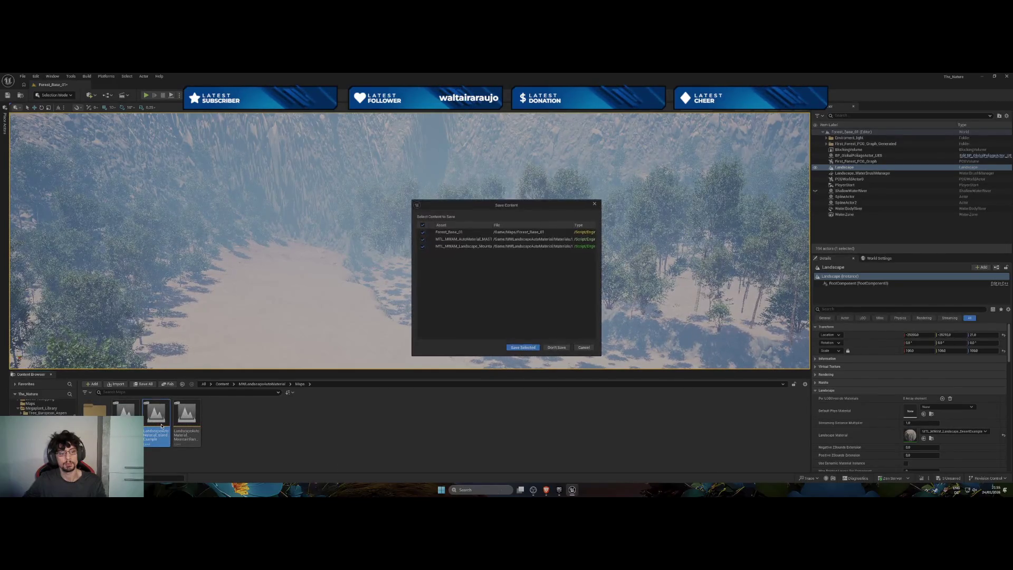
pyautogui.click(528, 348)
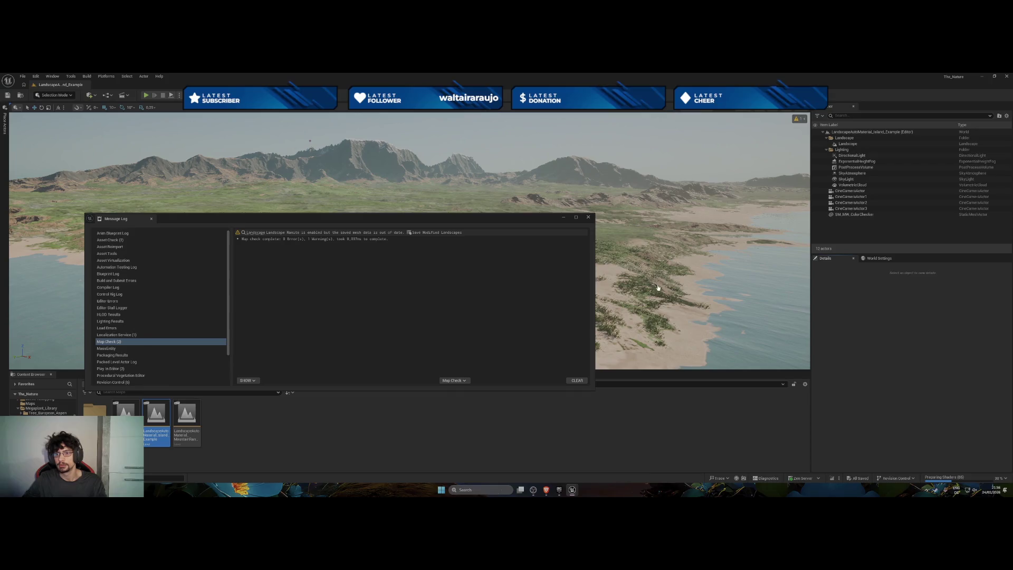
pyautogui.hotkey('ctrl', 's')
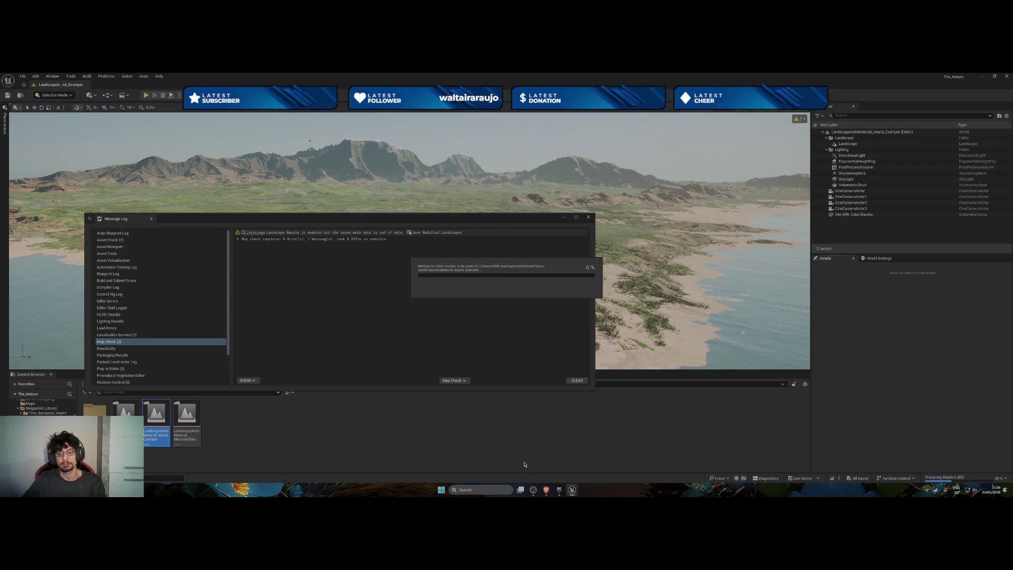